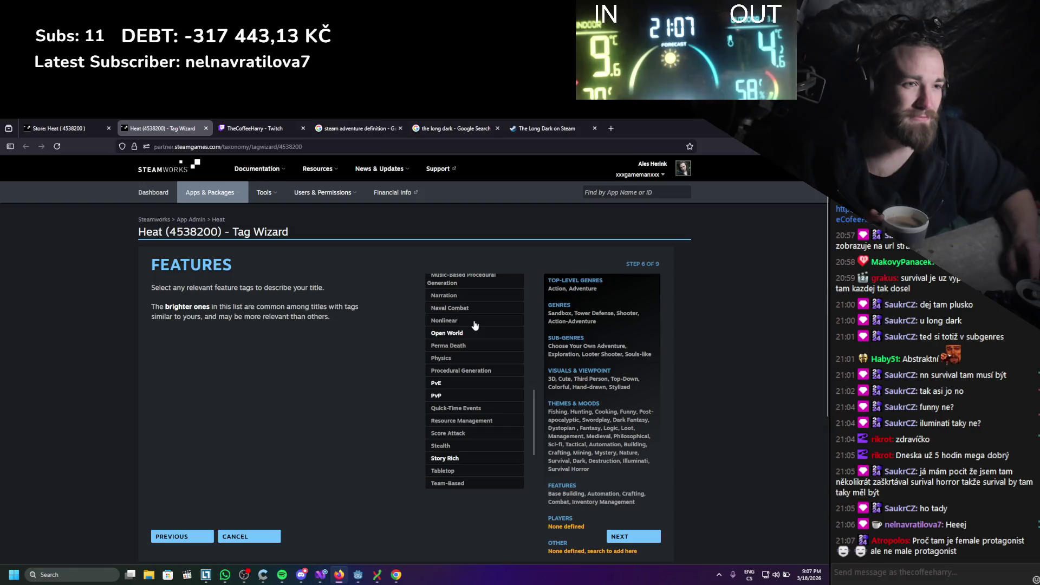
Tag Heat with Nonlinear, Open World, Perma Death, Physics and Procedural Generation, then type 'woman simulator' in a new tab
left_click(474, 320)
left_click(475, 332)
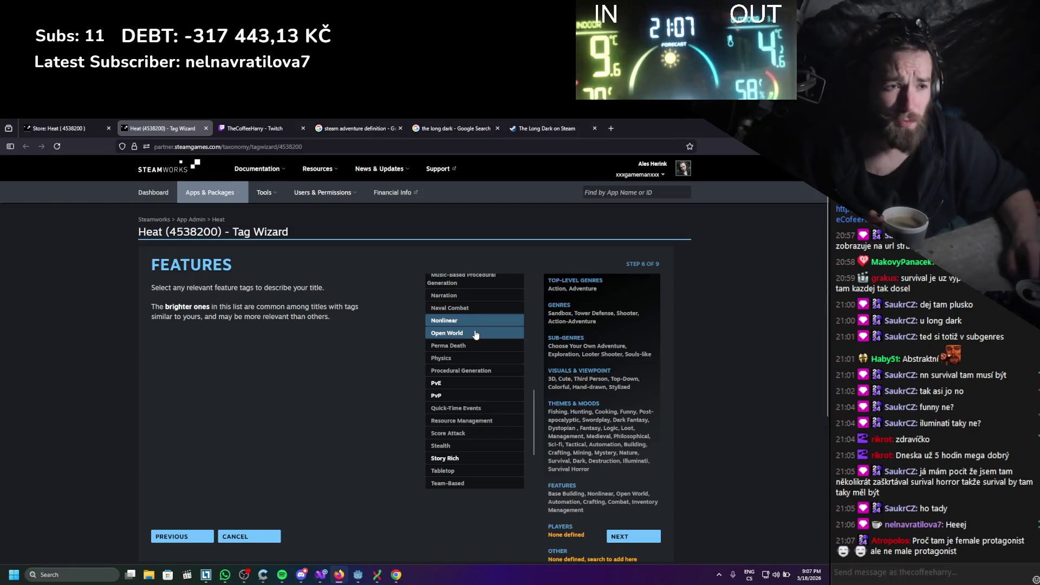
scroll(475, 325, "down", 1)
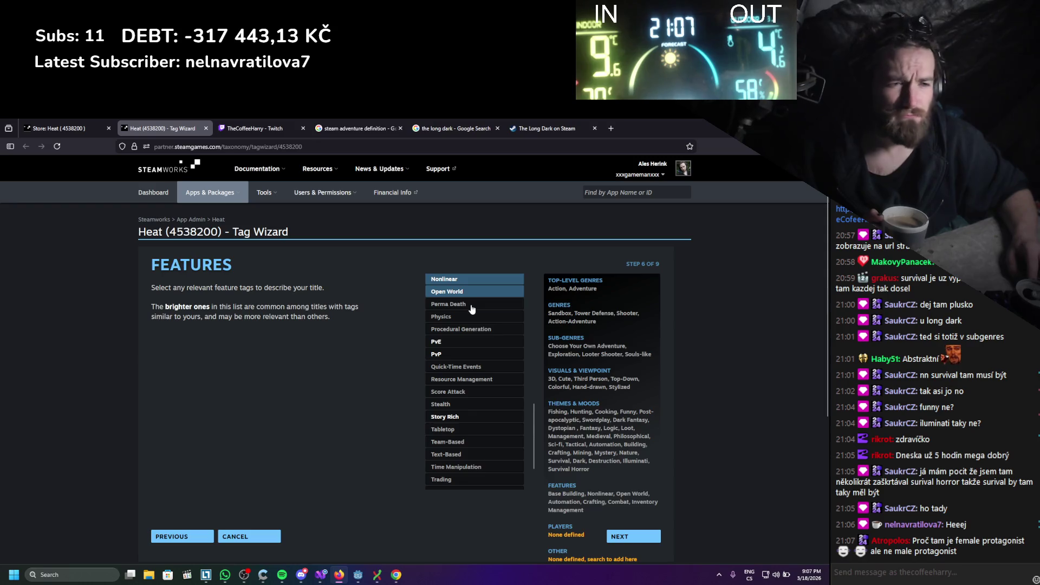
left_click(471, 304)
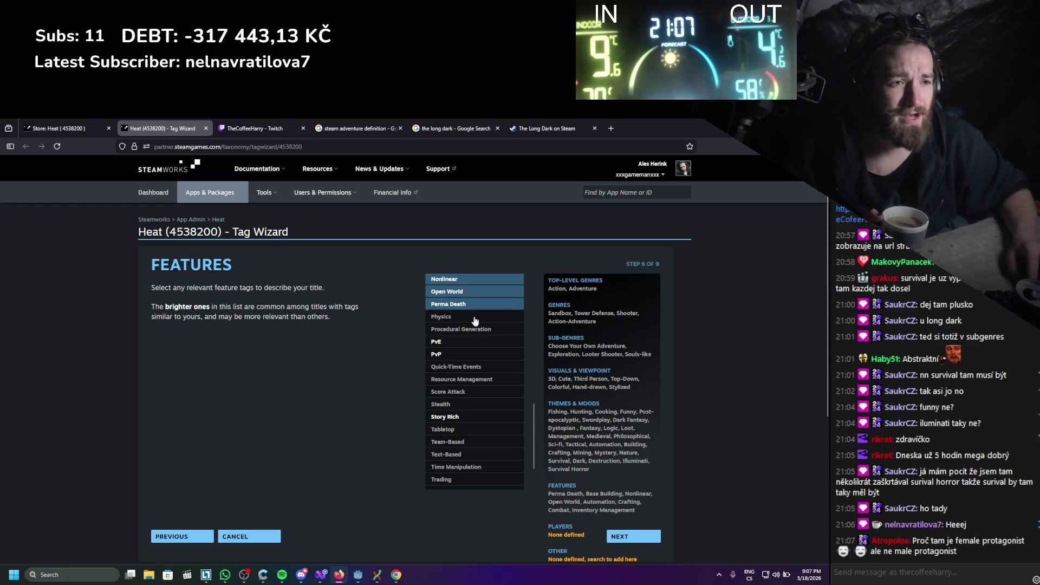
left_click(475, 319)
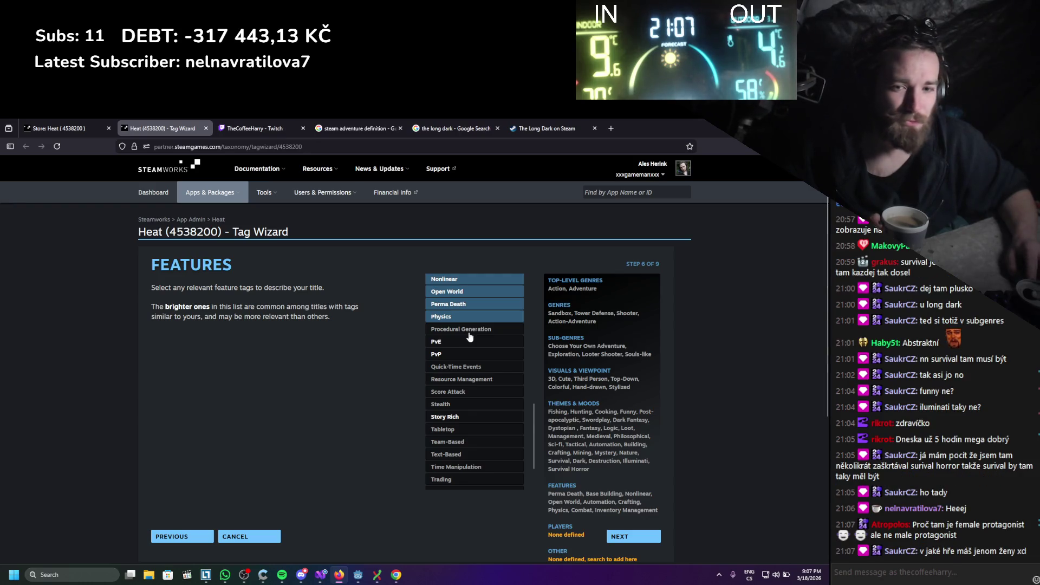
left_click(469, 334)
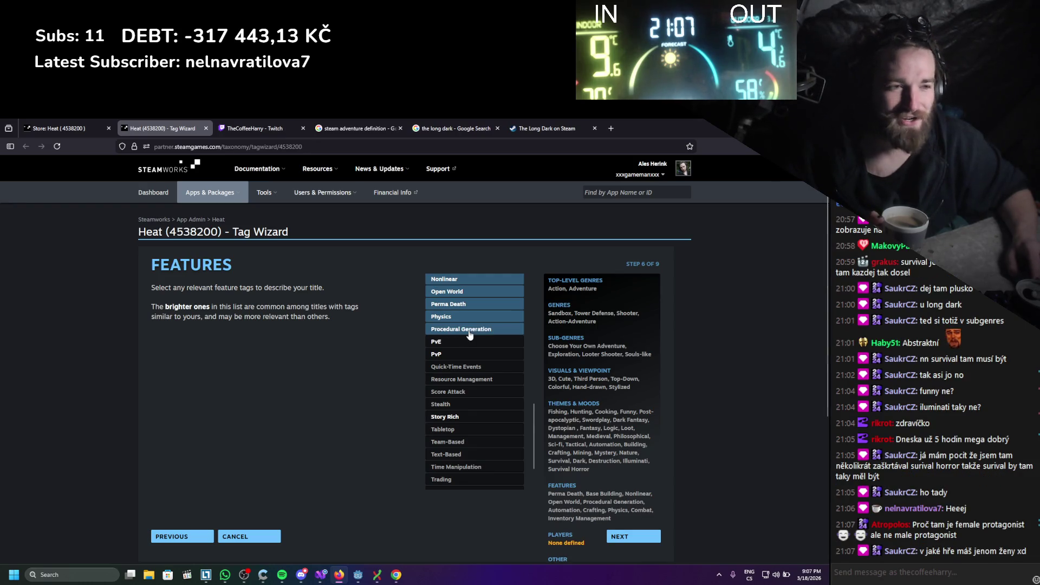
scroll(466, 330, "down", 1)
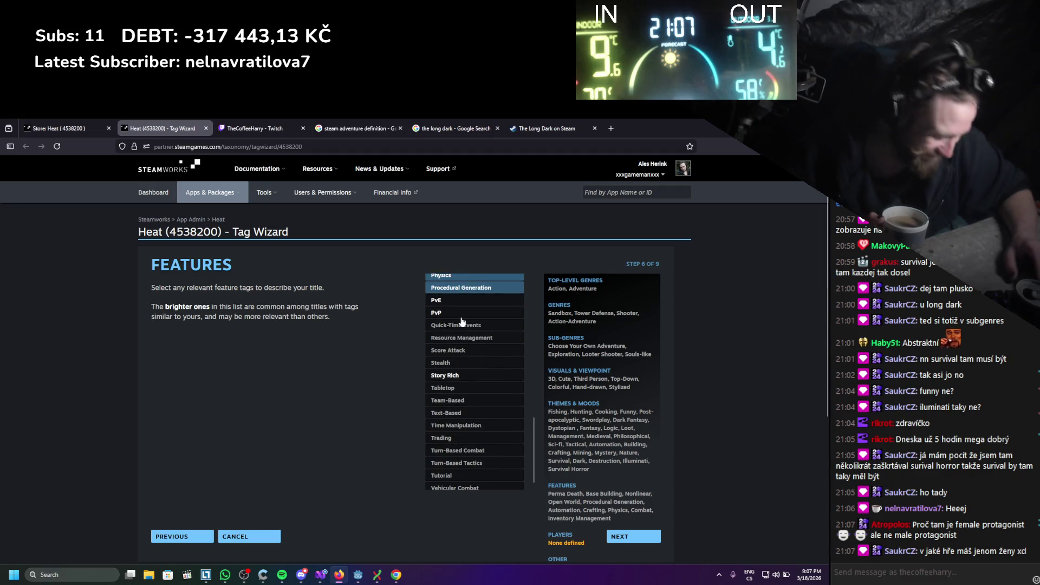
left_click(611, 129)
type("woman simulator")
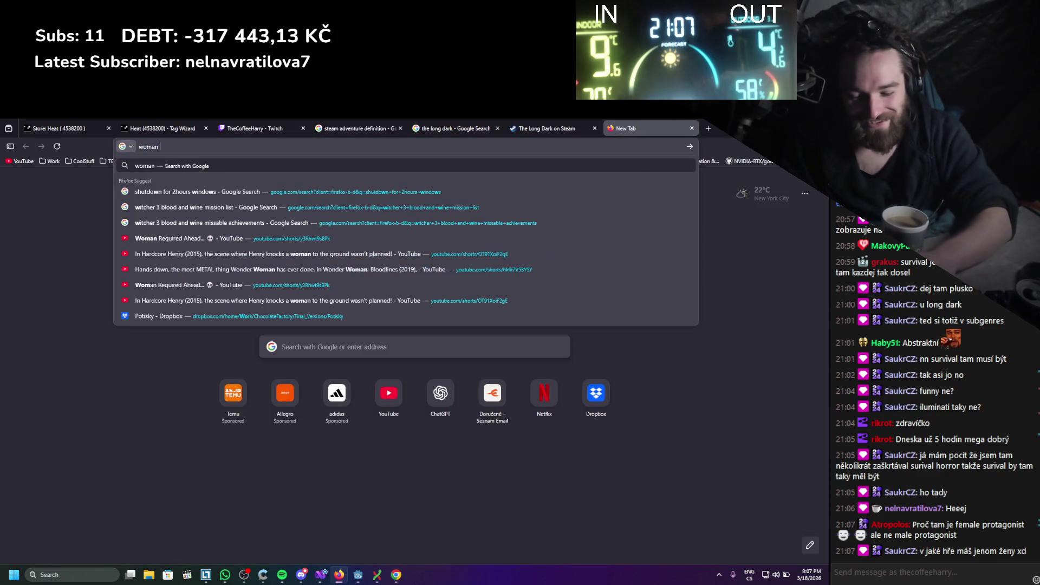
Search 'woman simulator', view its Steam page's kitchen screenshot, then close it and return to the Tag Wizard
key("Return")
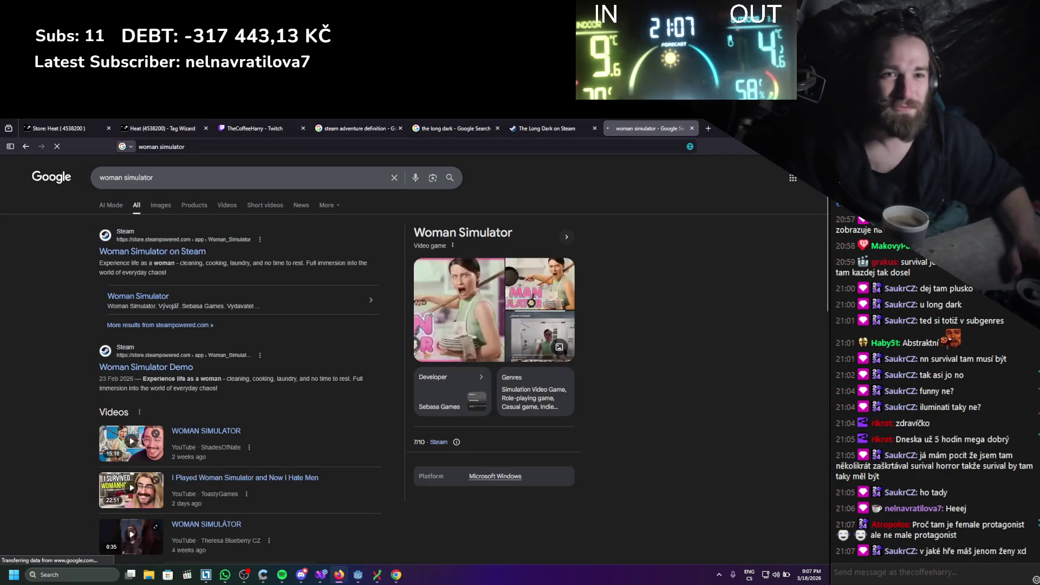
middle_click(107, 253)
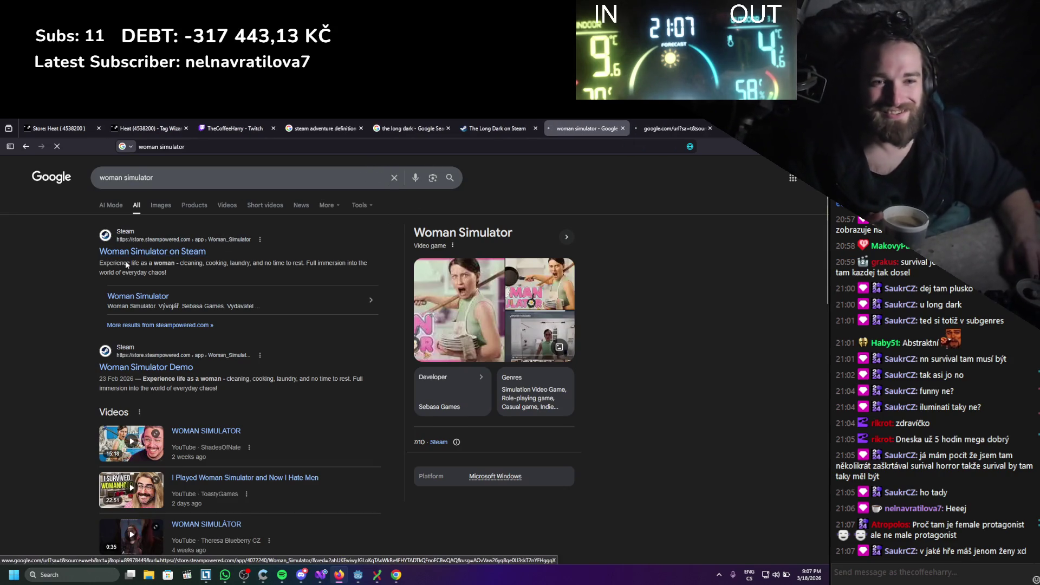
left_click(642, 126)
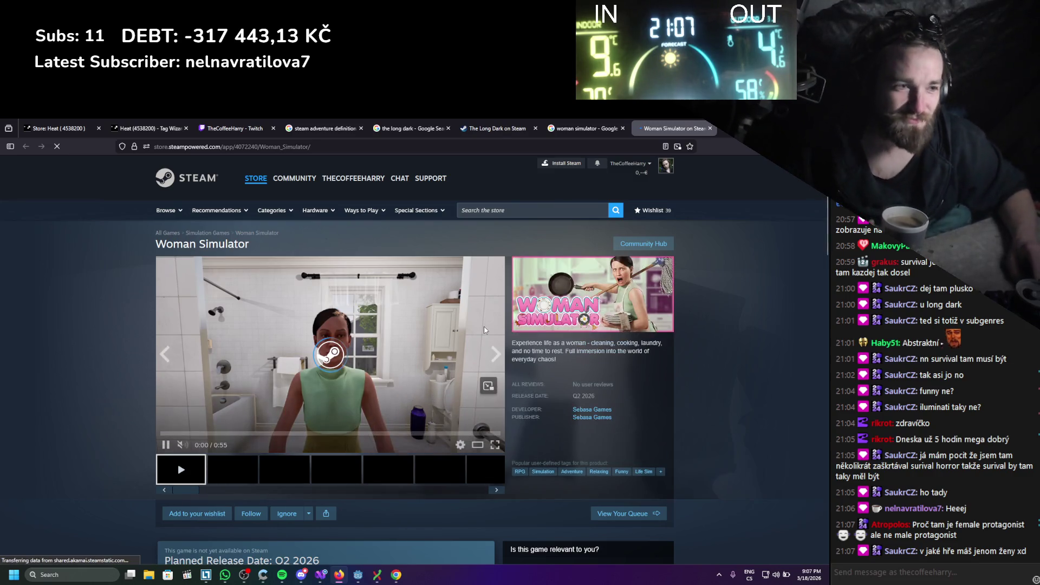
left_click(276, 475)
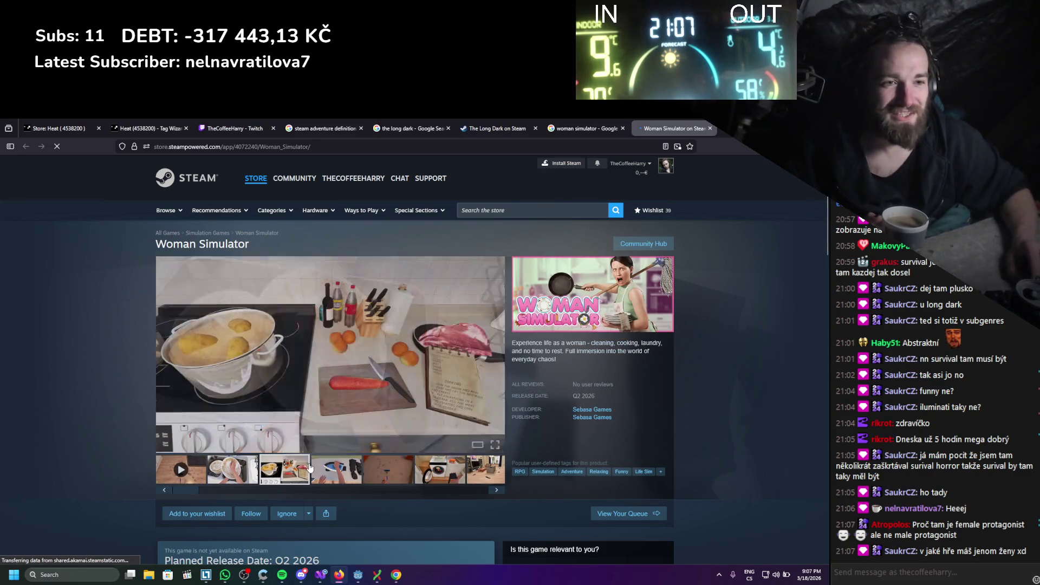
left_click(711, 128)
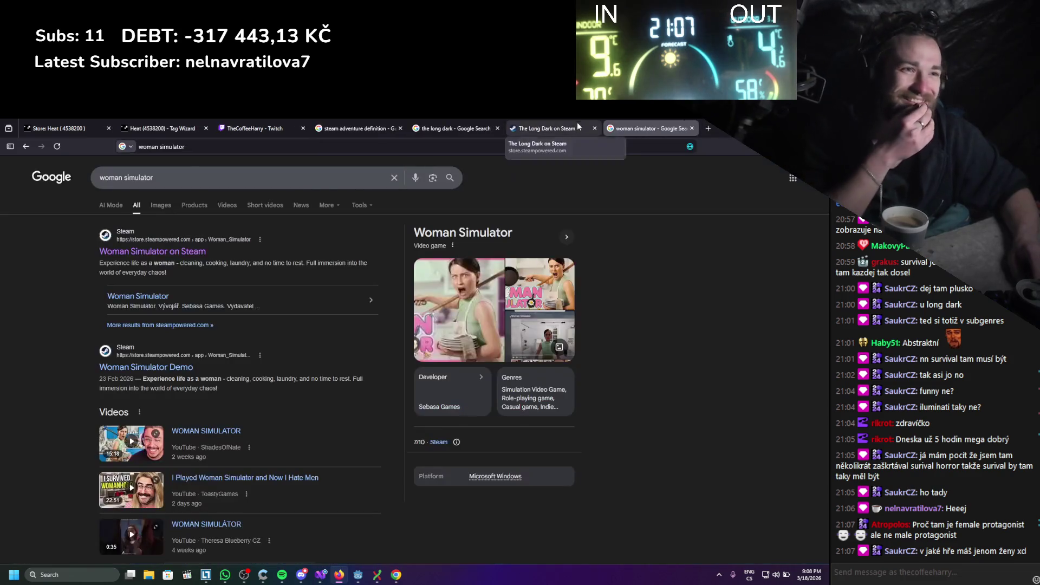
left_click(568, 128)
left_click(134, 123)
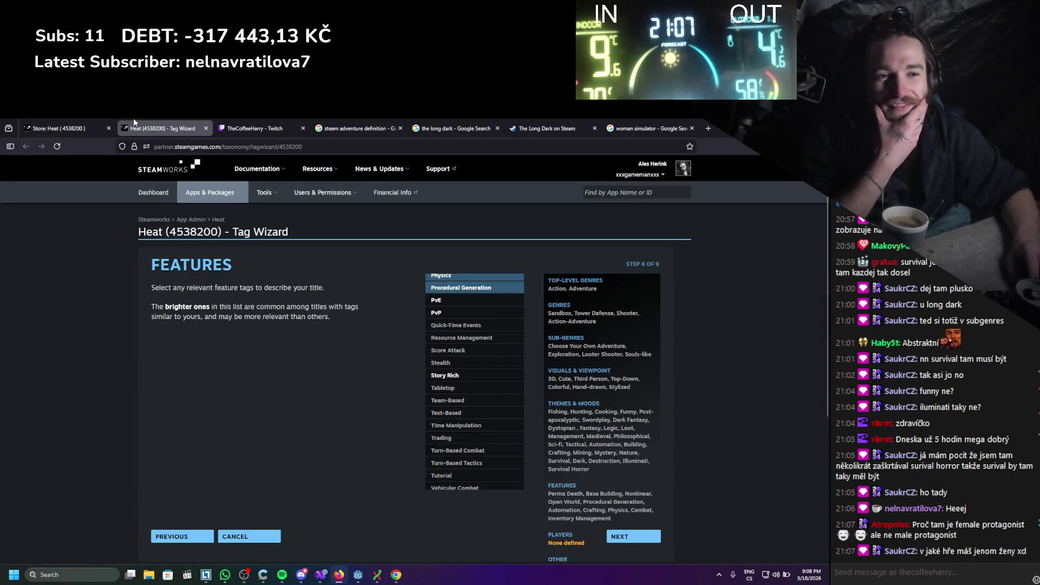
Select PvE and Resource Management as feature tags and advance to the Players step
left_click(458, 301)
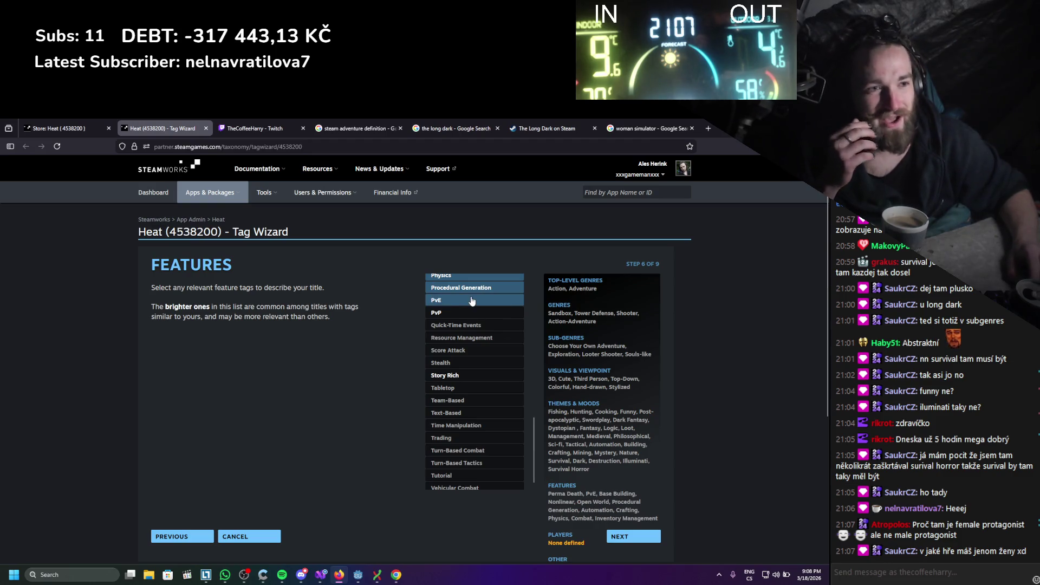
left_click(477, 336)
scroll(469, 353, "down", 3)
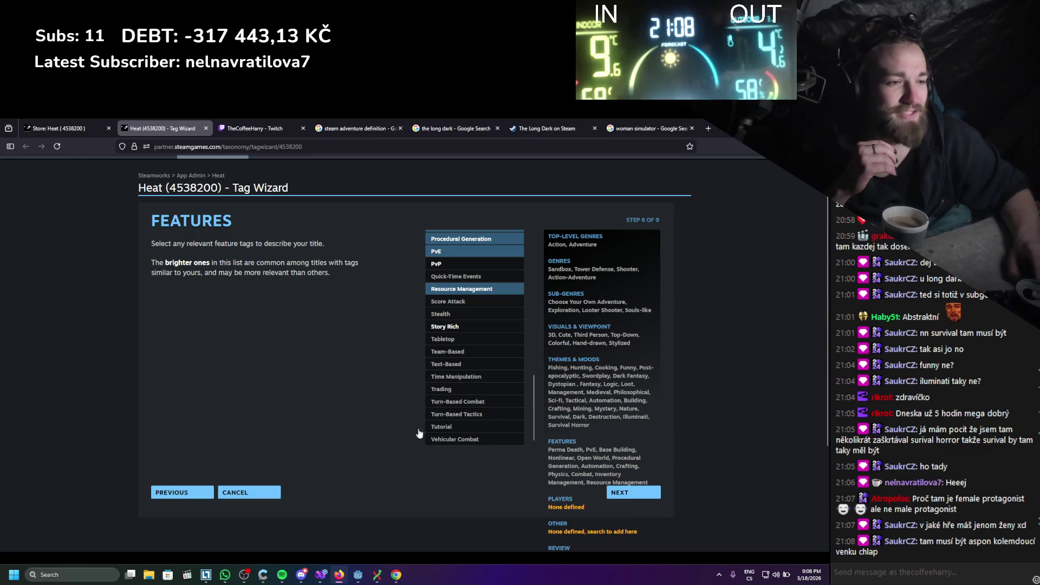
scroll(404, 401, "down", 2)
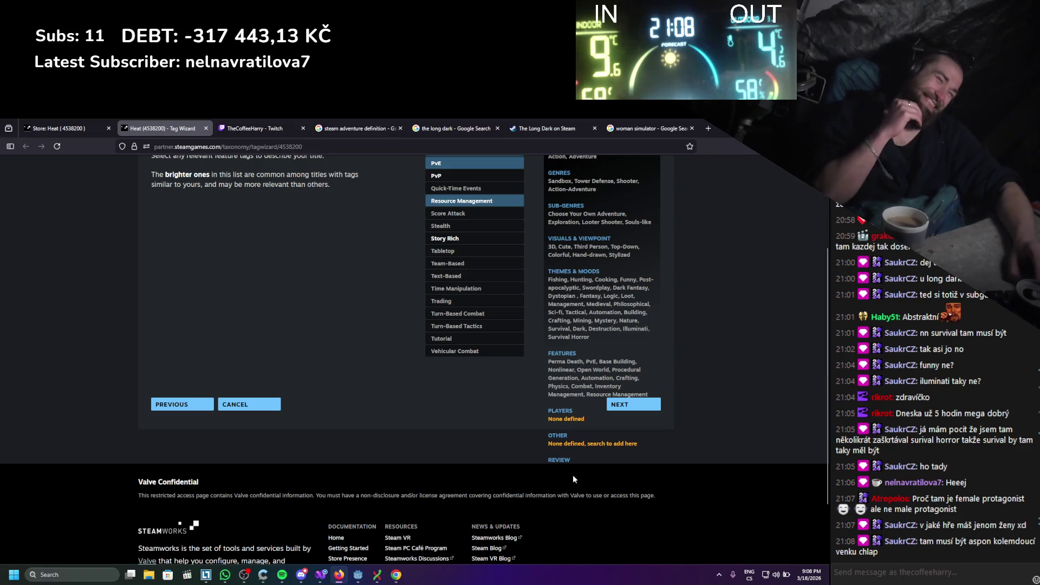
scroll(564, 390, "up", 2)
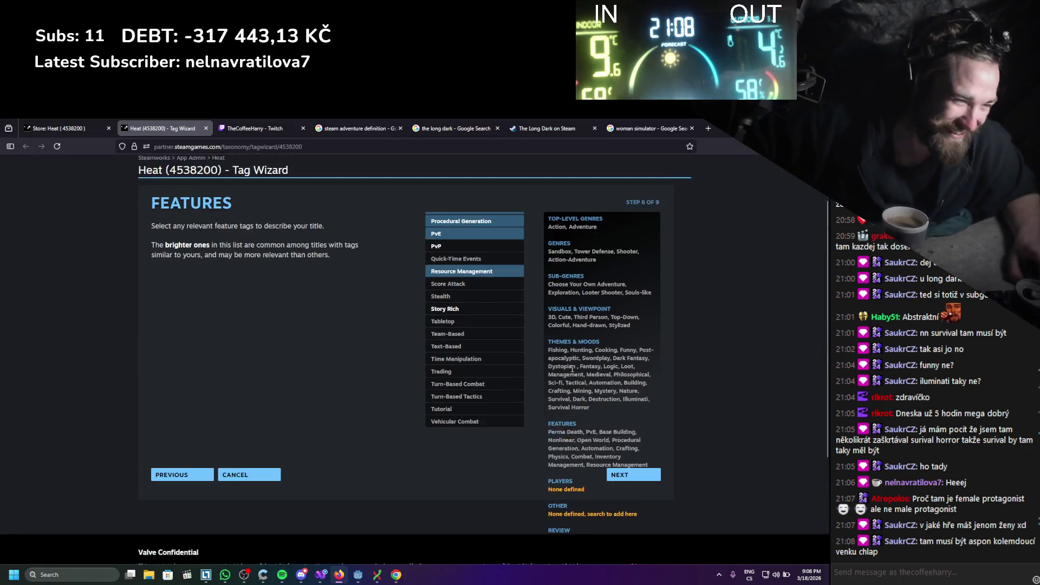
scroll(575, 383, "down", 2)
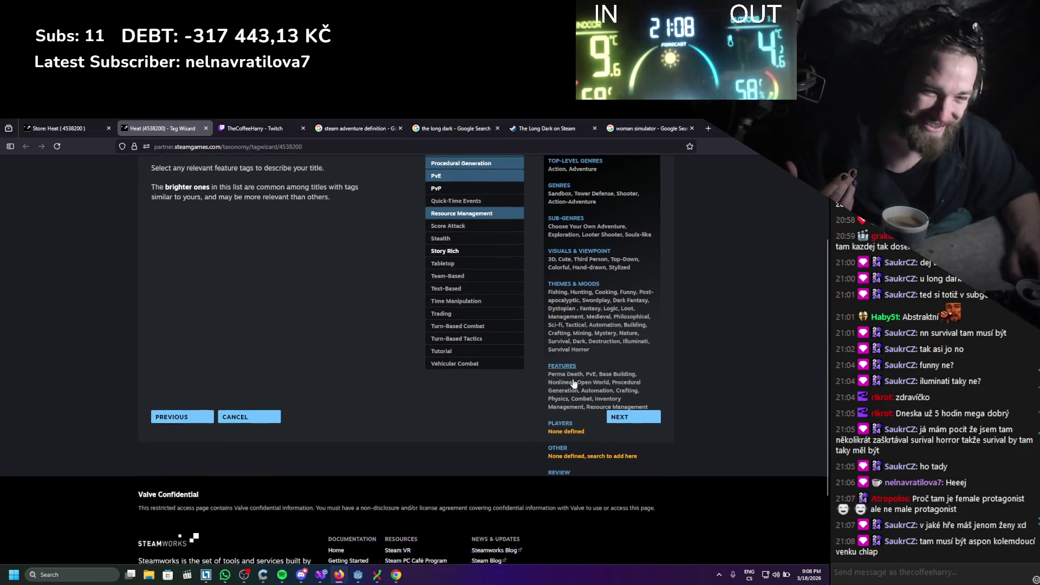
scroll(541, 379, "up", 1)
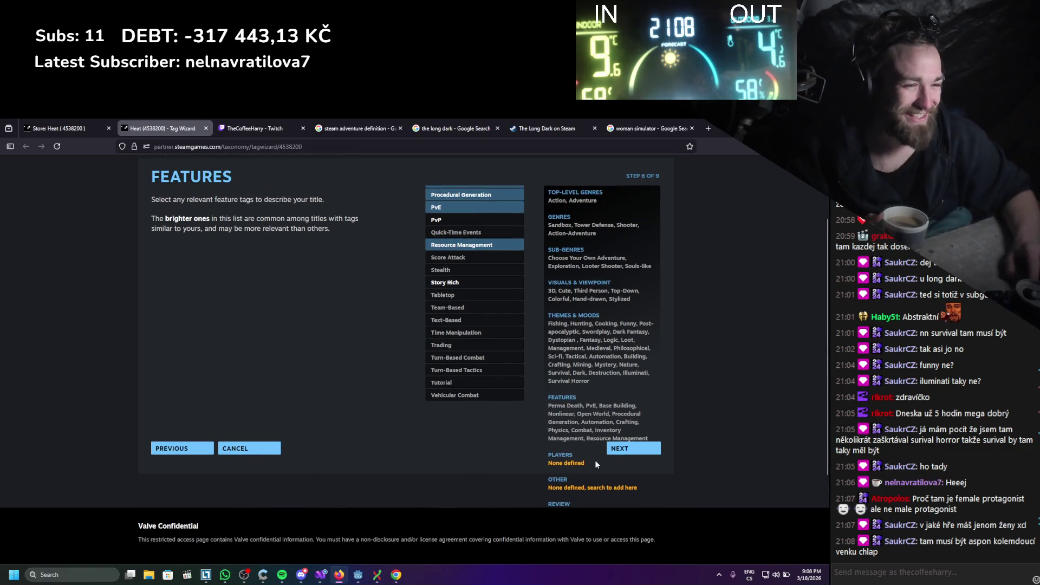
left_click(637, 448)
Tag Heat as Singleplayer in the Players step
scroll(605, 458, "up", 1)
scroll(588, 472, "down", 1)
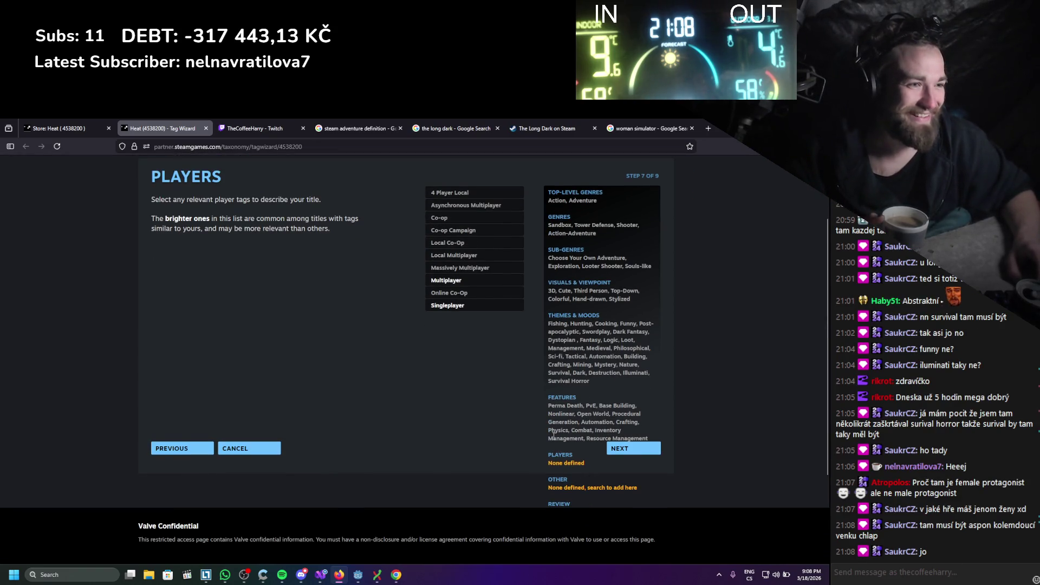
scroll(553, 433, "up", 1)
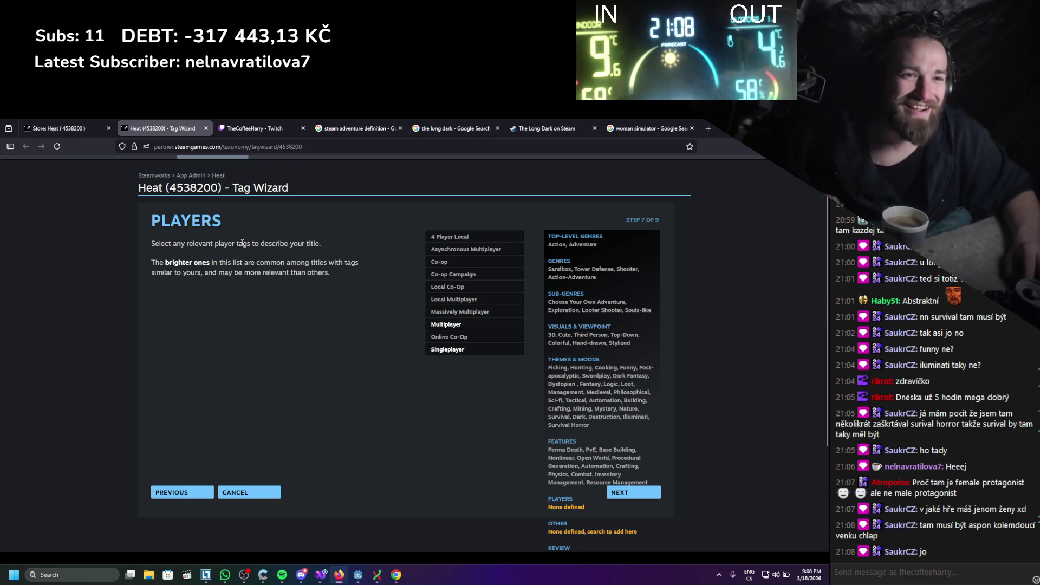
left_click_drag(169, 244, 242, 245)
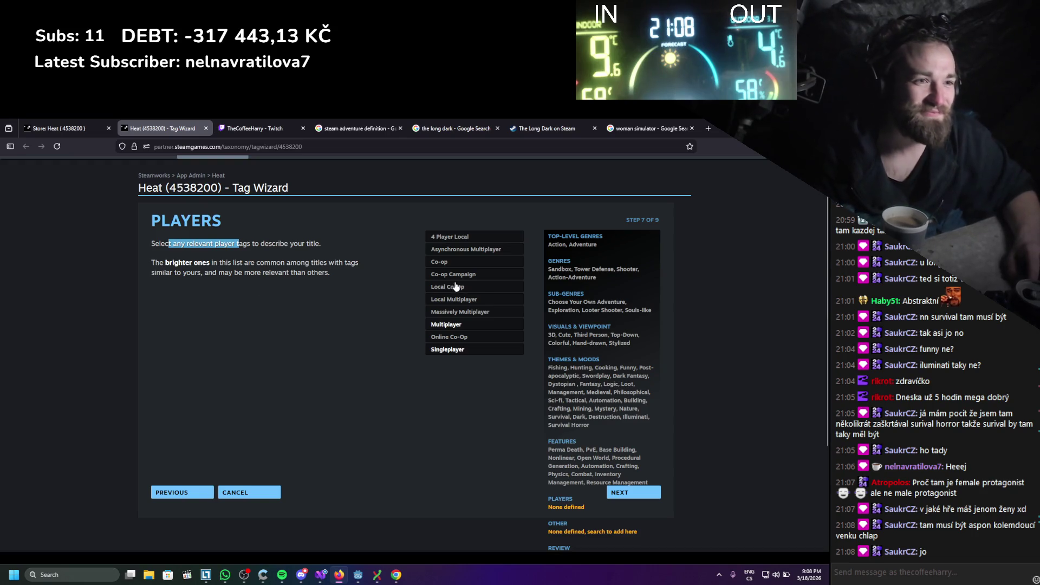
left_click(452, 349)
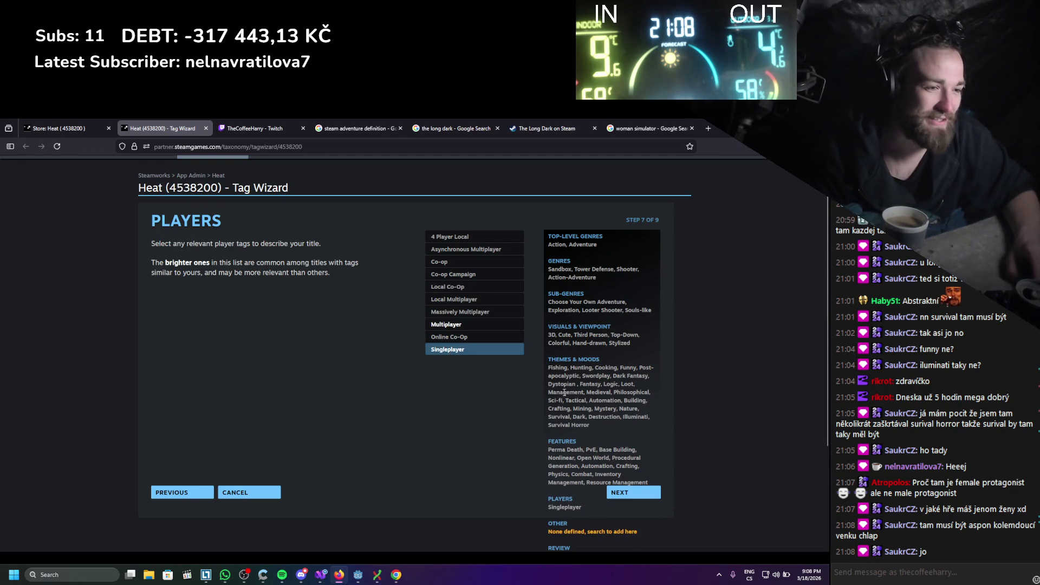
Return from the Other tags step to the Themes & Moods tag step
scroll(564, 392, "down", 3)
left_click(558, 437)
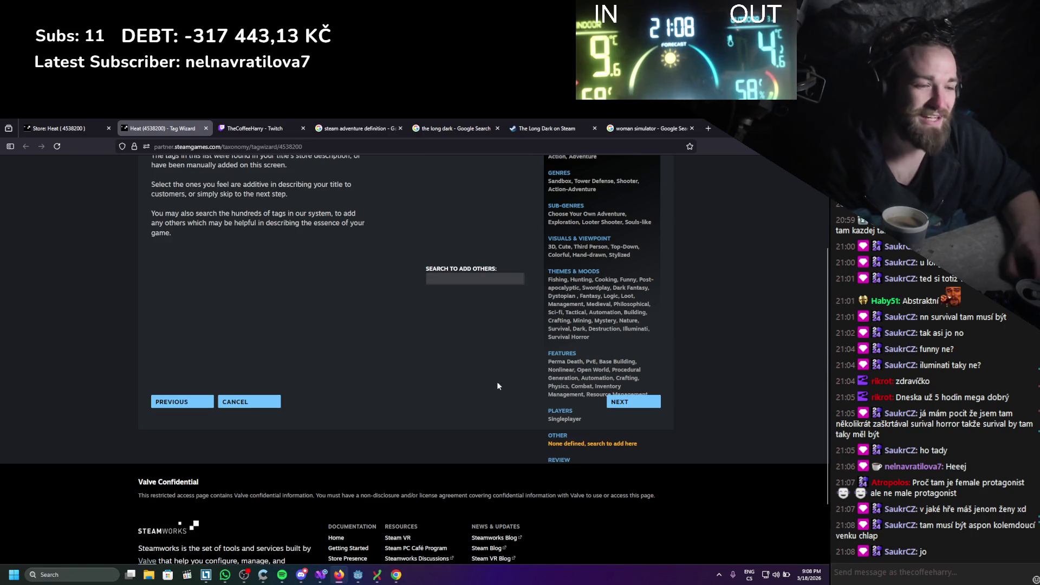
scroll(496, 385, "up", 2)
left_click(558, 455)
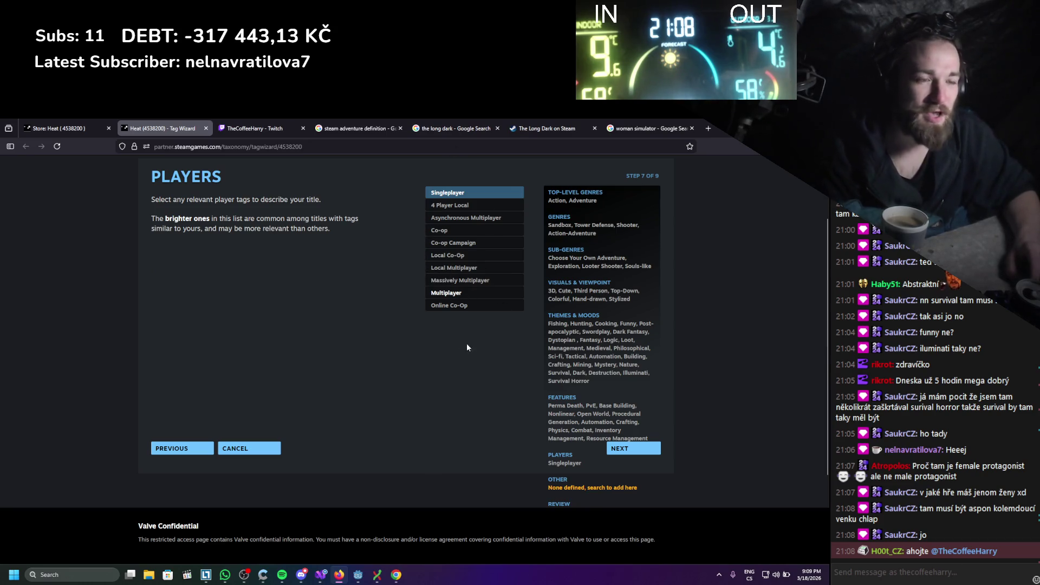
left_click(575, 317)
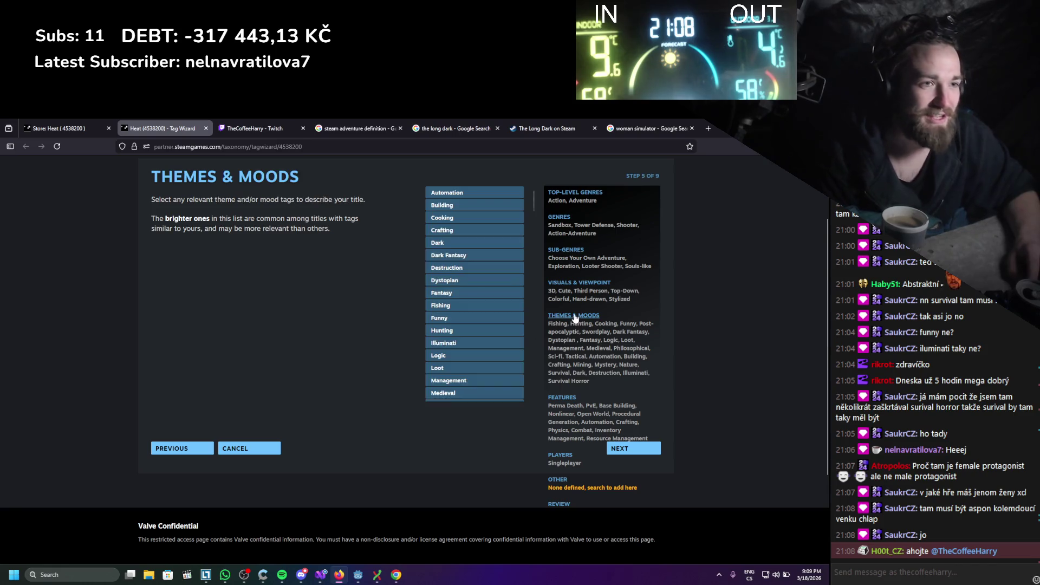
Review the Themes & Moods tag list, then jump to the What Else? step for Other tags
scroll(457, 298, "down", 10)
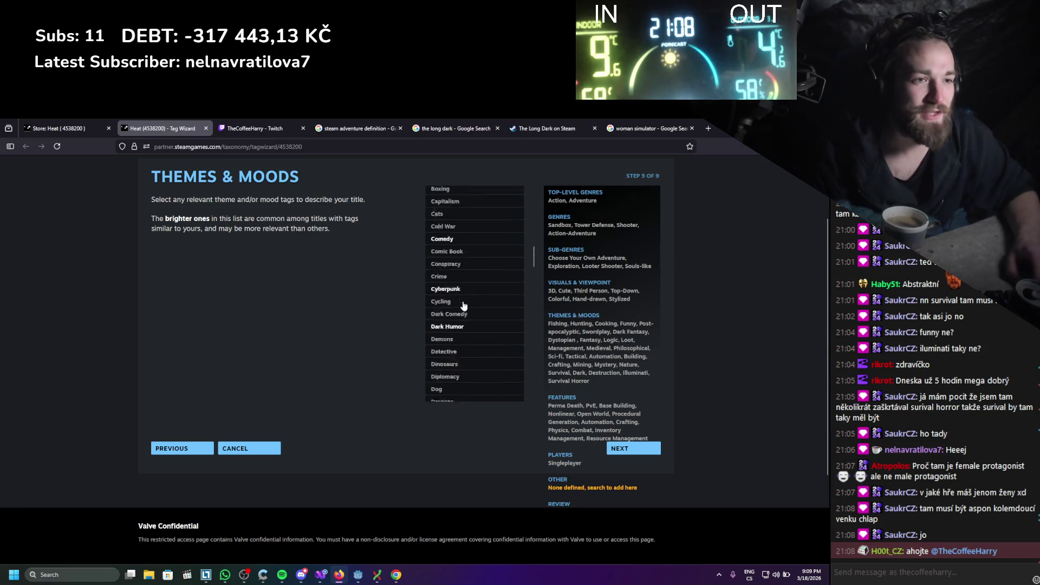
scroll(463, 306, "down", 10)
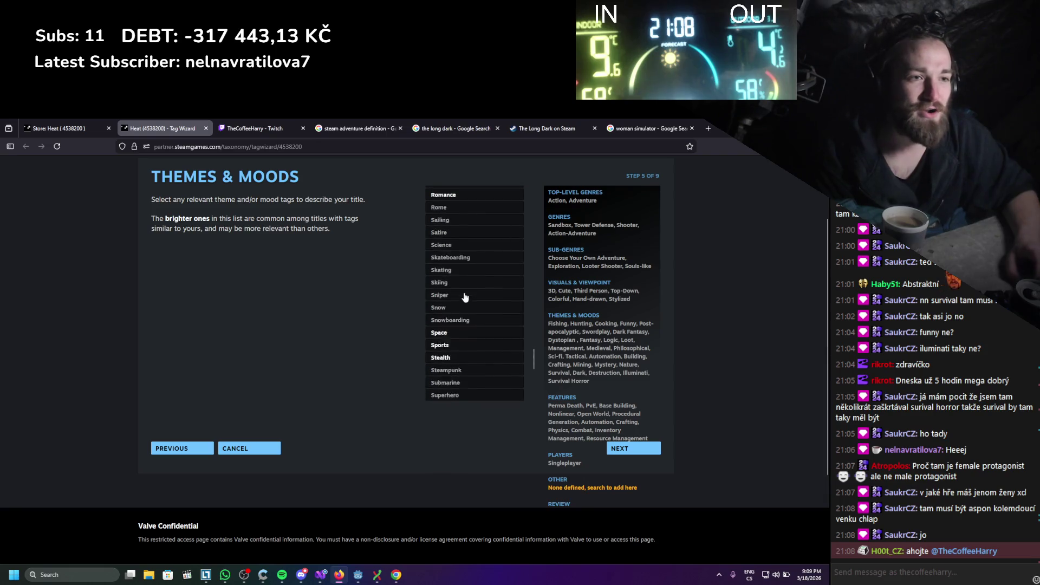
scroll(467, 348, "up", 15)
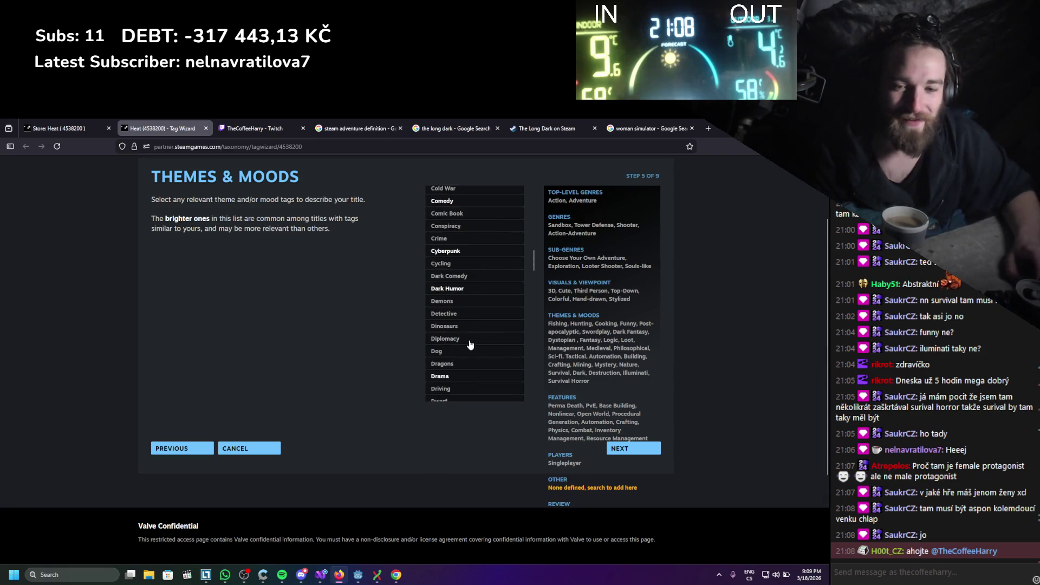
scroll(471, 344, "up", 10)
scroll(471, 338, "down", 8)
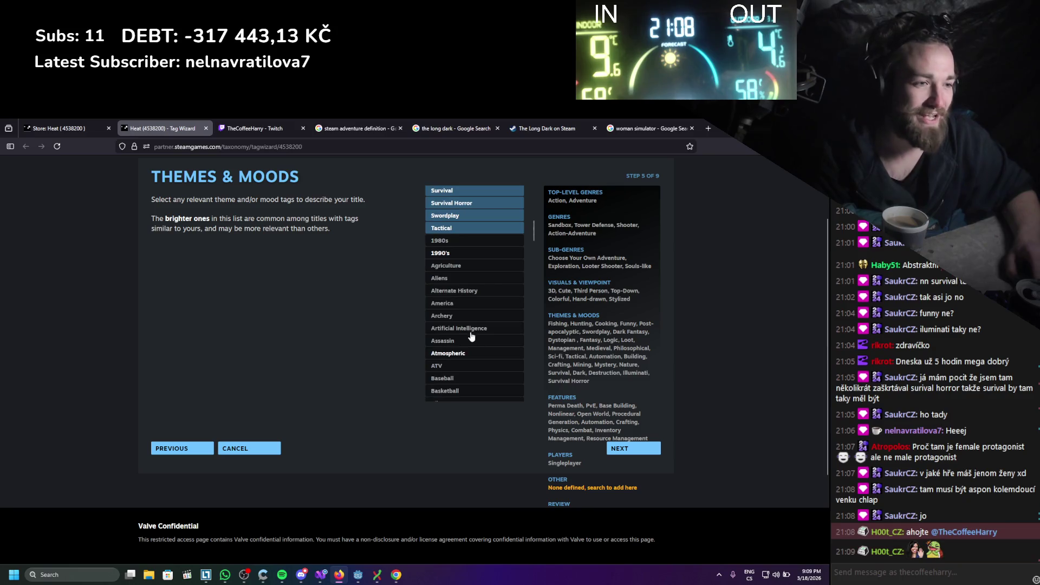
scroll(511, 455, "down", 2)
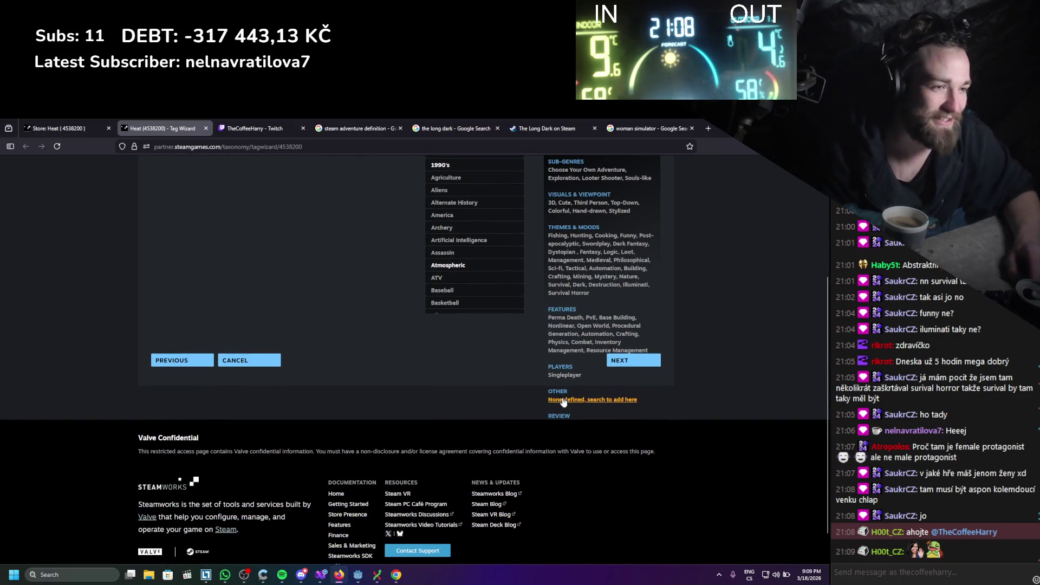
left_click(561, 393)
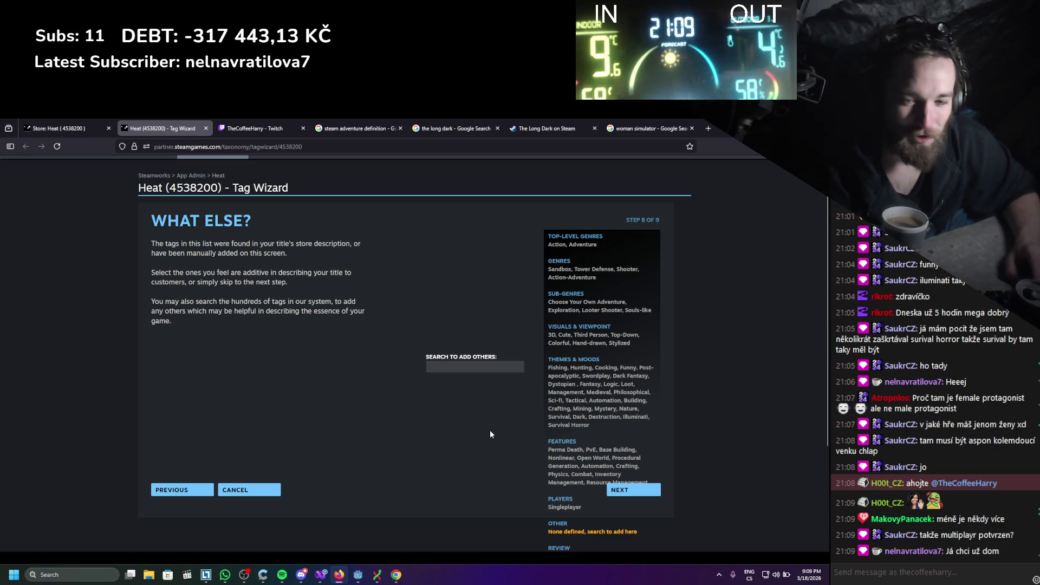
Revisit the Players step and toggle Massively Multiplayer on and off, leaving no multiplayer tag
left_click(800, 578)
left_click(798, 575)
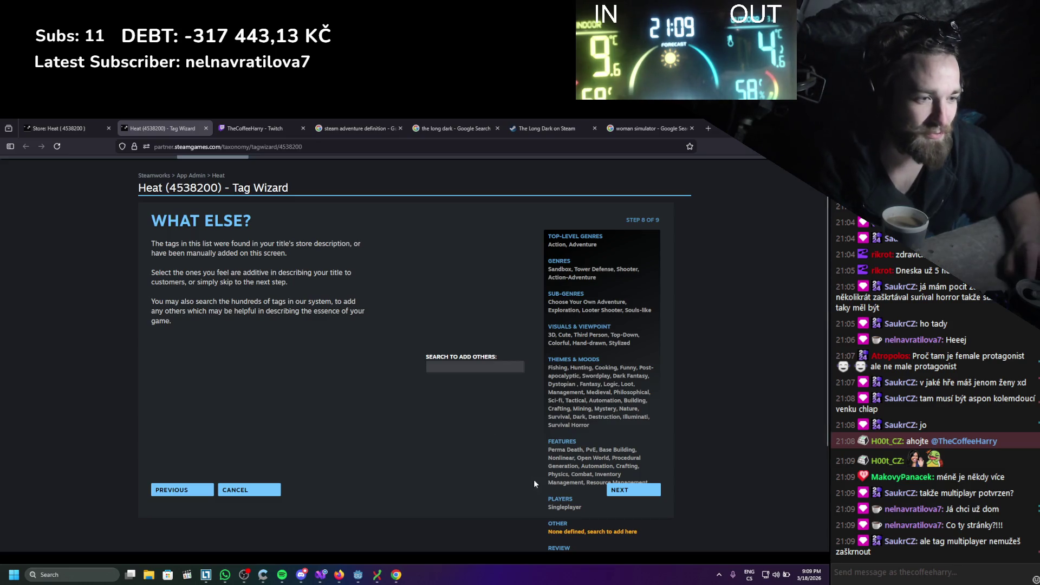
left_click(556, 501)
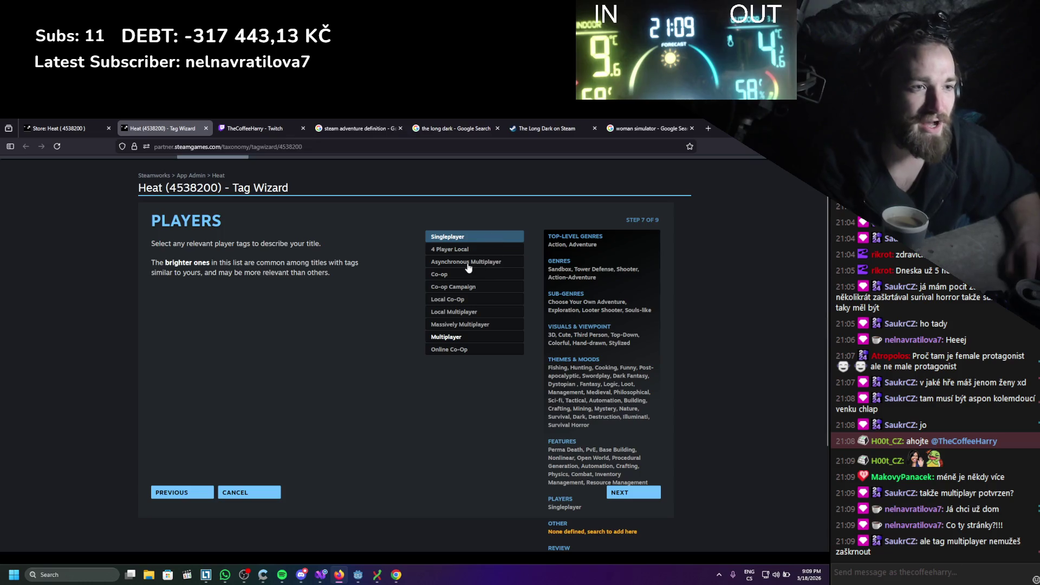
left_click(460, 313)
left_click(460, 313)
left_click(460, 325)
left_click(459, 327)
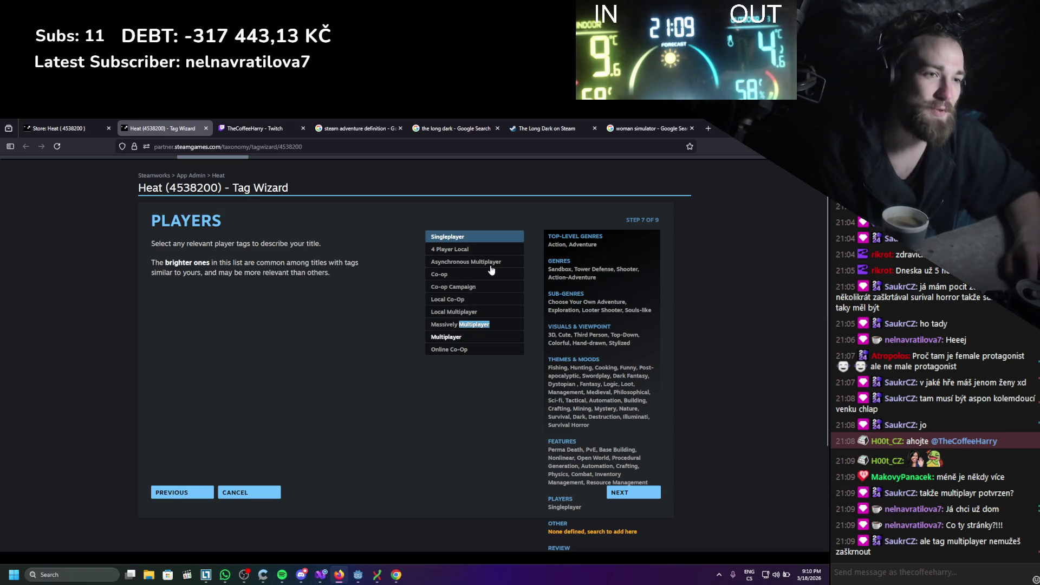
Continue to Step 9, the Your Tags prioritisation page
left_click(476, 428)
scroll(487, 427, "down", 1)
scroll(488, 430, "down", 1)
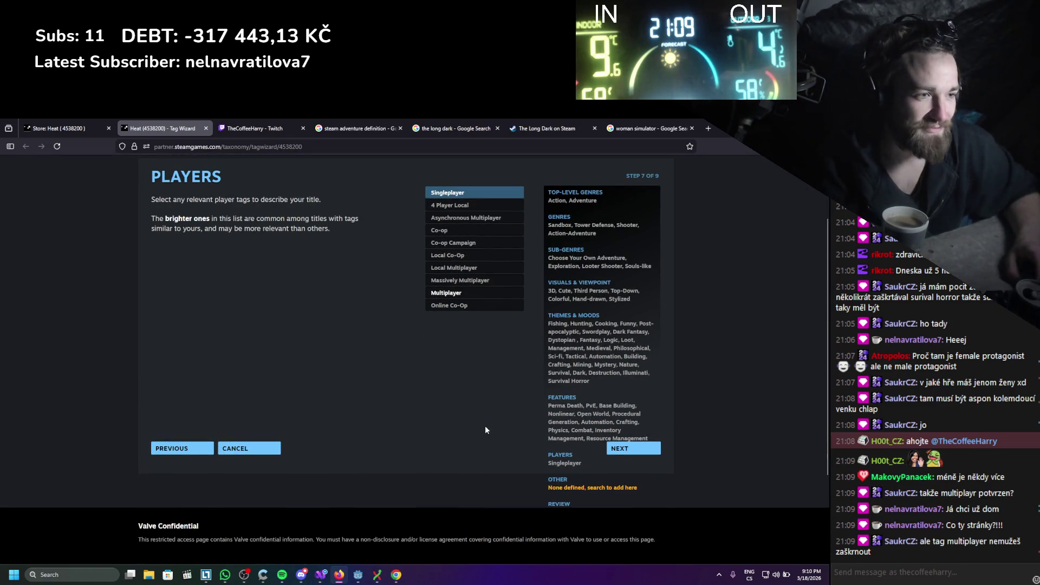
left_click(632, 458)
left_click(632, 458)
left_click(631, 458)
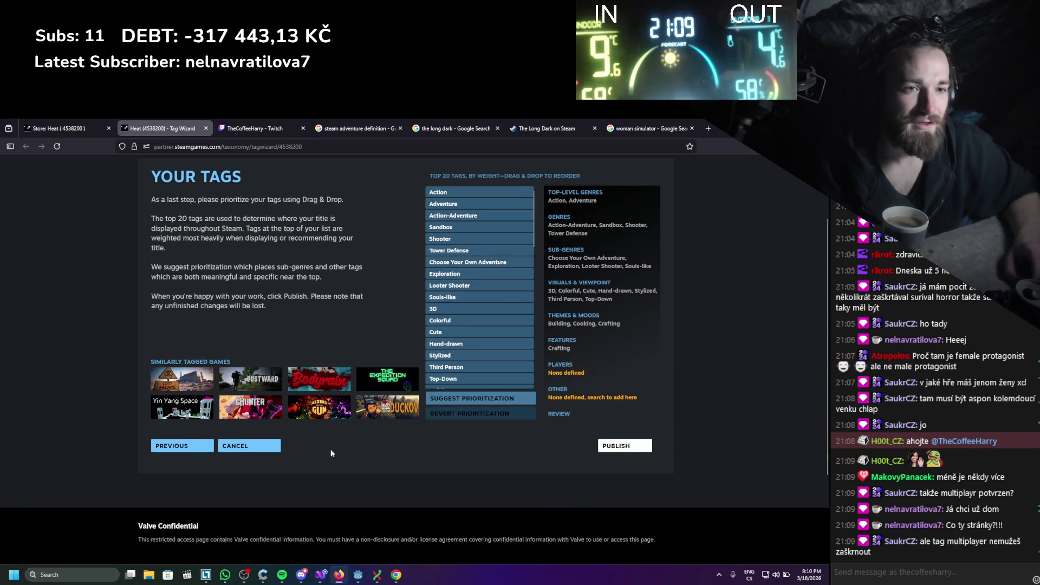
Move Crafting to the top of the tag ranking
scroll(303, 288, "up", 2)
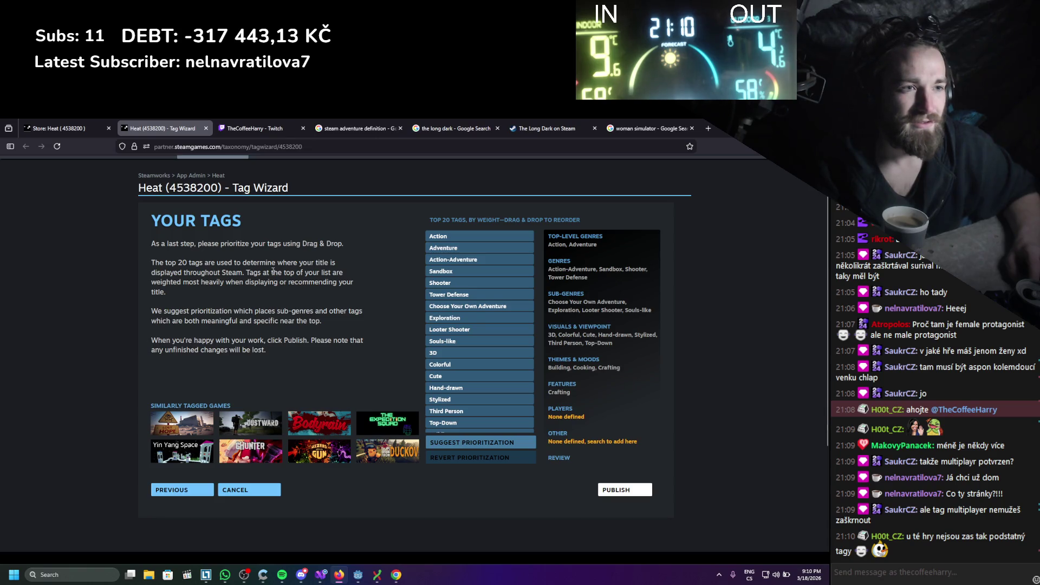
mouse_move(454, 377)
left_mouse_down()
mouse_move(463, 231)
mouse_move(478, 400)
left_mouse_up()
scroll(477, 390, "down", 3)
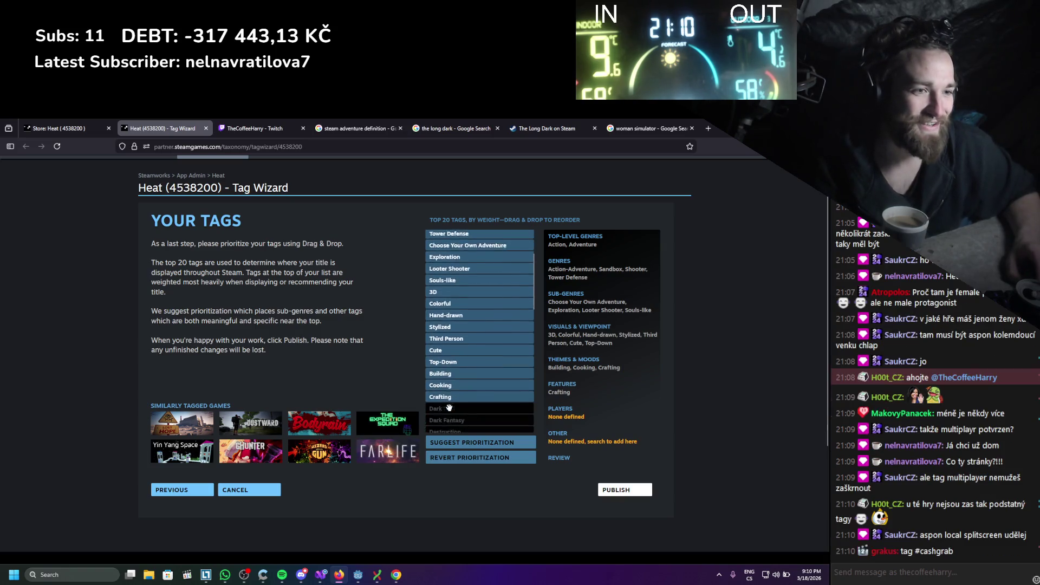
left_click_drag(460, 337, 467, 237)
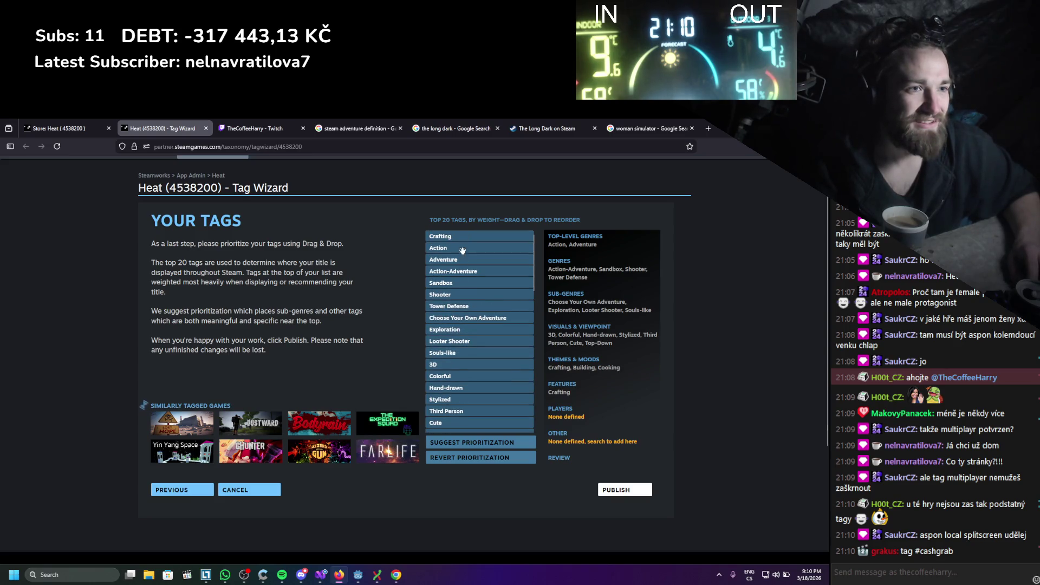
Drop Singleplayer out of the top 20 tags
scroll(461, 347, "down", 5)
scroll(461, 346, "down", 2)
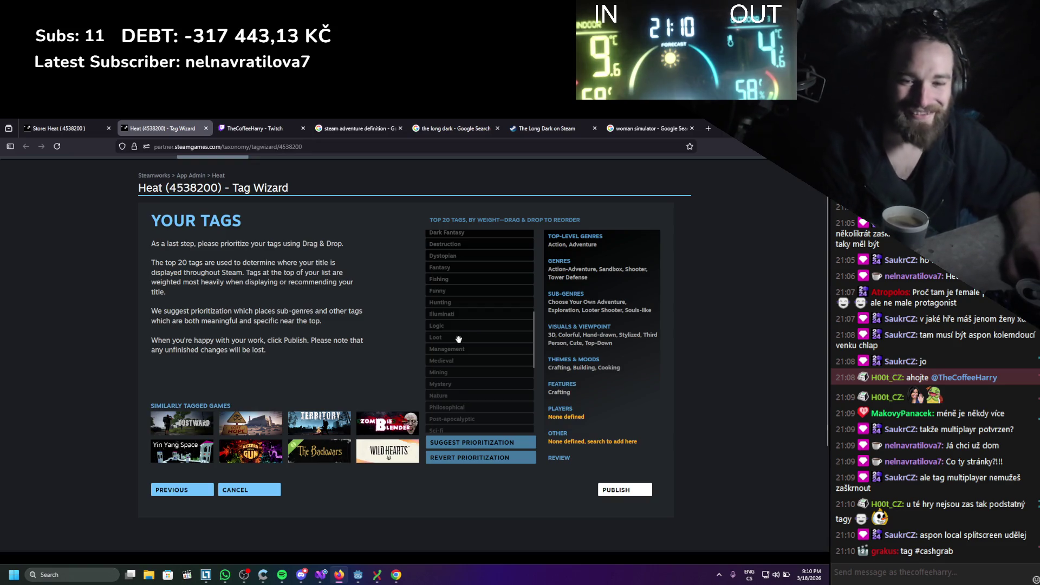
scroll(460, 309, "down", 5)
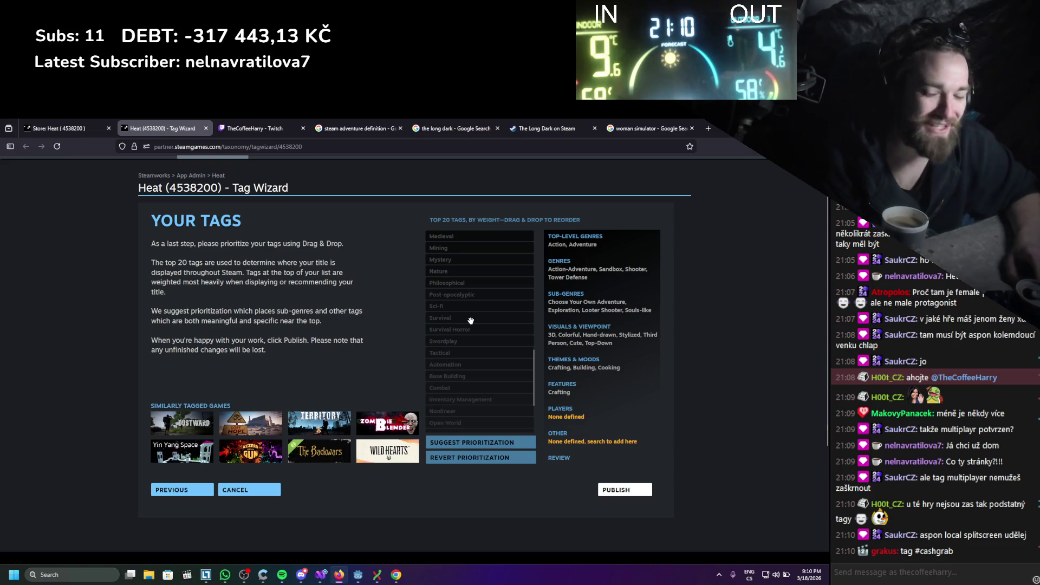
scroll(473, 320, "down", 3)
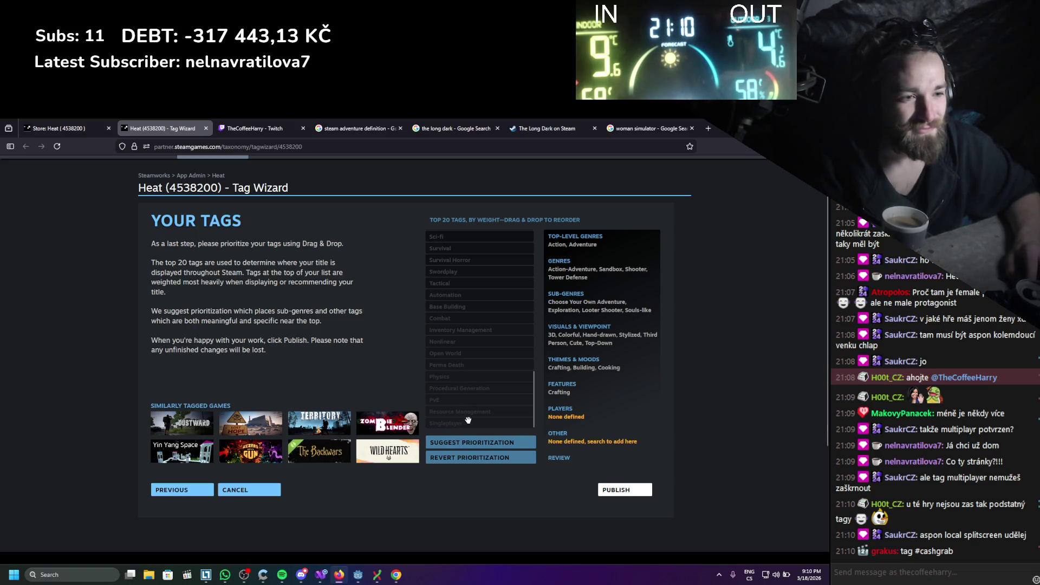
mouse_move(467, 414)
left_mouse_down()
mouse_move(483, 259)
mouse_move(458, 451)
left_mouse_up()
scroll(476, 347, "down", 1)
scroll(475, 347, "up", 1)
scroll(457, 347, "down", 3)
left_click_drag(458, 331, 459, 398)
Move Building up near the top, right after Crafting
scroll(461, 407, "down", 5)
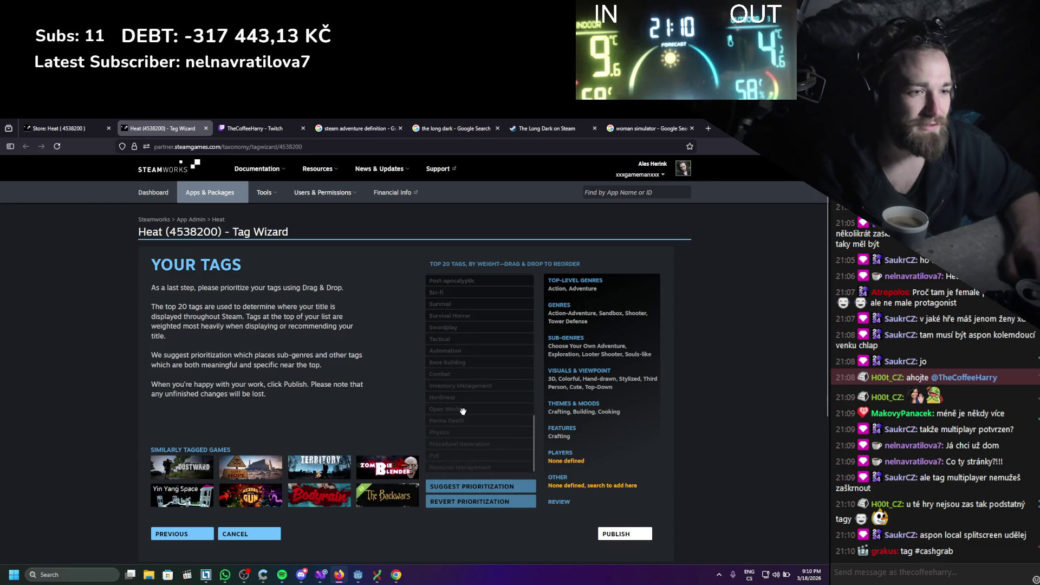
scroll(466, 439, "up", 5)
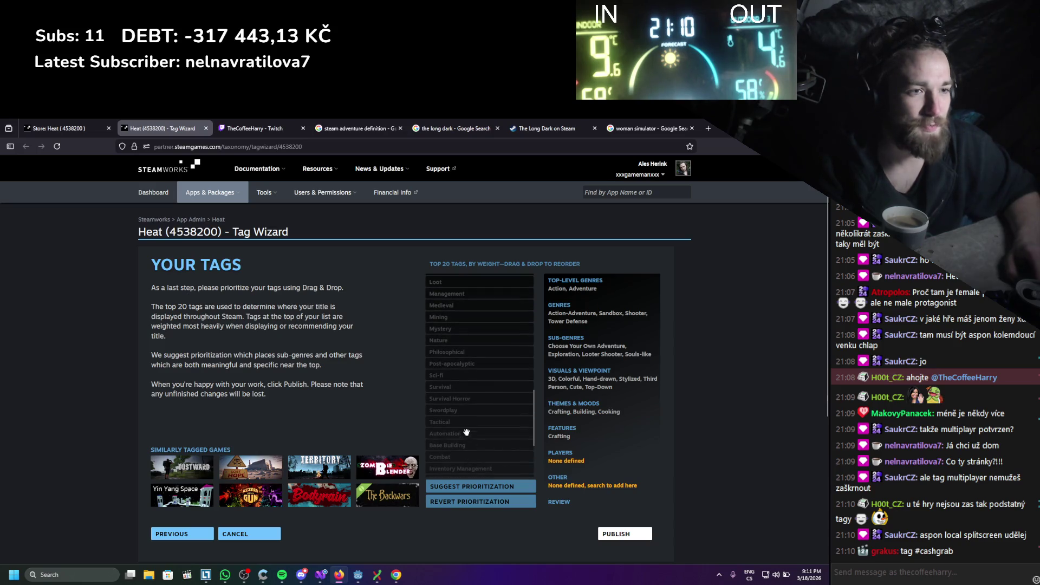
scroll(460, 421, "up", 3)
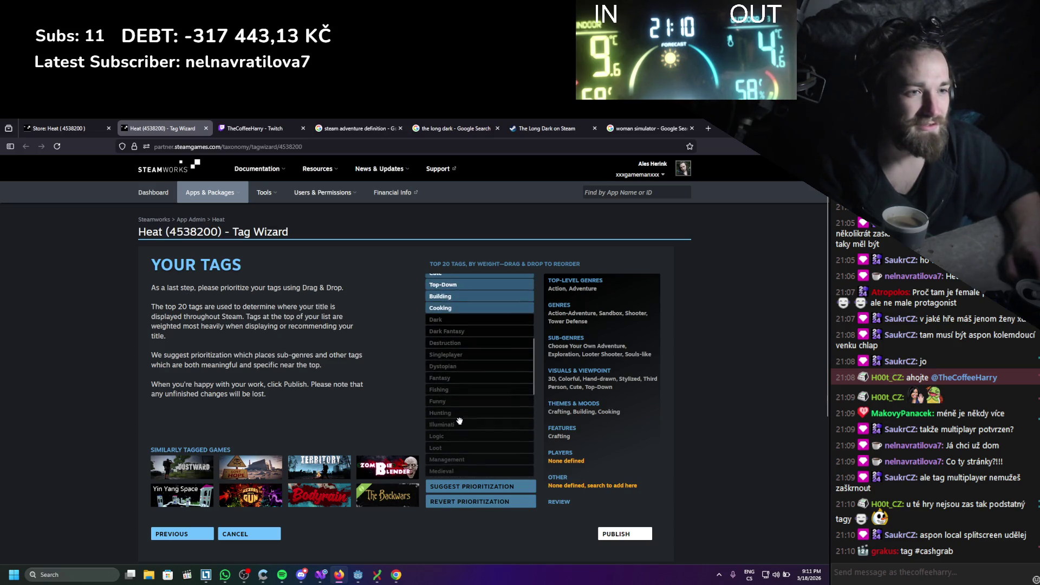
scroll(460, 421, "up", 7)
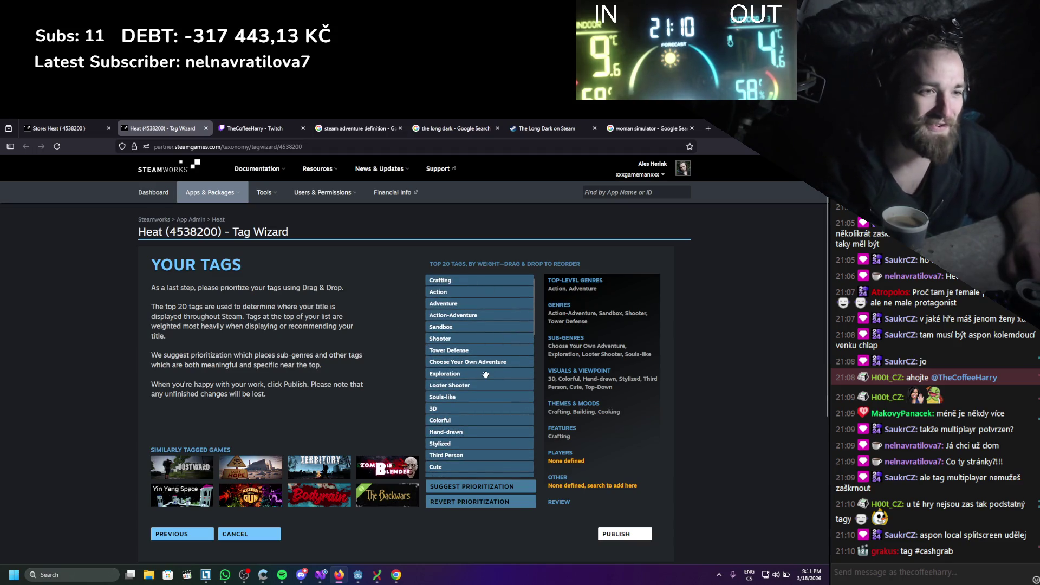
scroll(482, 373, "down", 3)
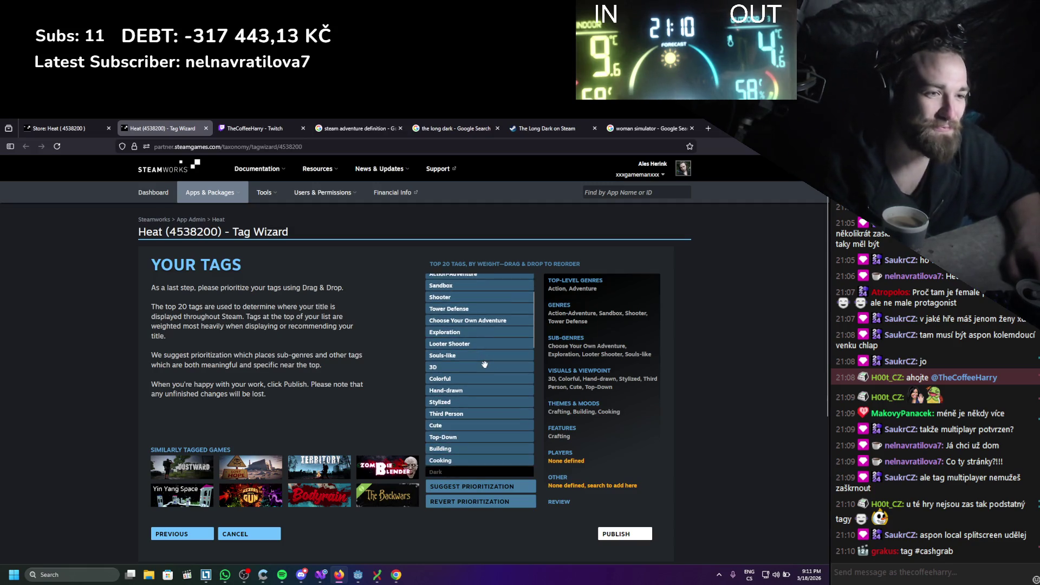
mouse_move(440, 407)
left_mouse_down()
mouse_move(442, 361)
mouse_move(420, 270)
mouse_move(445, 290)
left_mouse_up()
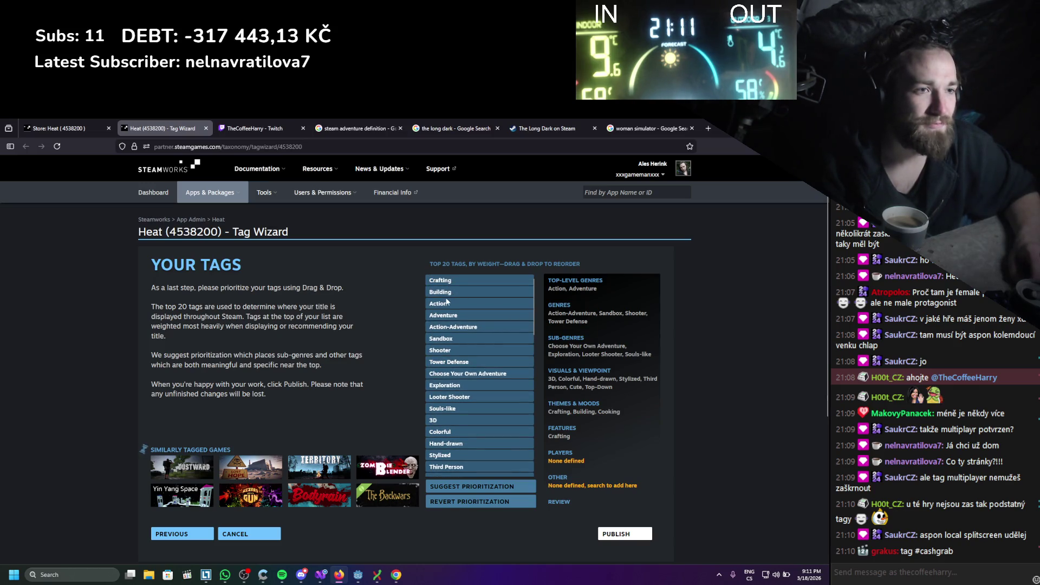
Move Base Building up into the leading tags, ahead of Action and Adventure
scroll(441, 314, "down", 1)
scroll(449, 313, "down", 5)
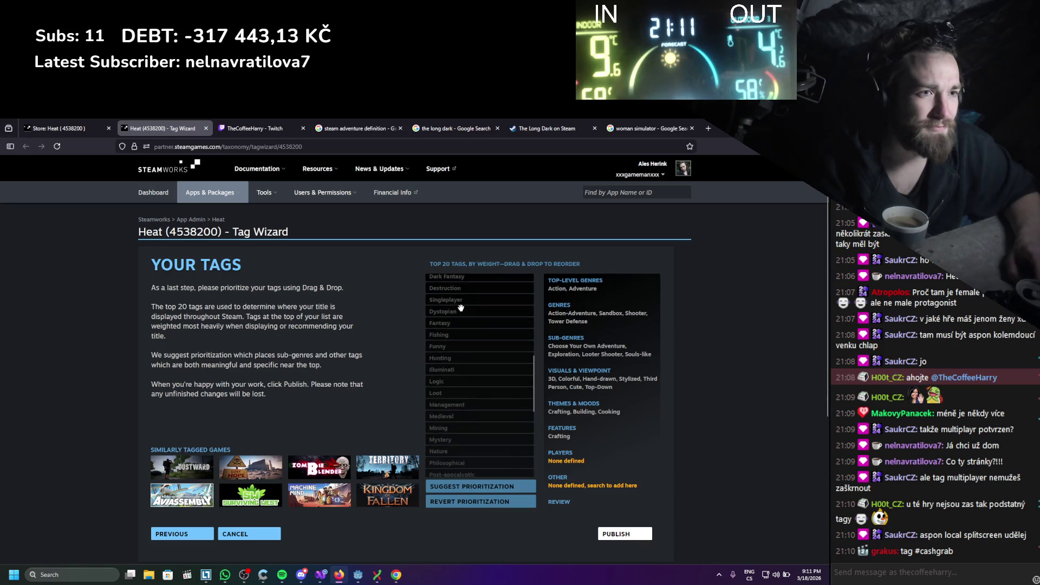
scroll(464, 312, "up", 6)
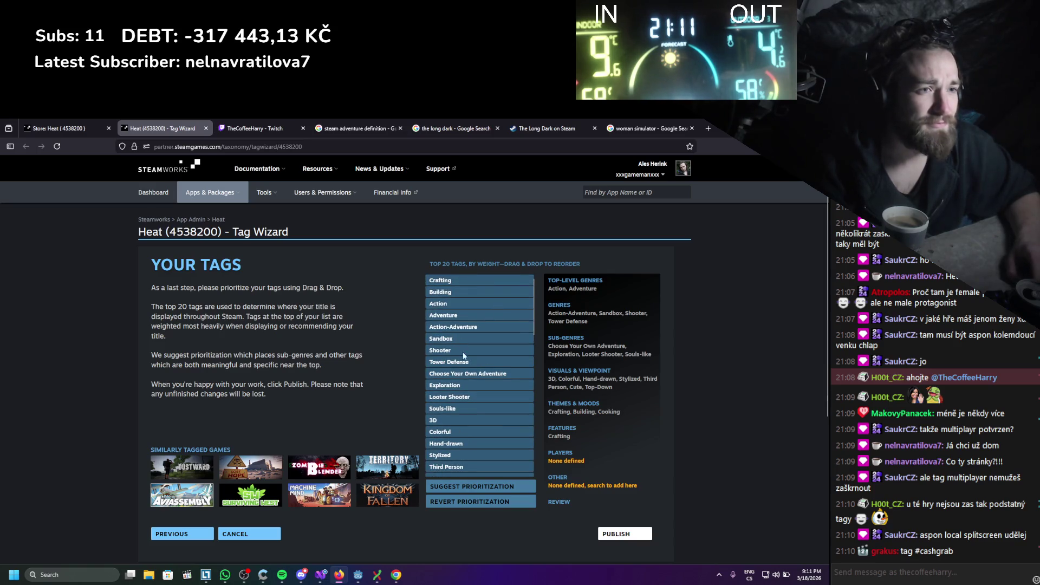
scroll(463, 333, "down", 1)
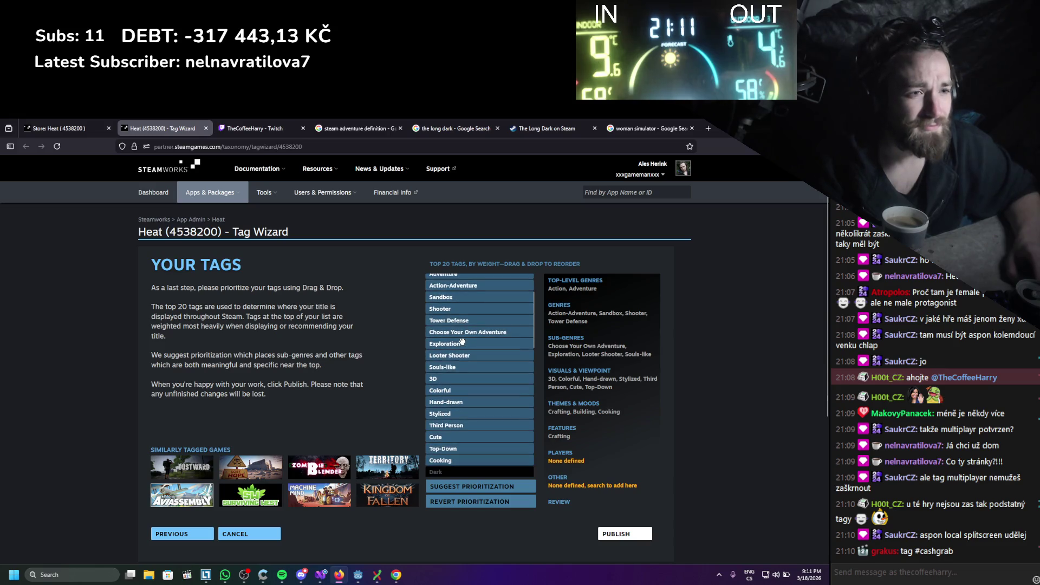
scroll(466, 354, "down", 4)
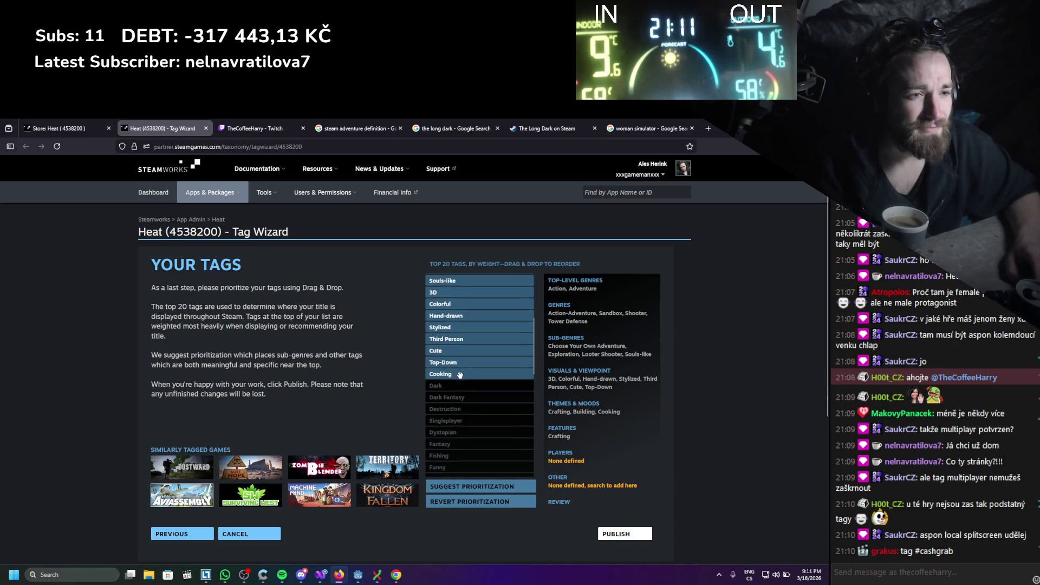
scroll(460, 375, "down", 1)
scroll(460, 375, "down", 1)
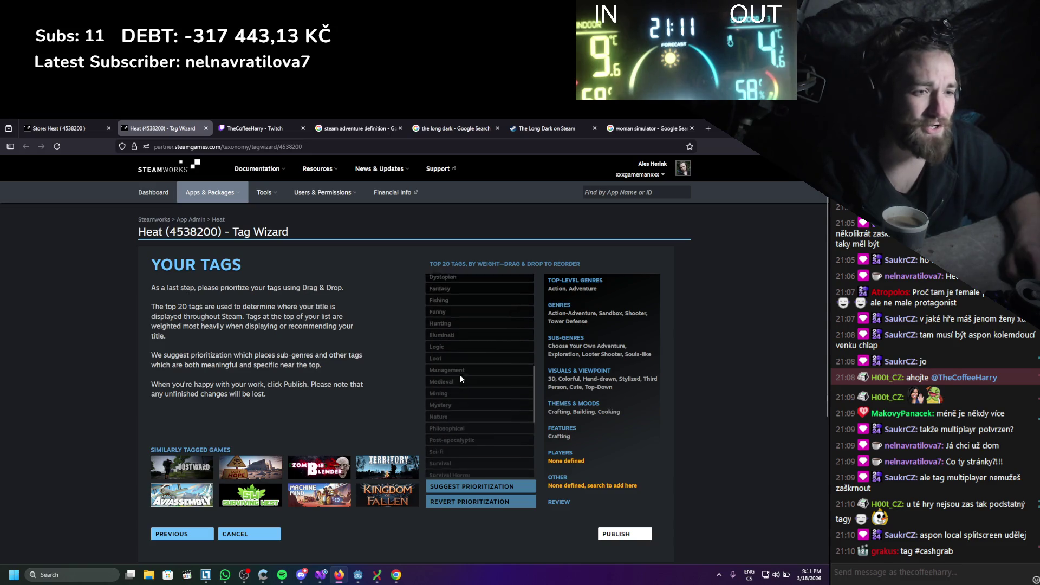
scroll(460, 375, "down", 3)
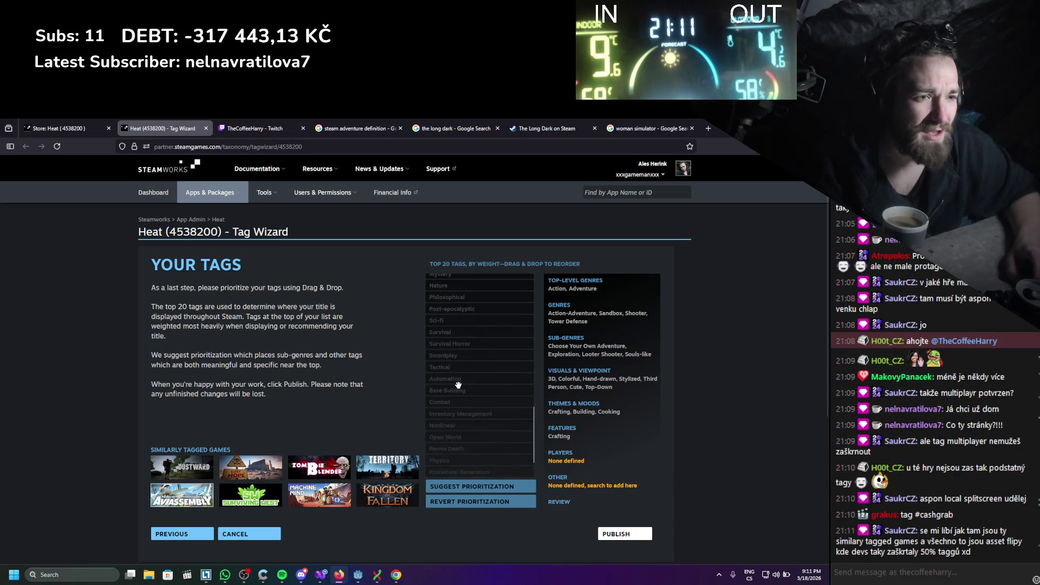
mouse_move(458, 389)
left_mouse_down()
mouse_move(480, 295)
mouse_move(507, 324)
mouse_move(500, 304)
left_mouse_up()
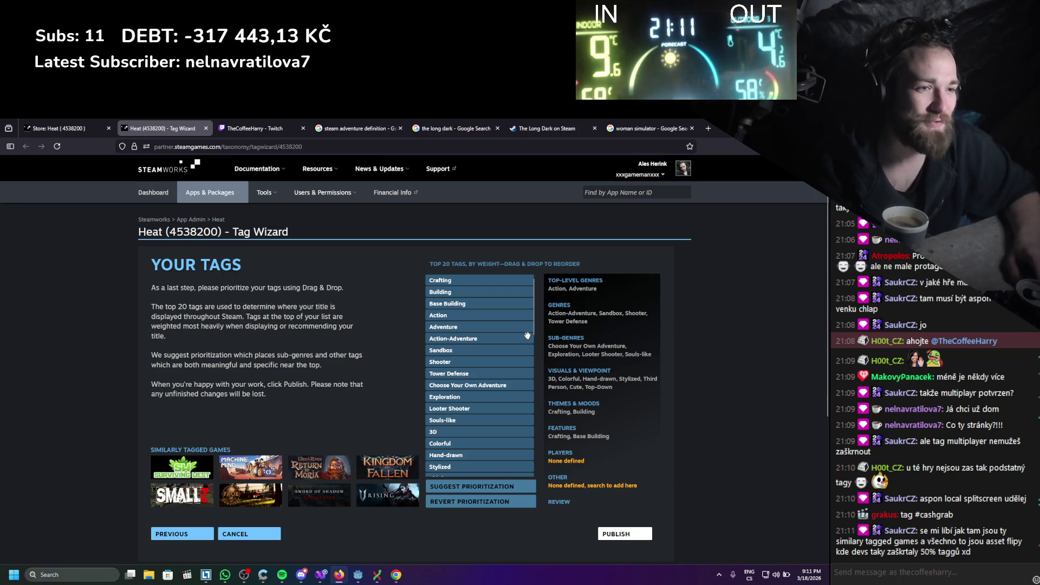
Move Tower Defense up above Action in the tag ranking
left_click_drag(453, 374, 473, 313)
scroll(480, 385, "down", 2)
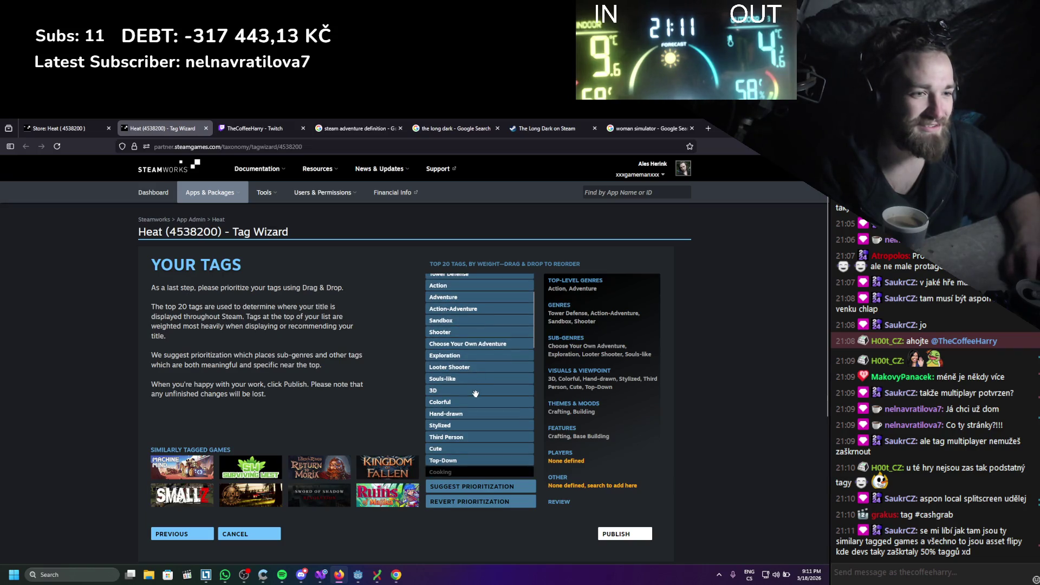
scroll(467, 412, "down", 2)
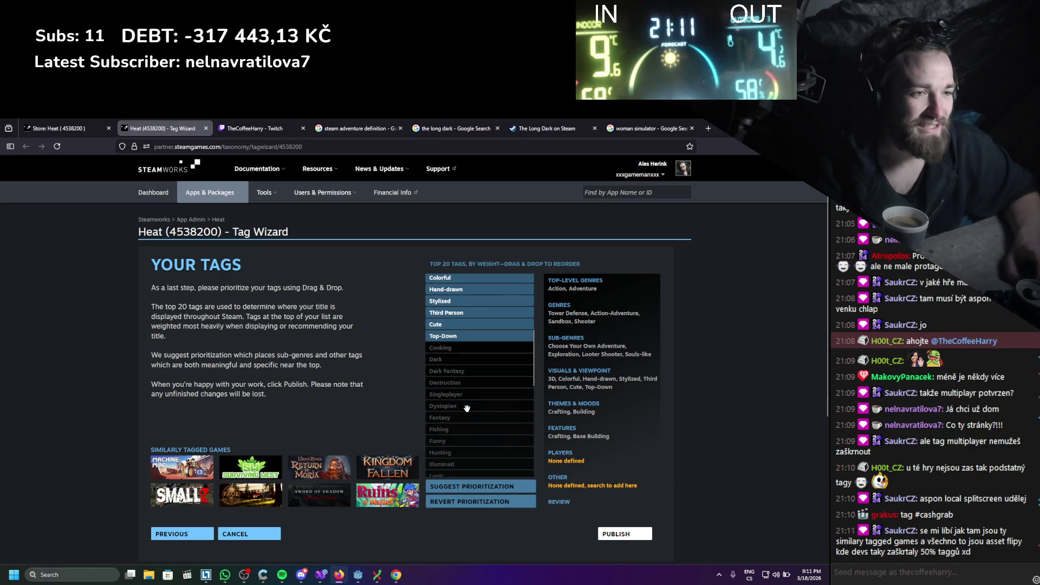
left_click_drag(468, 337, 496, 334)
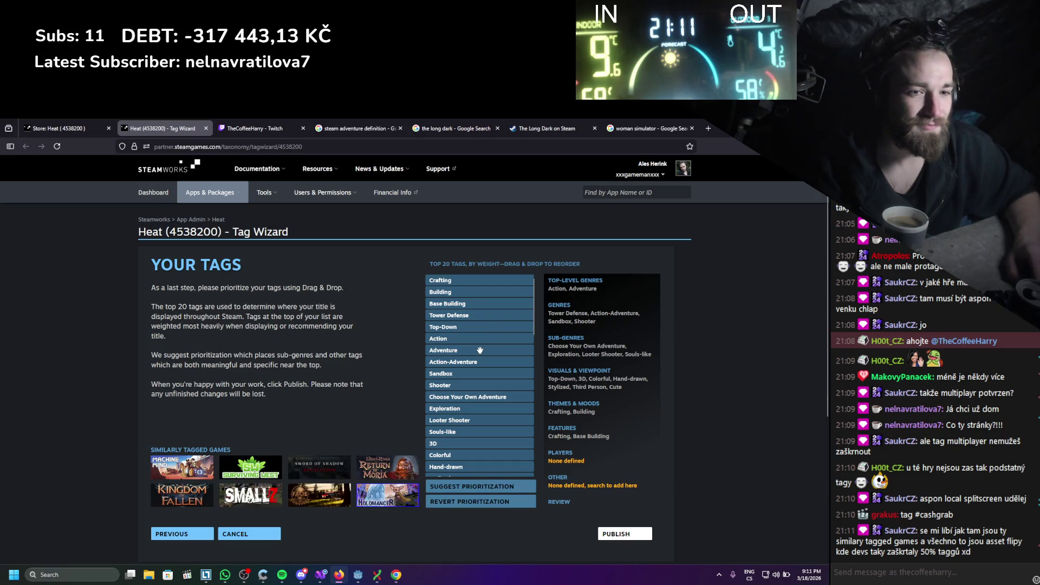
Bring the greyed Nature tag into the top 20, just below Tower Defense
scroll(477, 381, "down", 3)
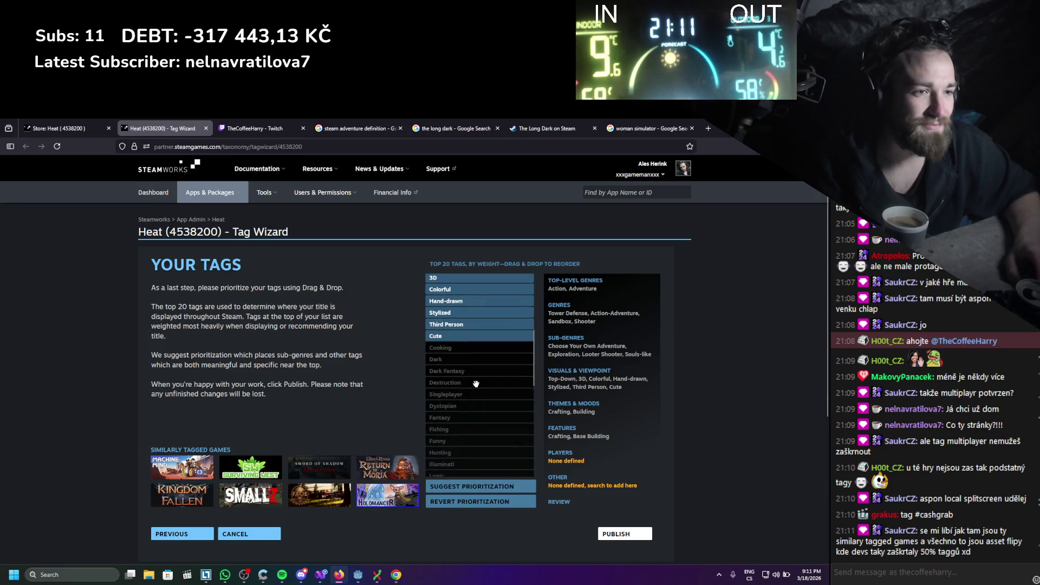
scroll(477, 384, "down", 1)
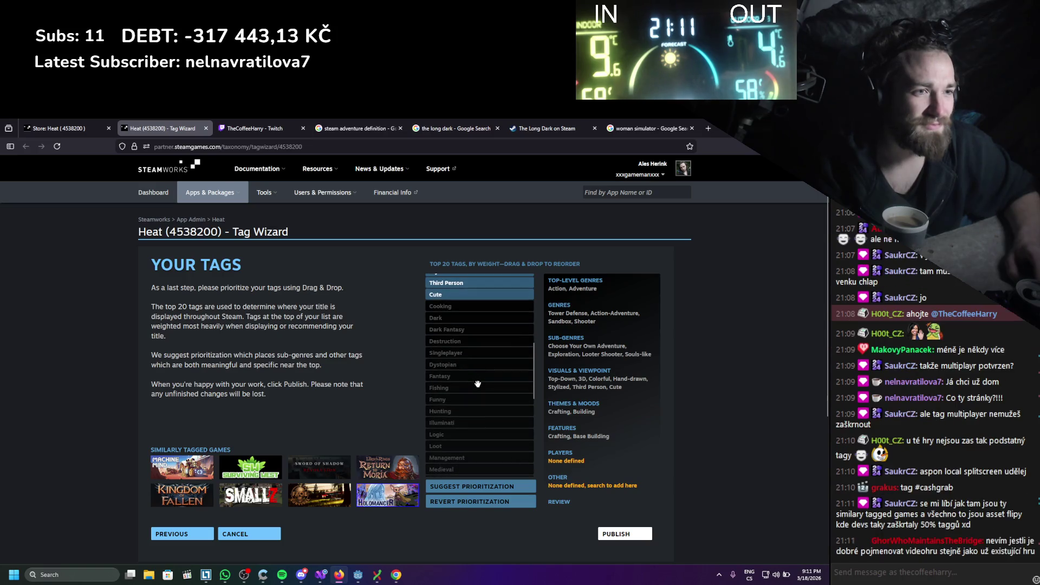
scroll(477, 383, "down", 1)
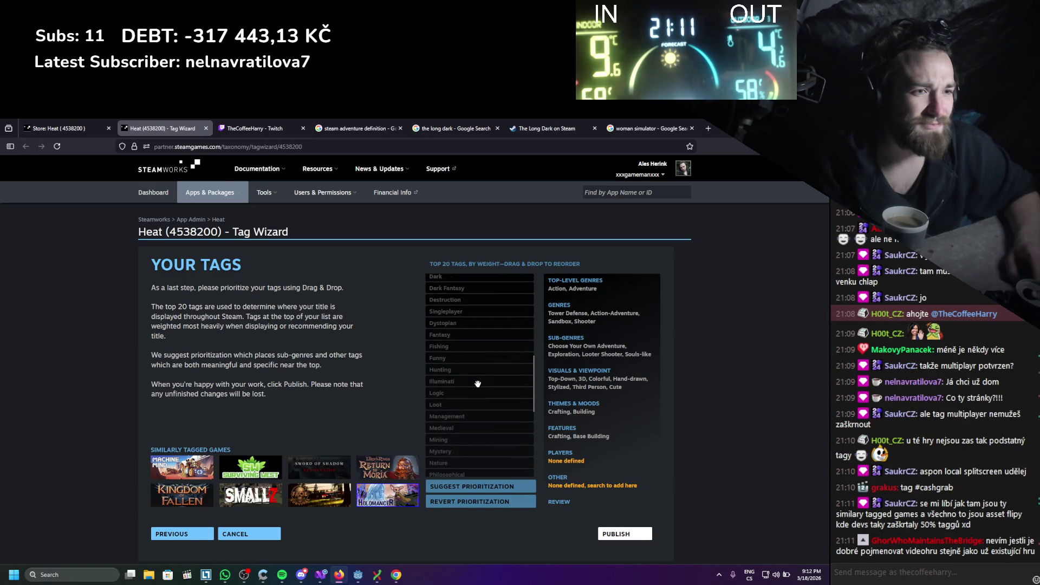
scroll(477, 383, "down", 1)
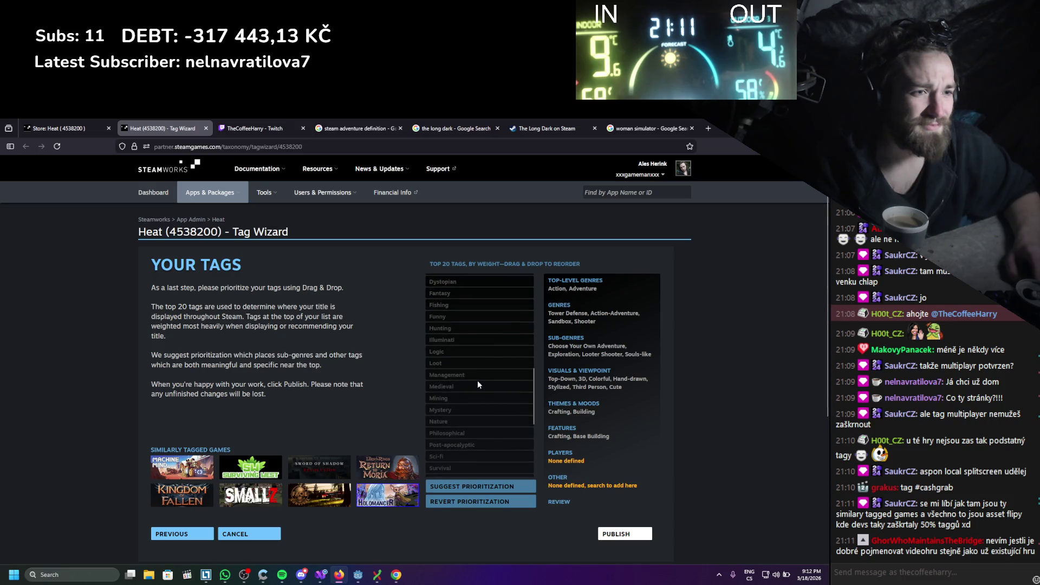
scroll(477, 381, "down", 1)
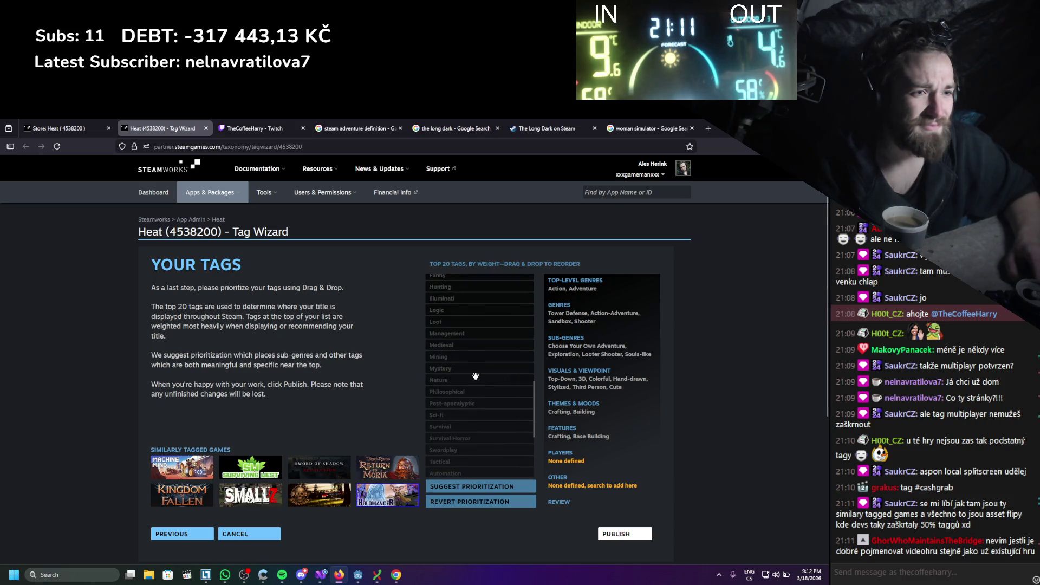
scroll(476, 376, "down", 1)
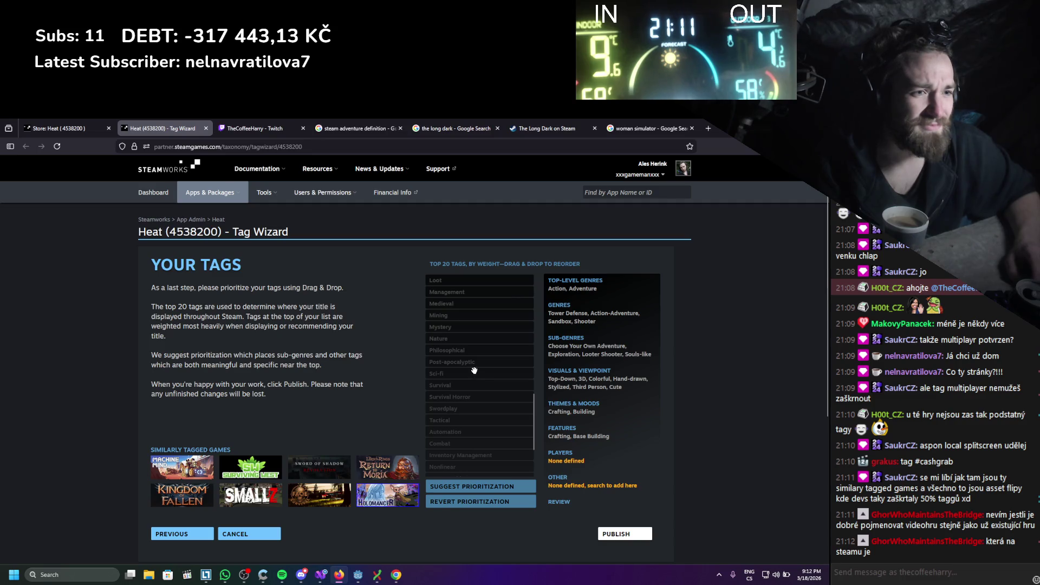
mouse_move(461, 339)
left_mouse_down()
mouse_move(466, 281)
mouse_move(477, 332)
left_mouse_up()
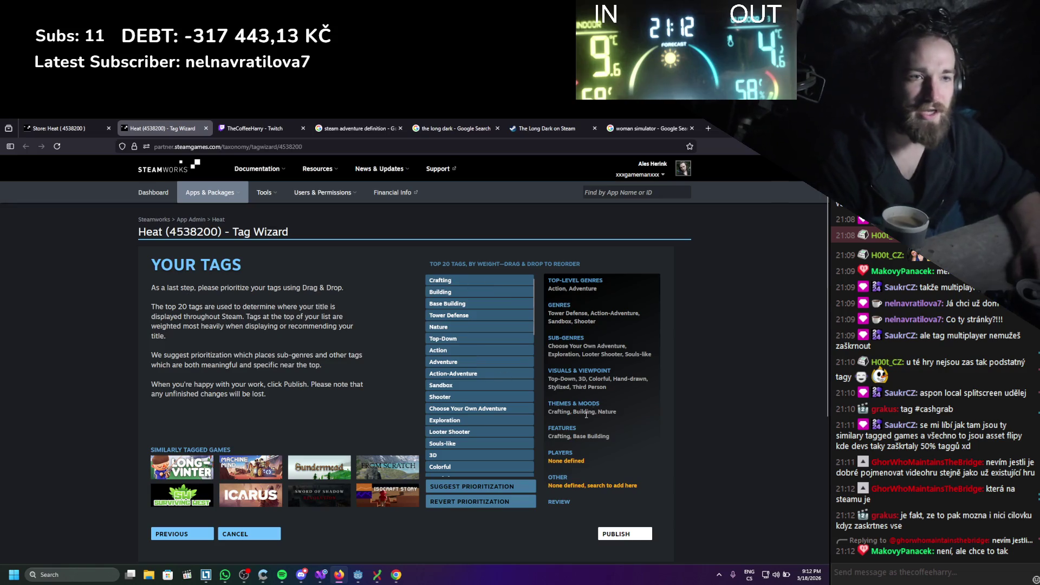
left_click_drag(462, 252, 571, 262)
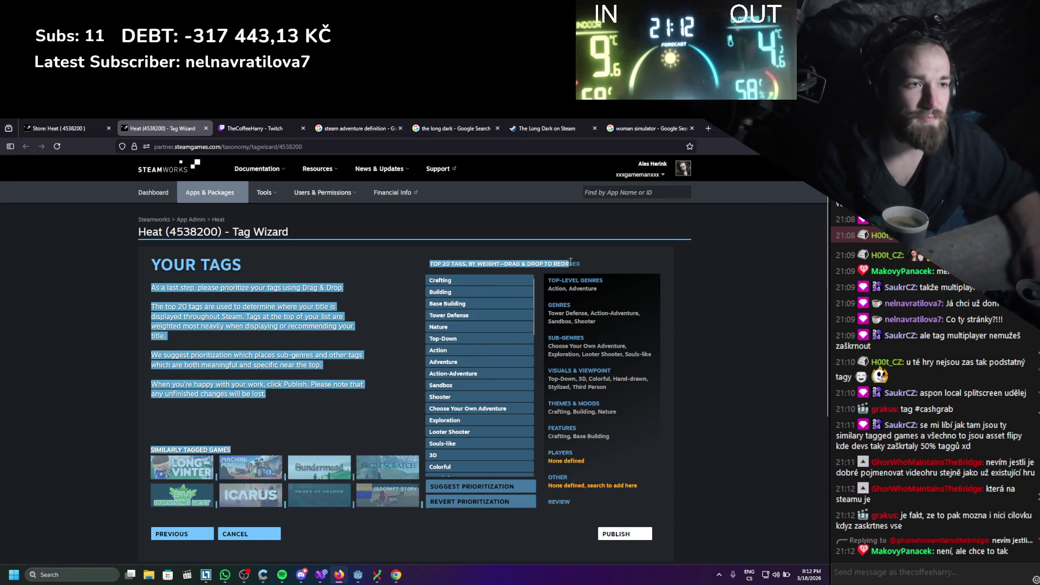
Drag Survival to the very top of the top-20 tags, above Crafting and Building
left_click(460, 360)
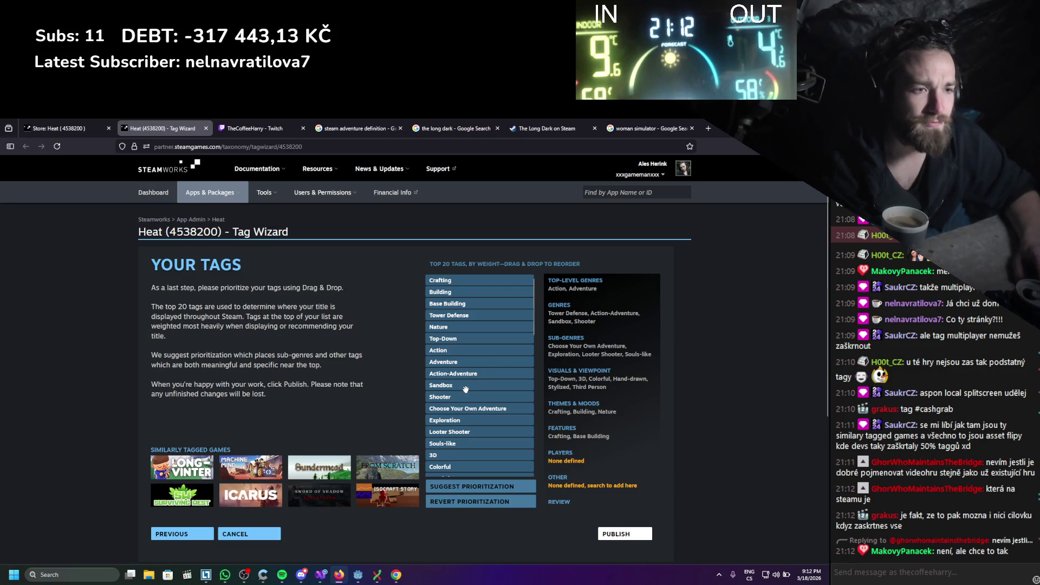
scroll(465, 389, "down", 3)
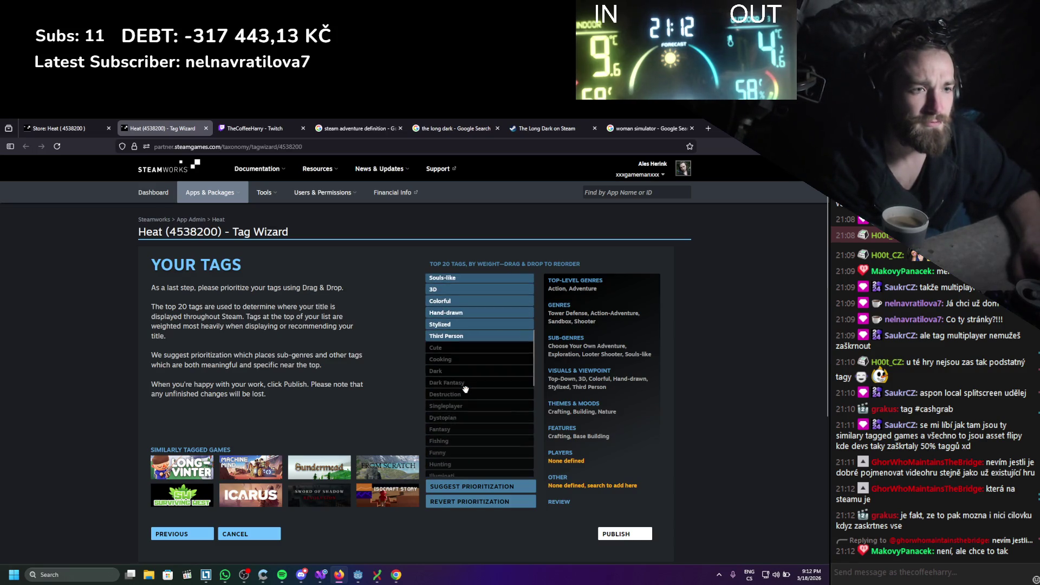
scroll(465, 389, "down", 4)
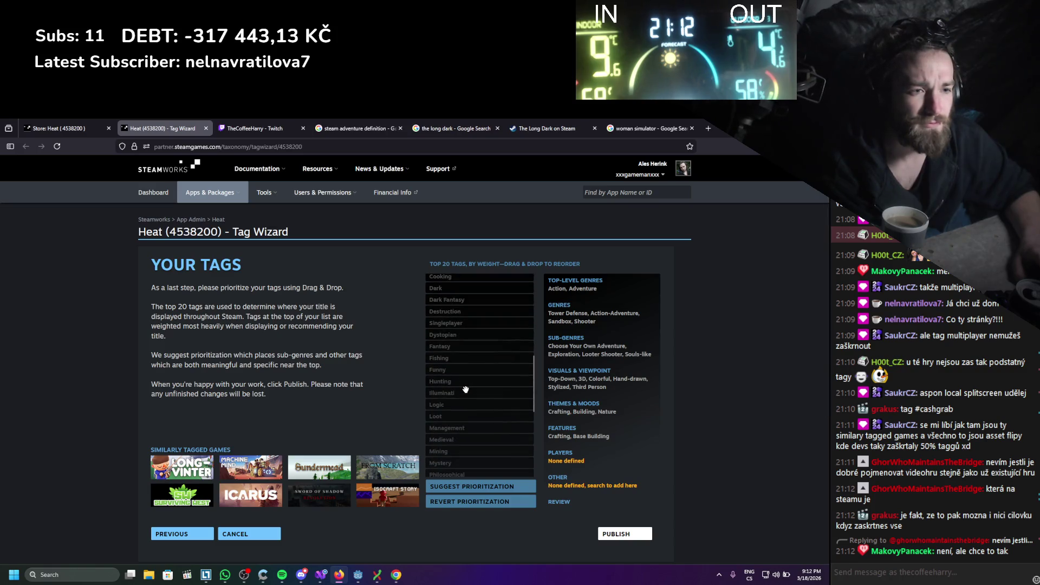
scroll(465, 390, "down", 3)
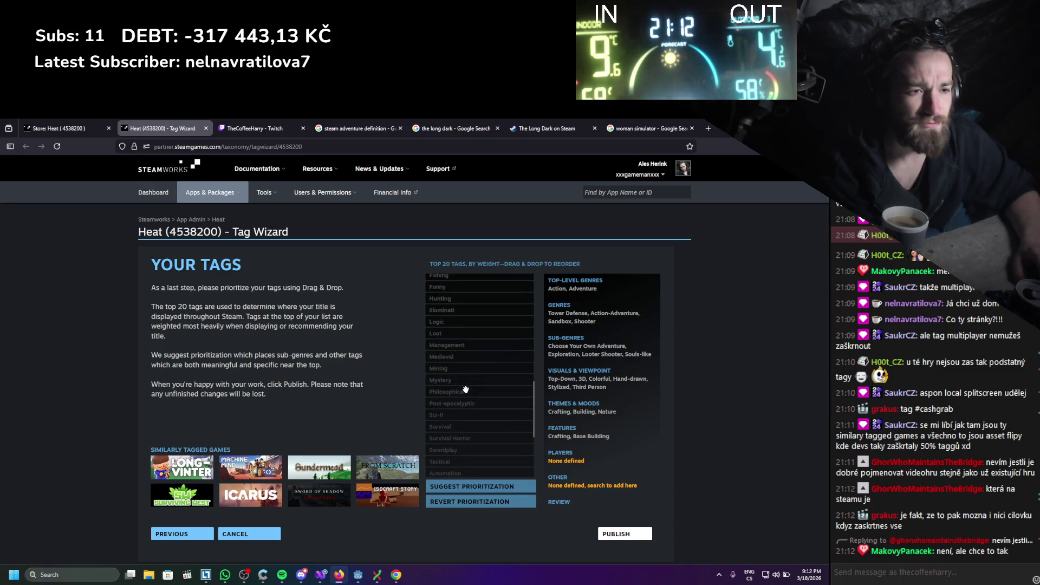
mouse_move(466, 390)
left_mouse_down()
mouse_move(491, 276)
mouse_move(503, 324)
mouse_move(497, 277)
left_mouse_up()
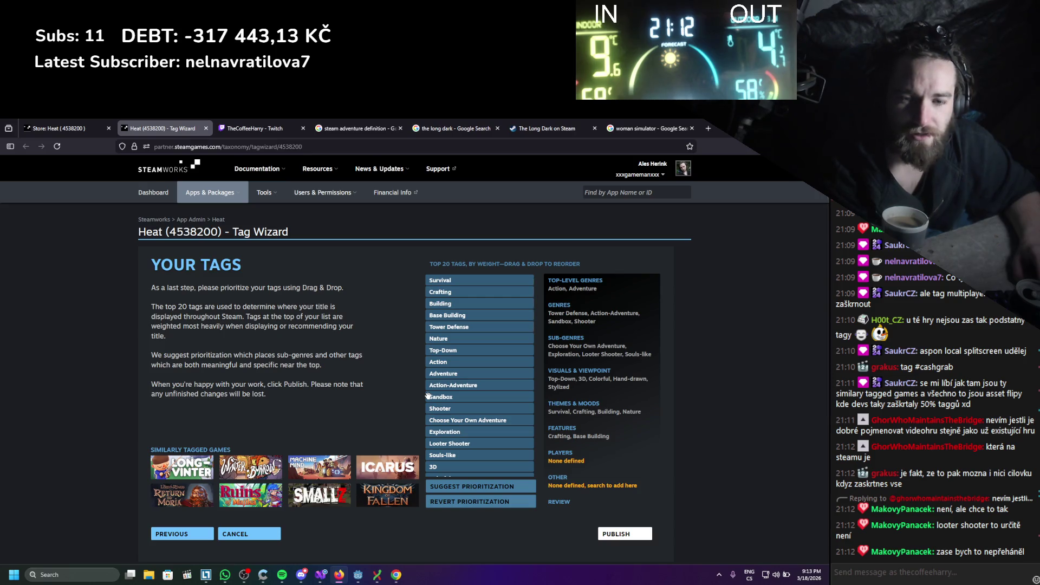
scroll(405, 360, "down", 1)
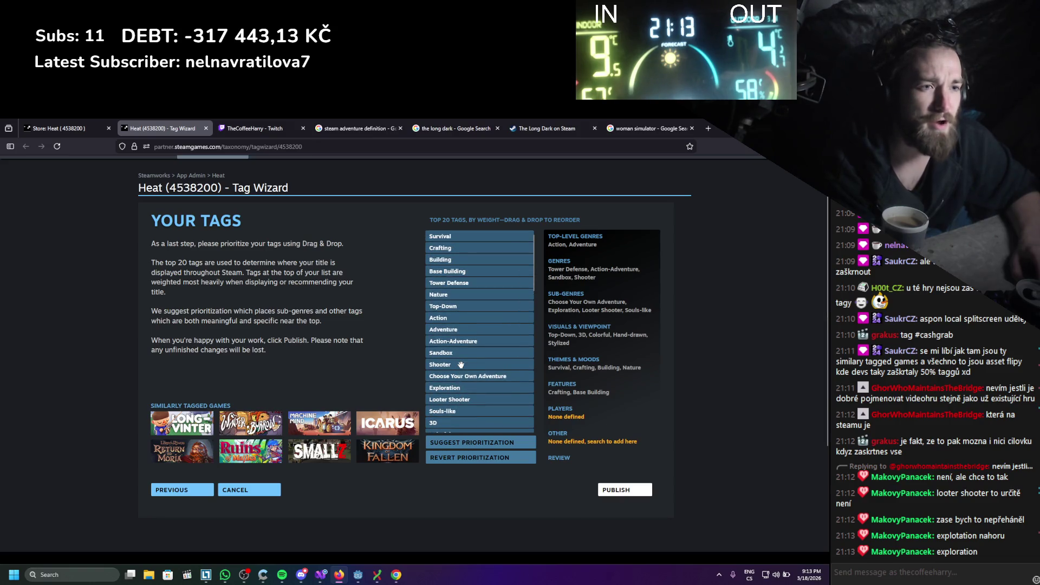
Move Exploration up near the top, just under Survival
scroll(461, 365, "down", 8)
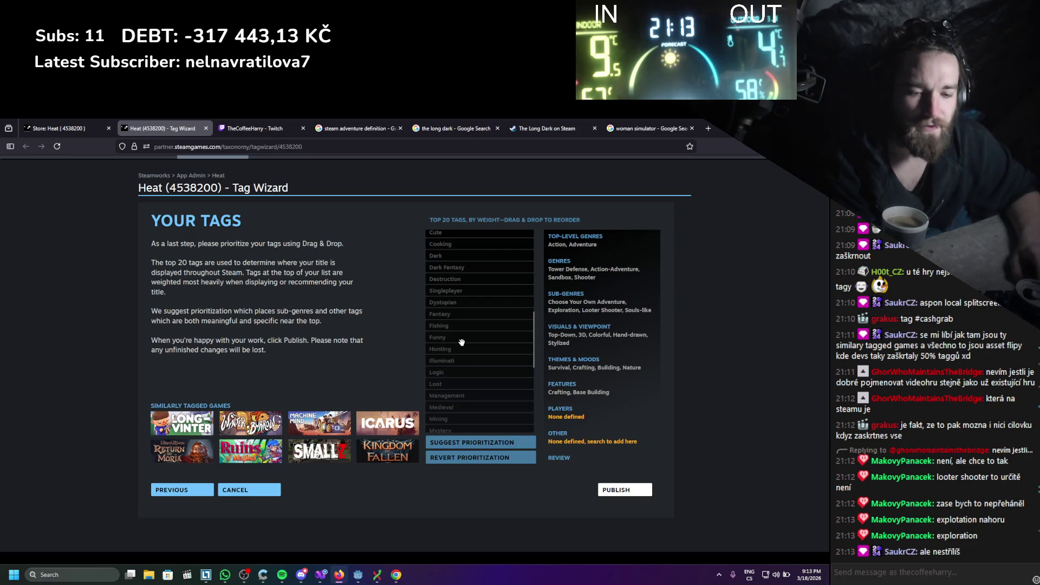
scroll(462, 342, "down", 2)
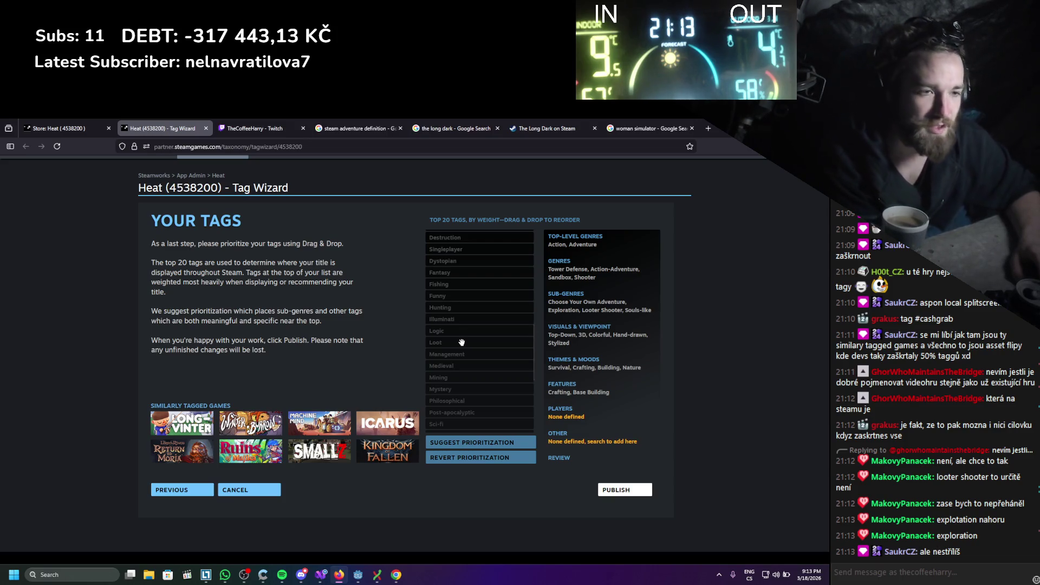
scroll(462, 341, "down", 5)
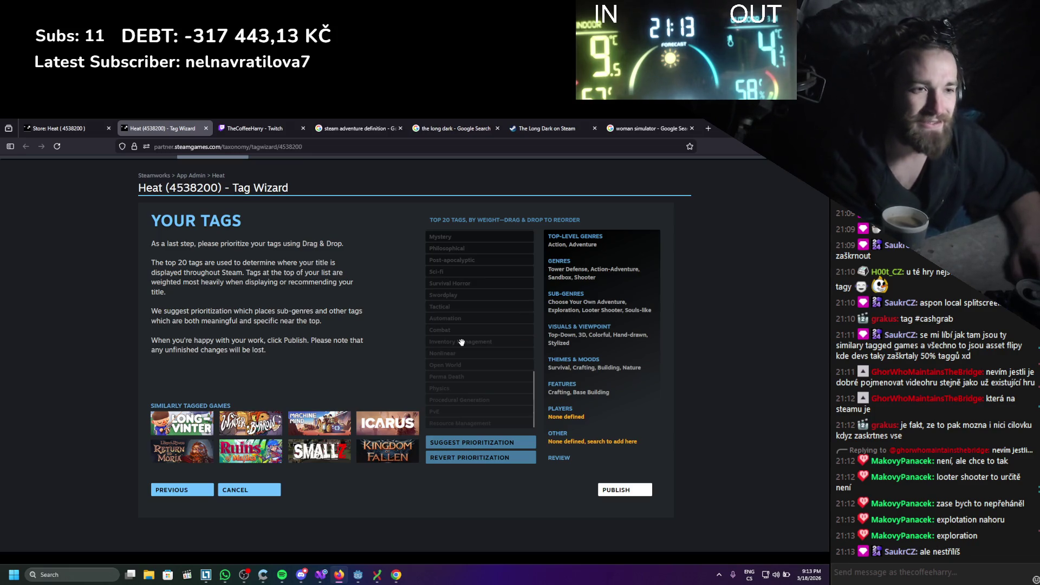
scroll(462, 342, "down", 1)
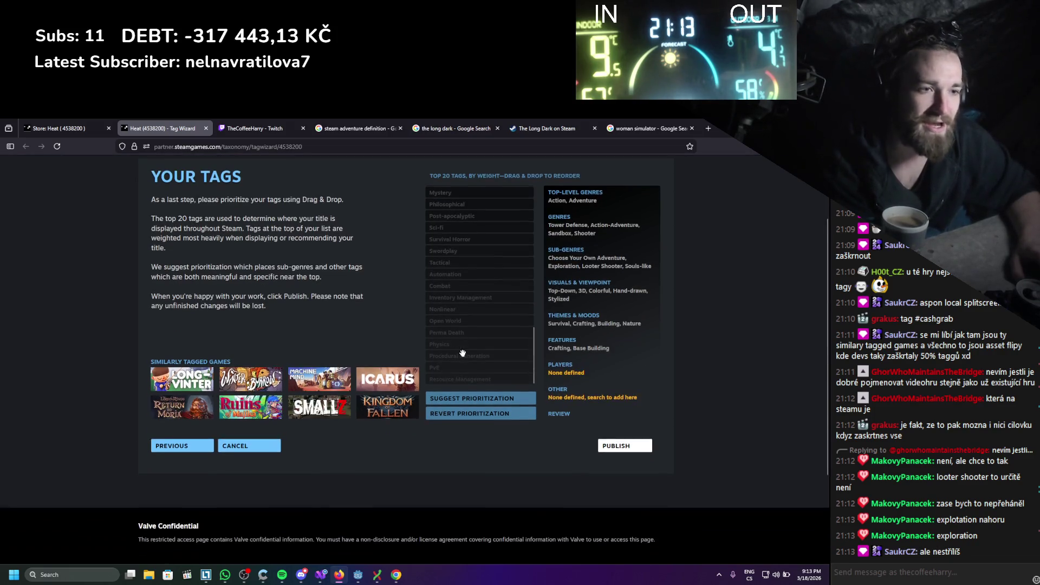
scroll(460, 350, "up", 1)
scroll(383, 357, "down", 1)
scroll(385, 358, "up", 1)
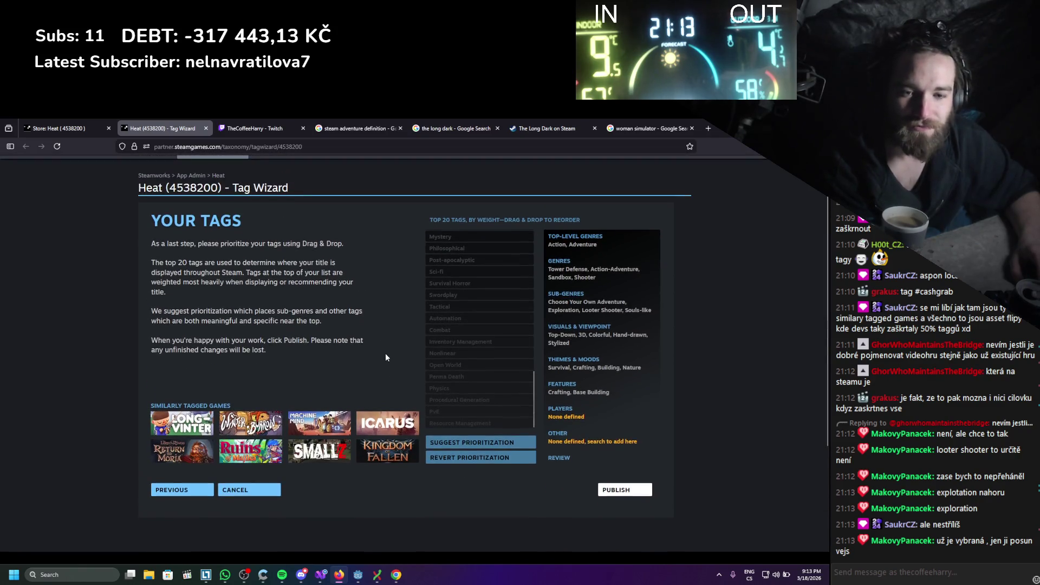
scroll(498, 362, "up", 5)
scroll(497, 363, "up", 5)
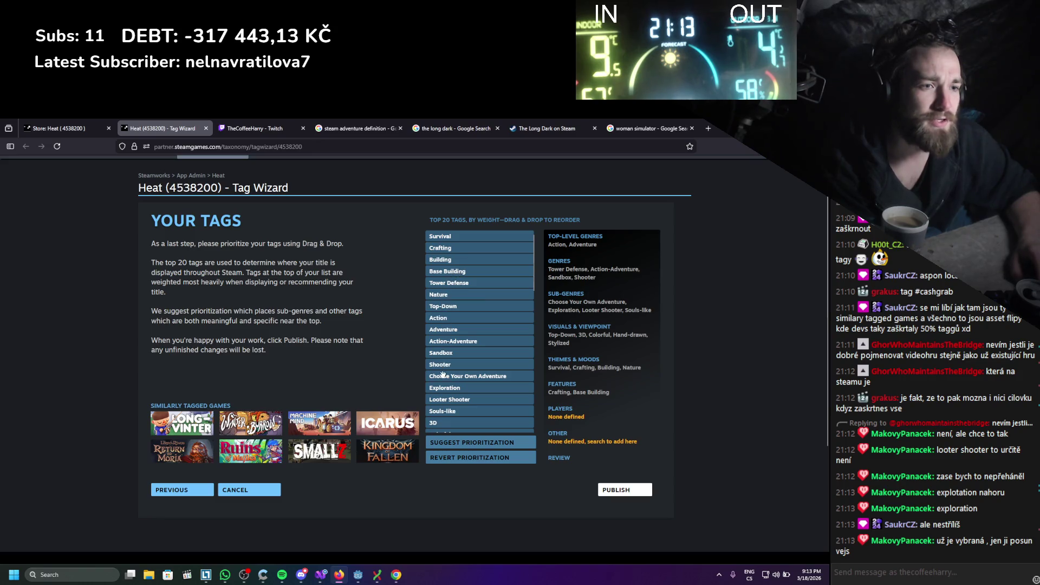
mouse_move(443, 388)
left_mouse_down()
mouse_move(479, 282)
mouse_move(470, 248)
left_mouse_up()
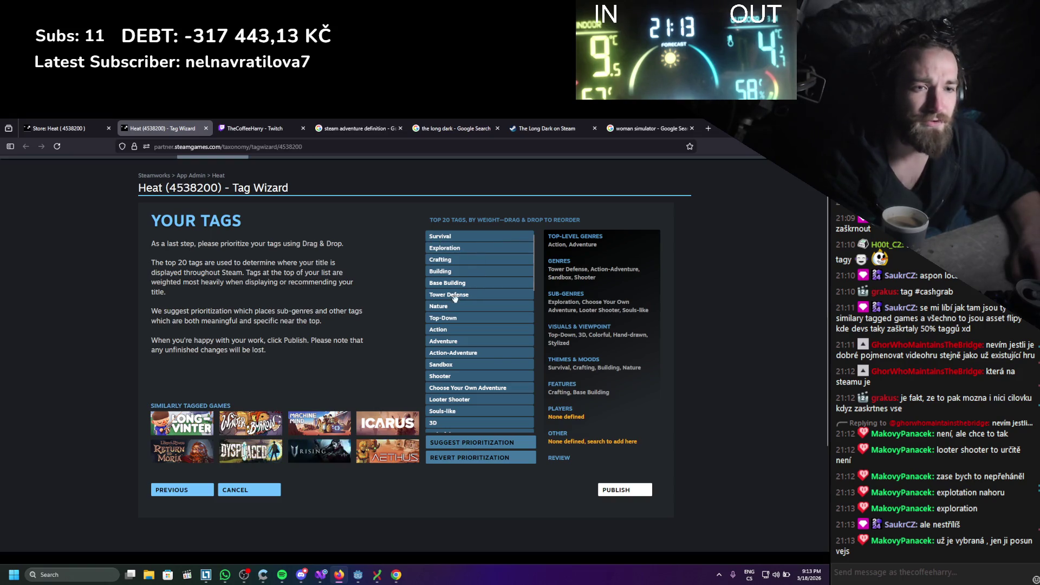
Place Base Building directly after Survival
scroll(405, 318, "up", 1)
scroll(404, 317, "down", 1)
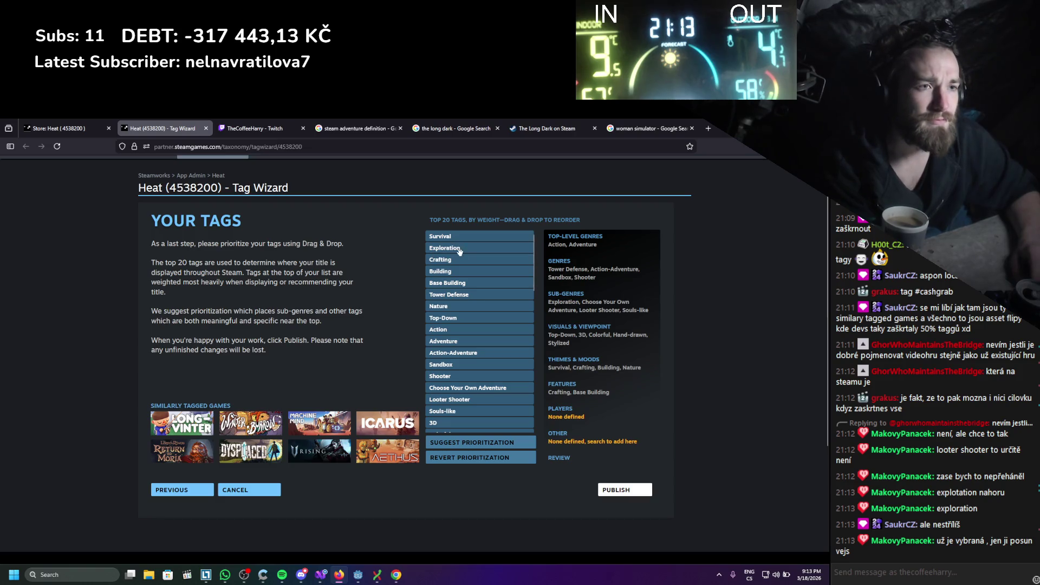
left_click_drag(454, 260, 455, 248)
left_click_drag(460, 283, 465, 244)
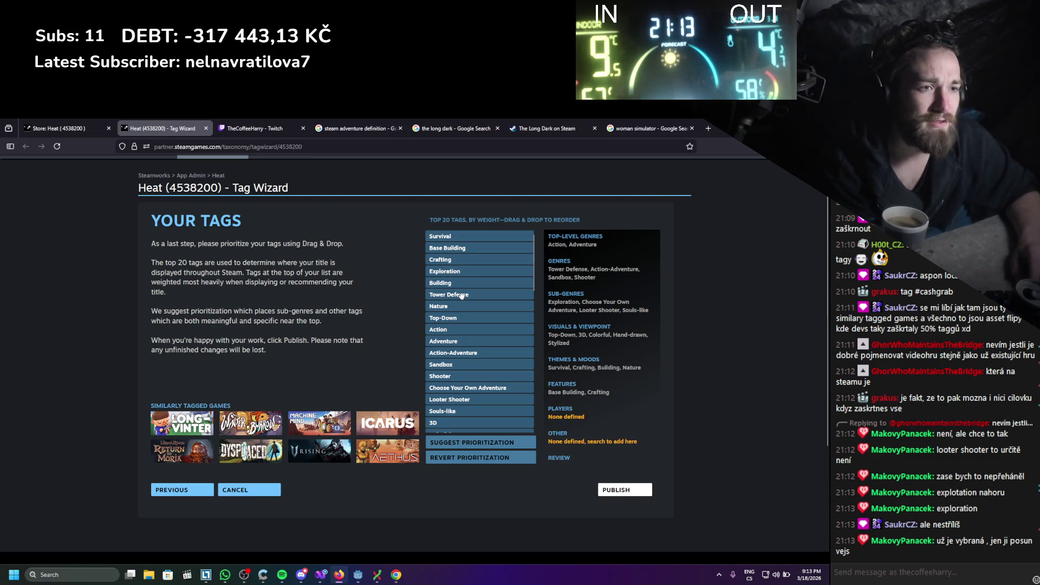
Move Tower Defense below Sandbox and raise Third Person to just below Shooter
left_click_drag(461, 295, 463, 364)
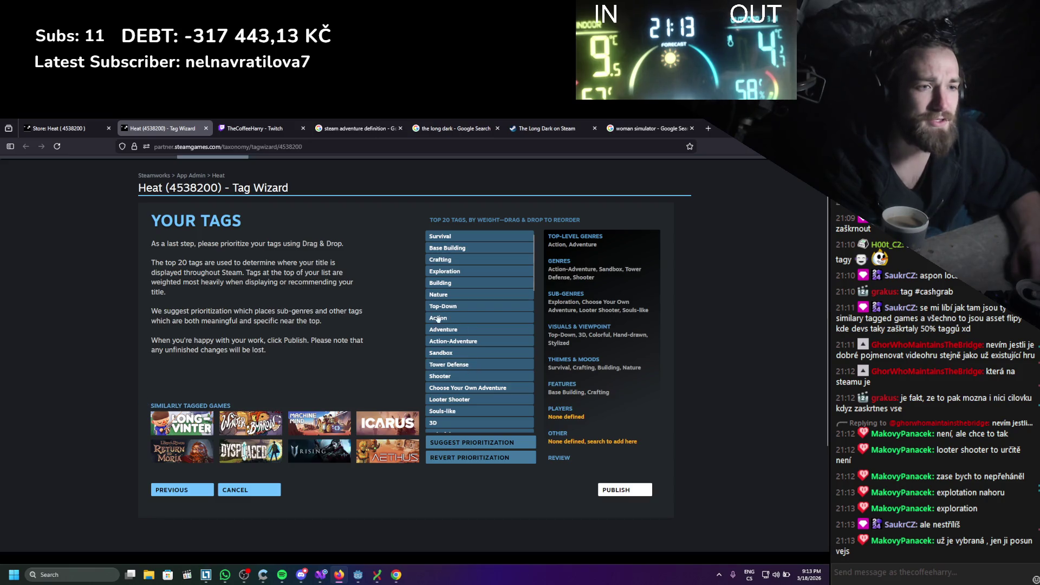
scroll(438, 319, "down", 5)
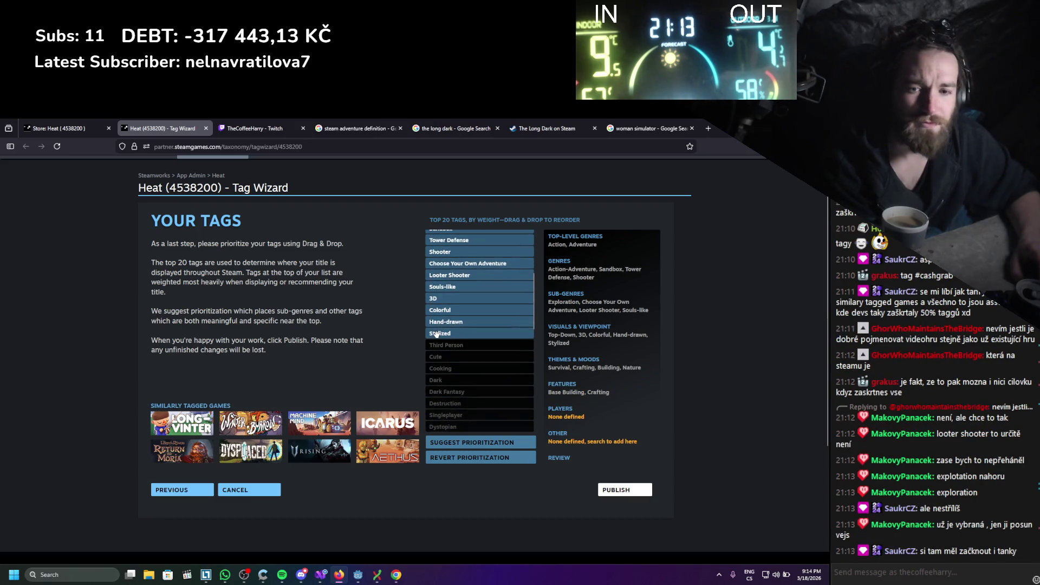
scroll(437, 333, "down", 2)
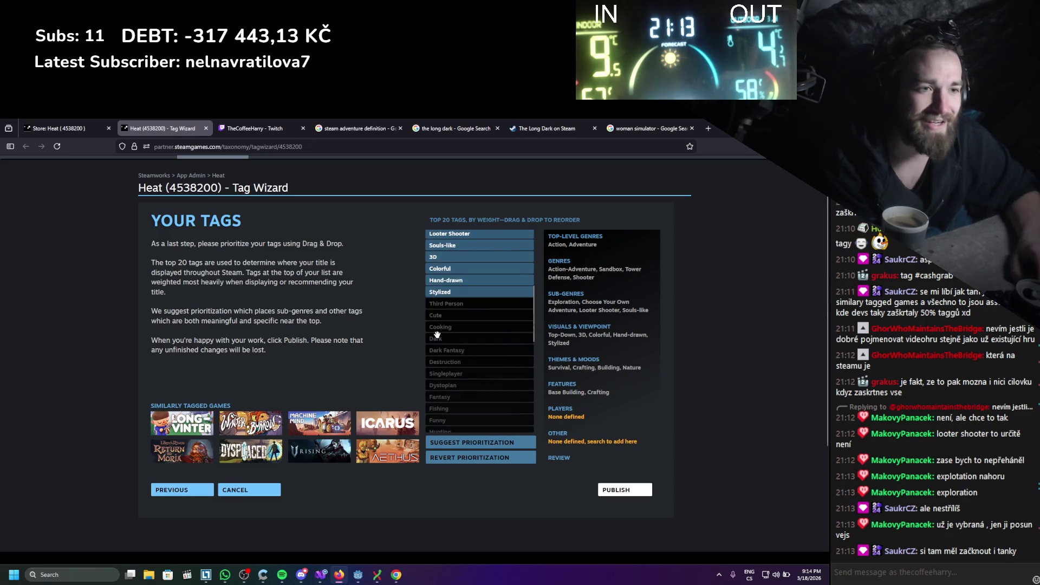
scroll(468, 308, "down", 2)
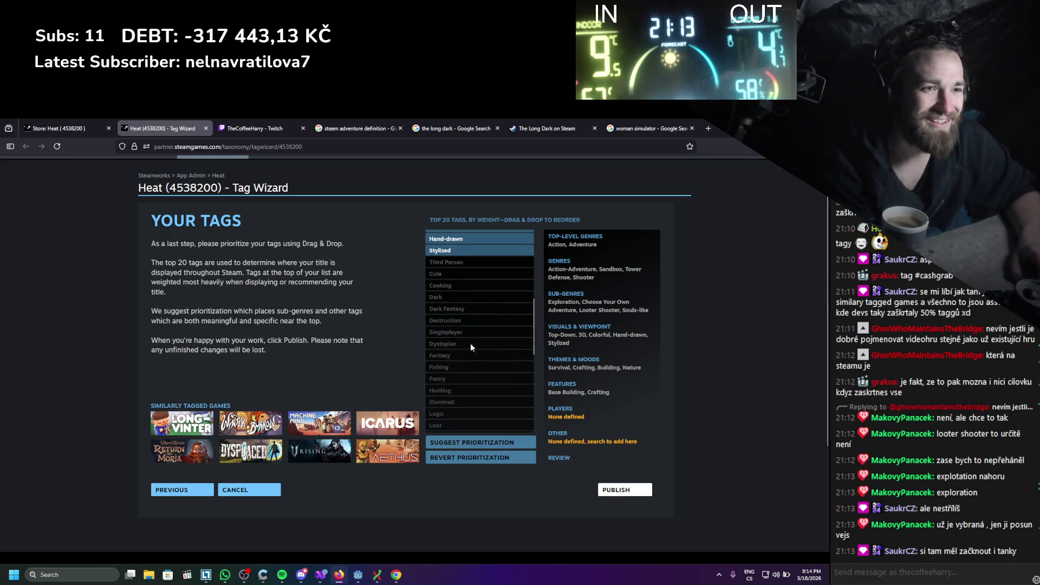
scroll(470, 338, "up", 5)
mouse_move(466, 330)
left_mouse_down()
mouse_move(466, 271)
mouse_move(473, 339)
mouse_move(471, 299)
left_mouse_up()
Drag two tags higher in Heat's Tag Wizard ranking to begin the reorder
scroll(472, 347, "up", 1)
scroll(471, 347, "down", 1)
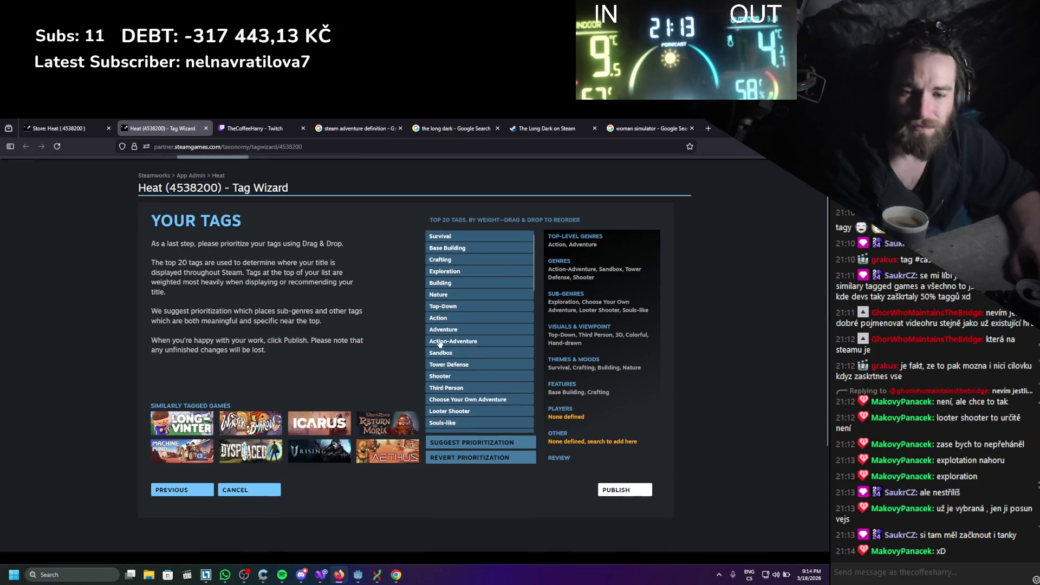
scroll(466, 355, "down", 3)
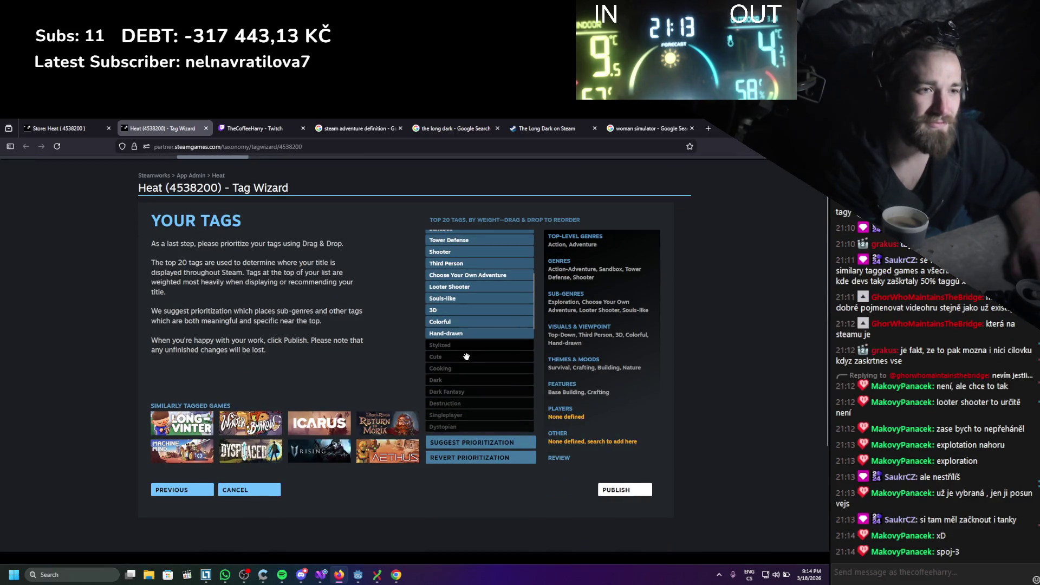
mouse_move(466, 351)
left_mouse_down()
mouse_move(487, 240)
mouse_move(490, 295)
mouse_move(494, 284)
mouse_move(499, 294)
mouse_move(453, 314)
left_mouse_up()
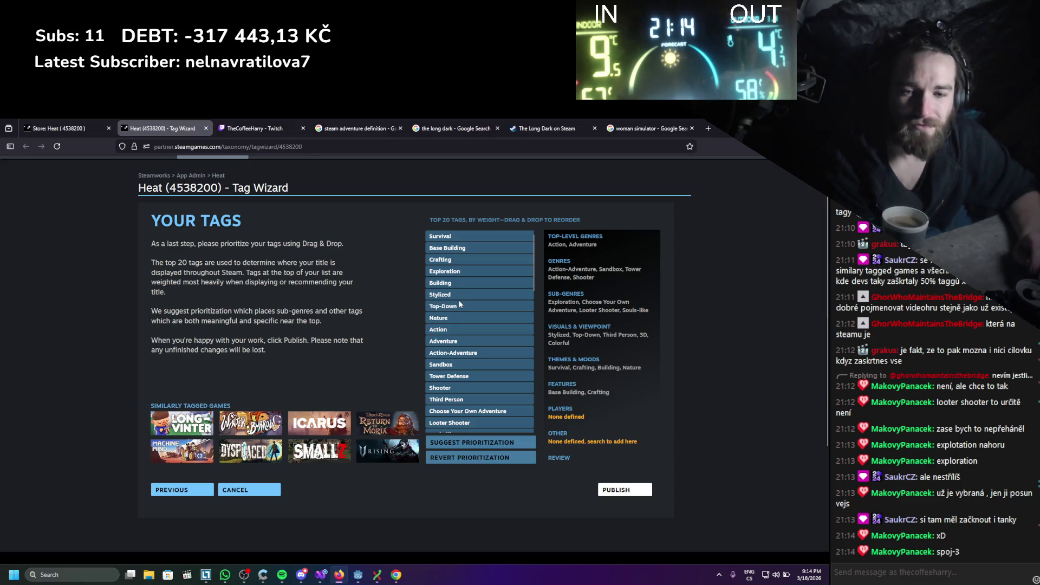
scroll(460, 301, "down", 2)
scroll(417, 343, "down", 2)
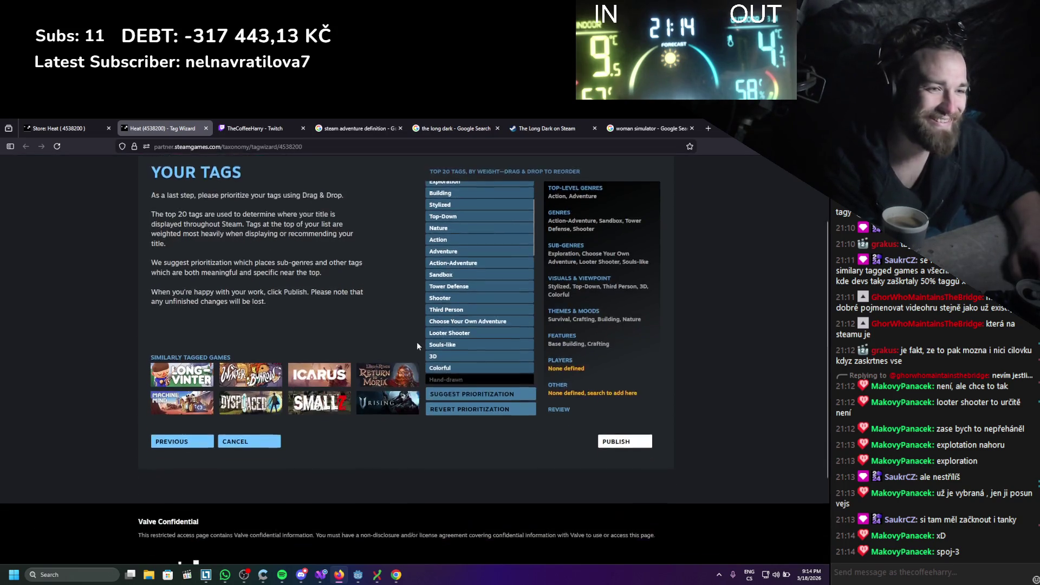
scroll(418, 317, "up", 5)
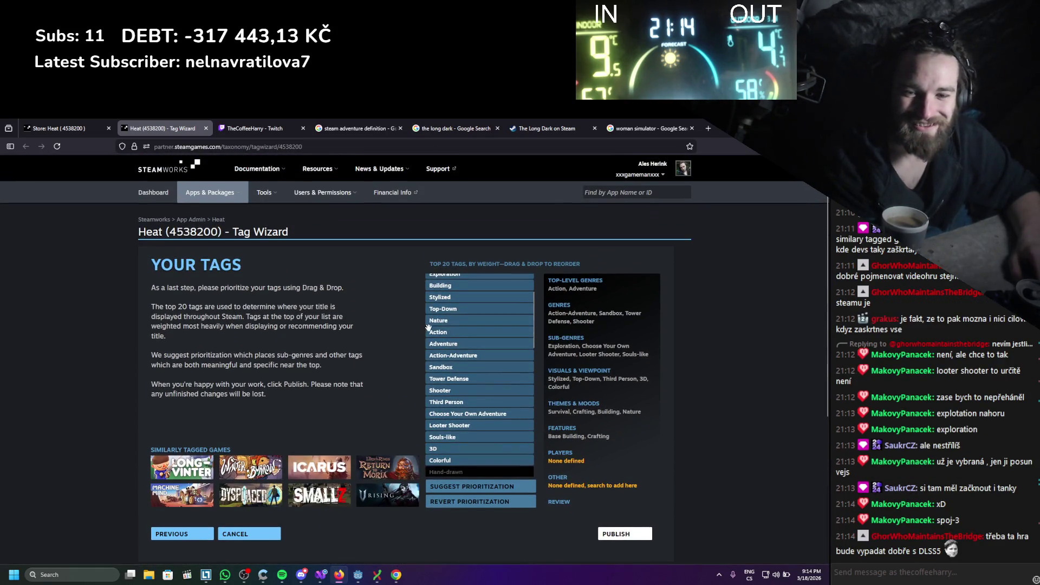
scroll(449, 333, "down", 2)
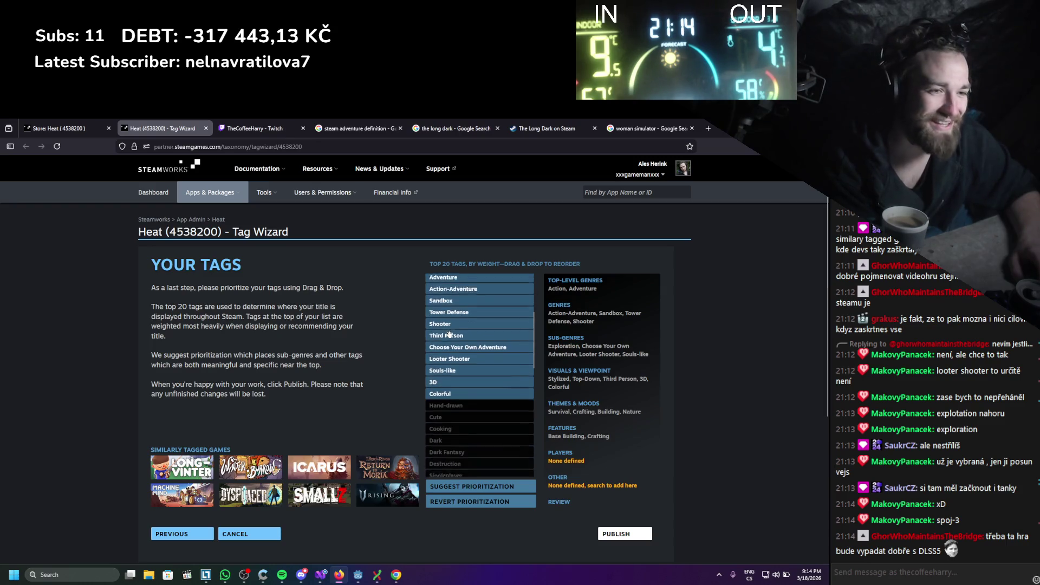
mouse_move(450, 427)
left_mouse_down()
mouse_move(481, 284)
mouse_move(482, 382)
mouse_move(480, 346)
mouse_move(479, 357)
left_mouse_up()
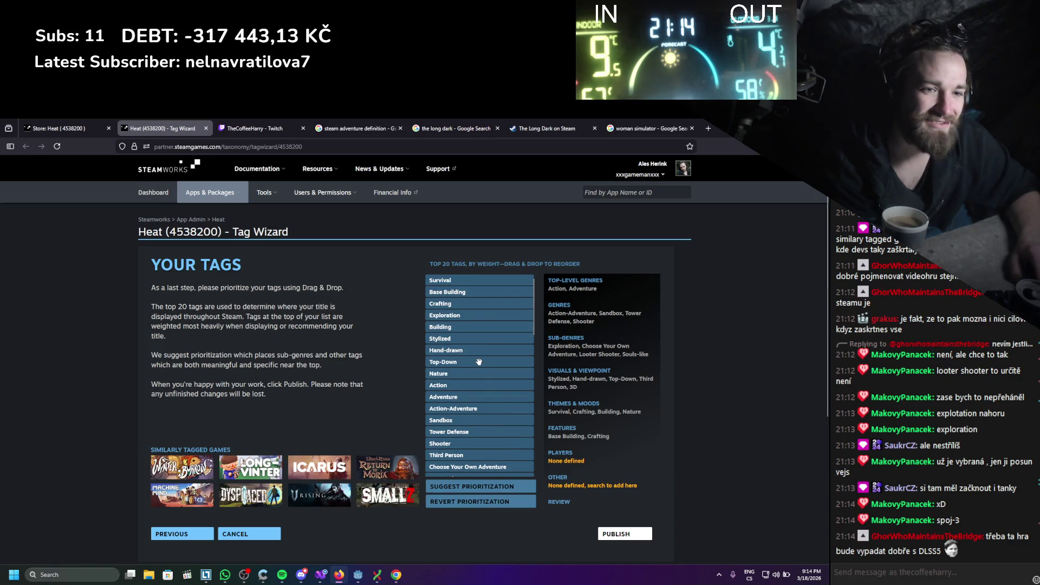
Move 3D into the top 20 just below Hand-drawn, and Open World above Souls-like
scroll(478, 361, "down", 6)
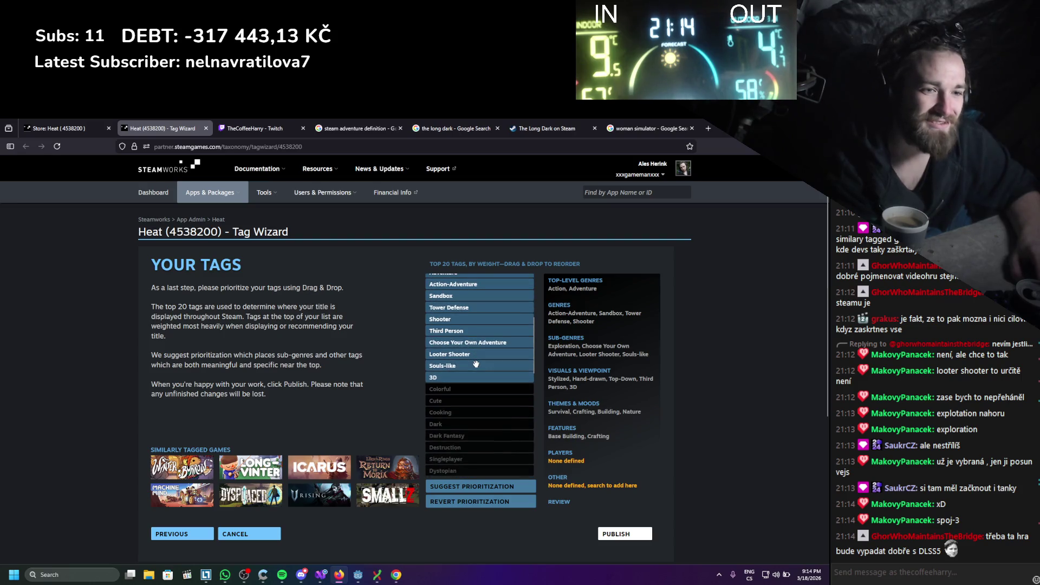
scroll(475, 364, "down", 2)
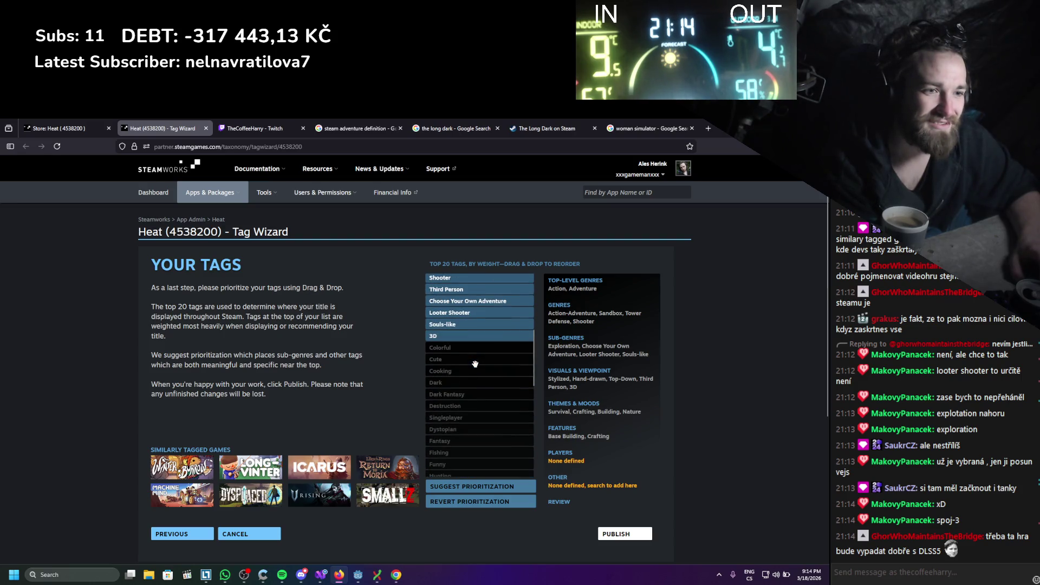
scroll(475, 364, "down", 4)
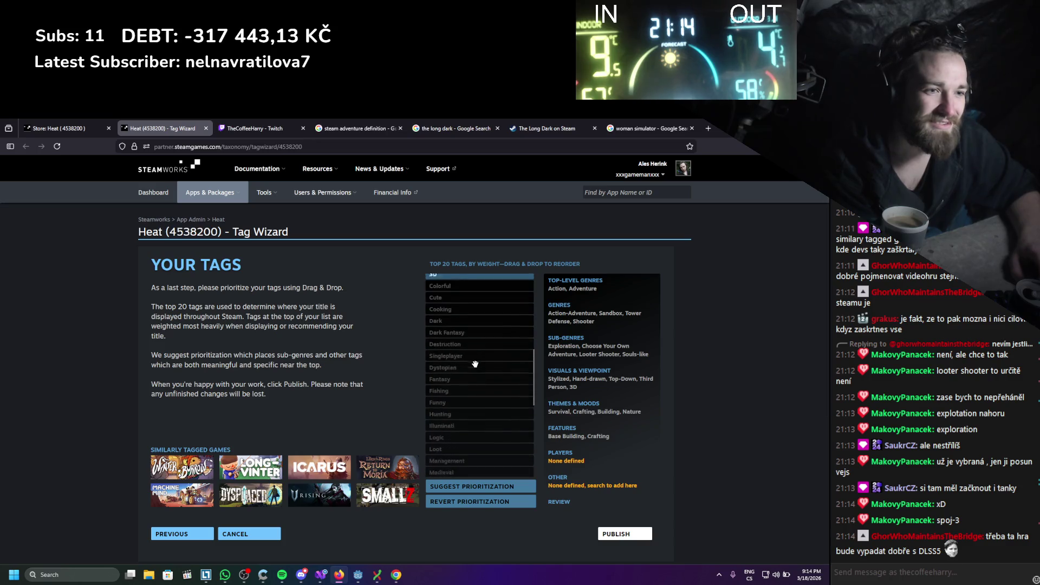
scroll(476, 368, "down", 2)
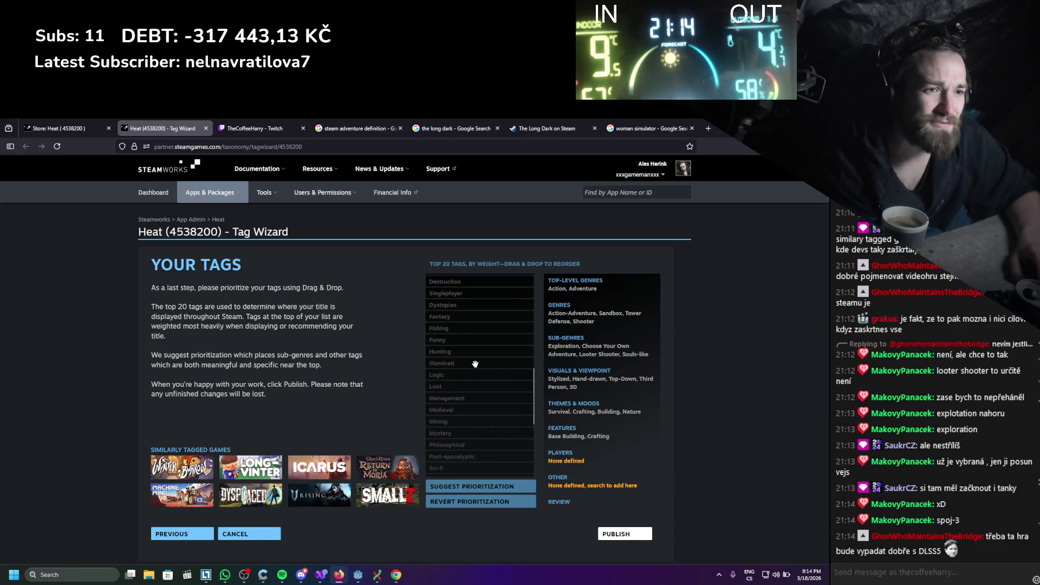
scroll(476, 364, "down", 2)
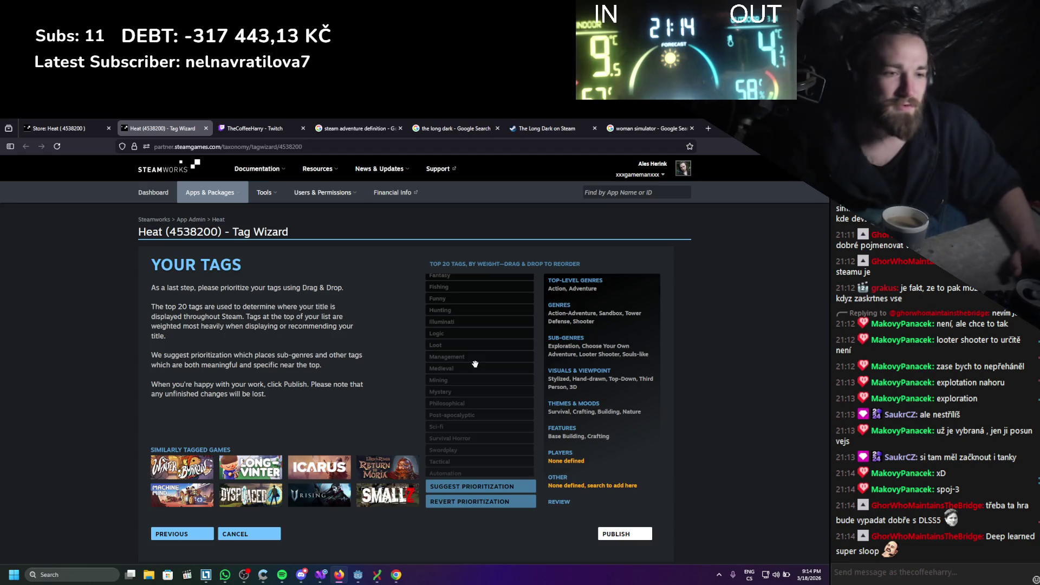
scroll(467, 365, "down", 4)
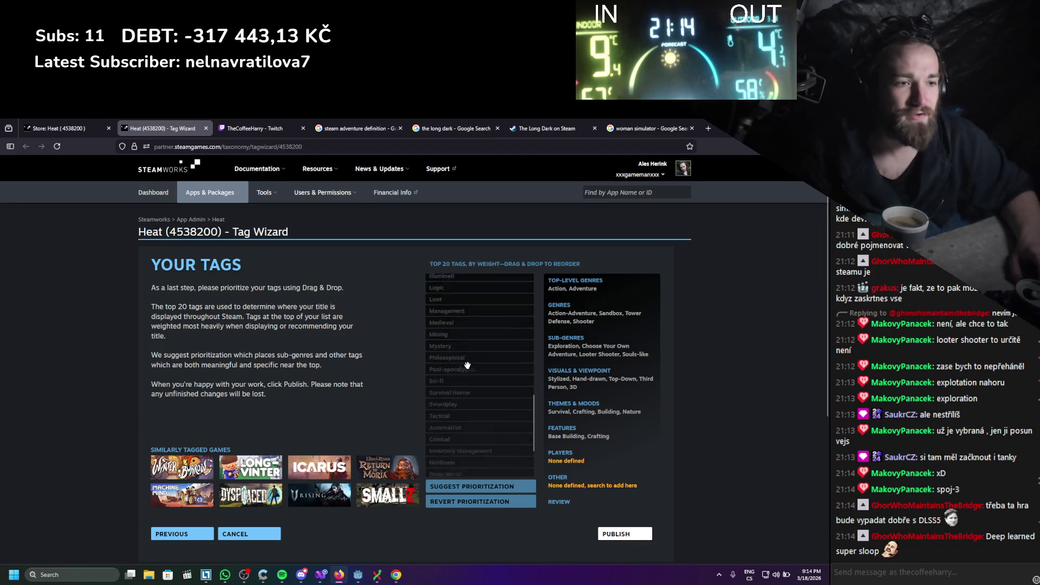
scroll(449, 341, "down", 2)
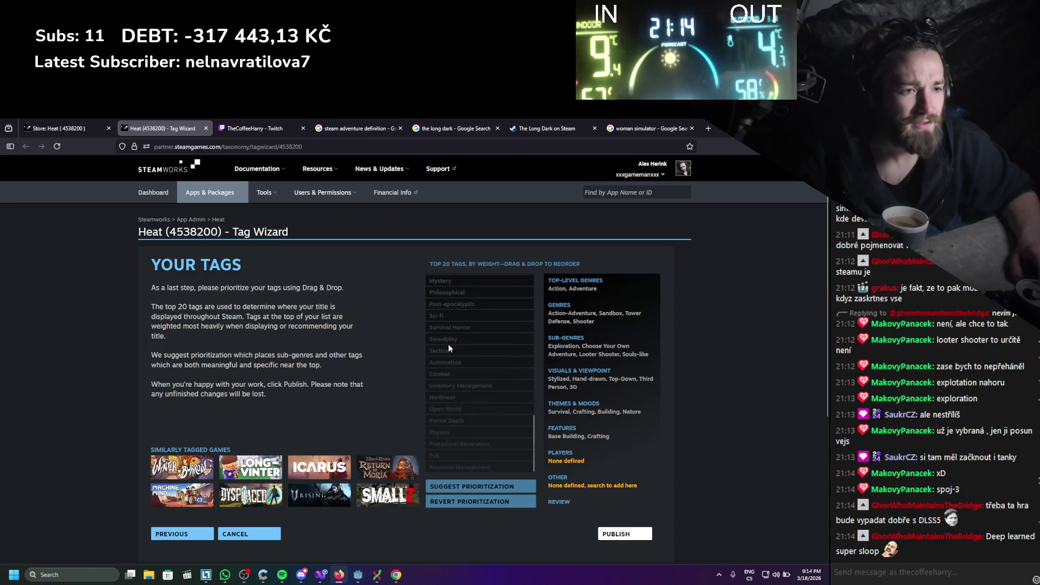
mouse_move(451, 409)
left_mouse_down()
mouse_move(456, 381)
mouse_move(463, 450)
mouse_move(480, 435)
left_mouse_up()
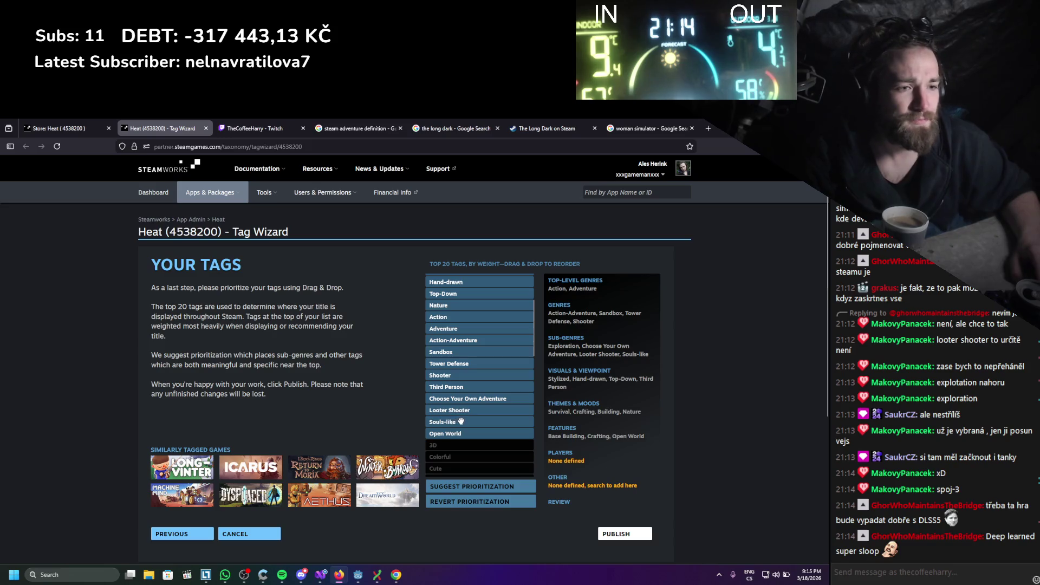
left_click_drag(463, 447, 488, 345)
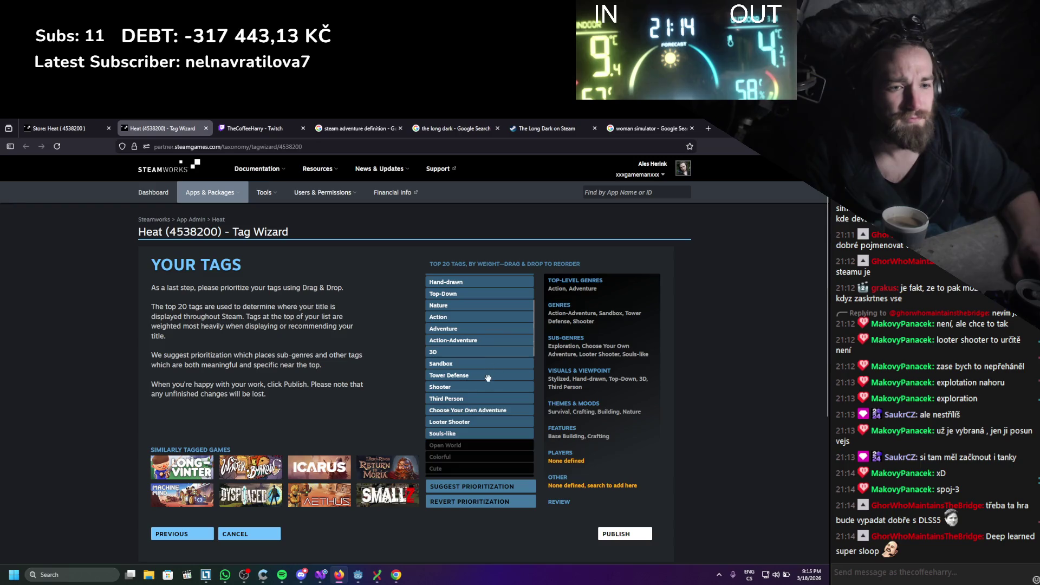
scroll(478, 401, "up", 2)
mouse_move(454, 396)
left_mouse_down()
mouse_move(477, 324)
mouse_move(478, 336)
left_mouse_up()
scroll(478, 381, "down", 5)
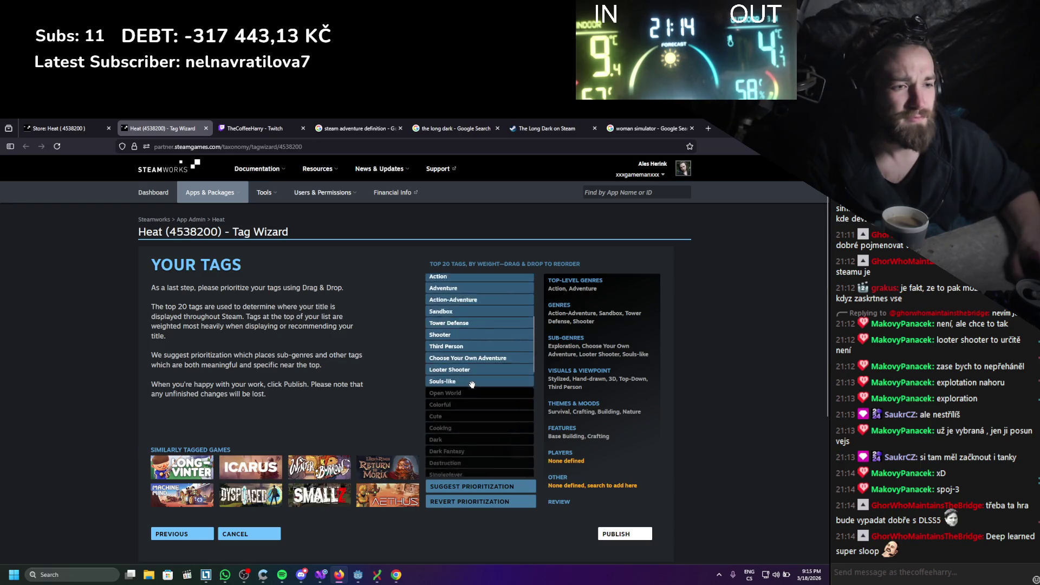
left_click_drag(460, 362, 461, 350)
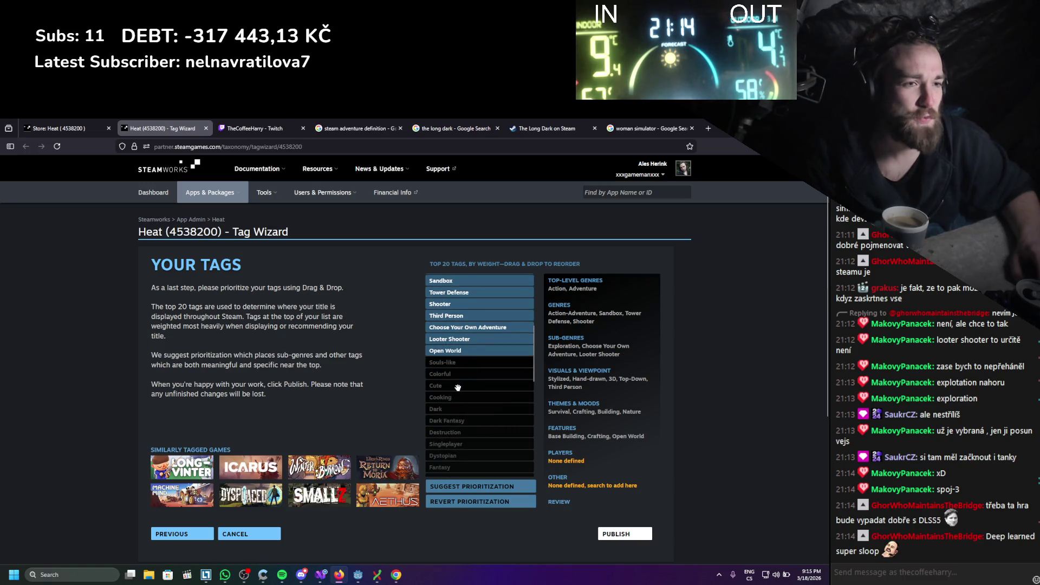
Adjust the ranking so Stylized and Loot sit sixth and seventh, pushing Action-Adventure out
scroll(458, 387, "down", 5)
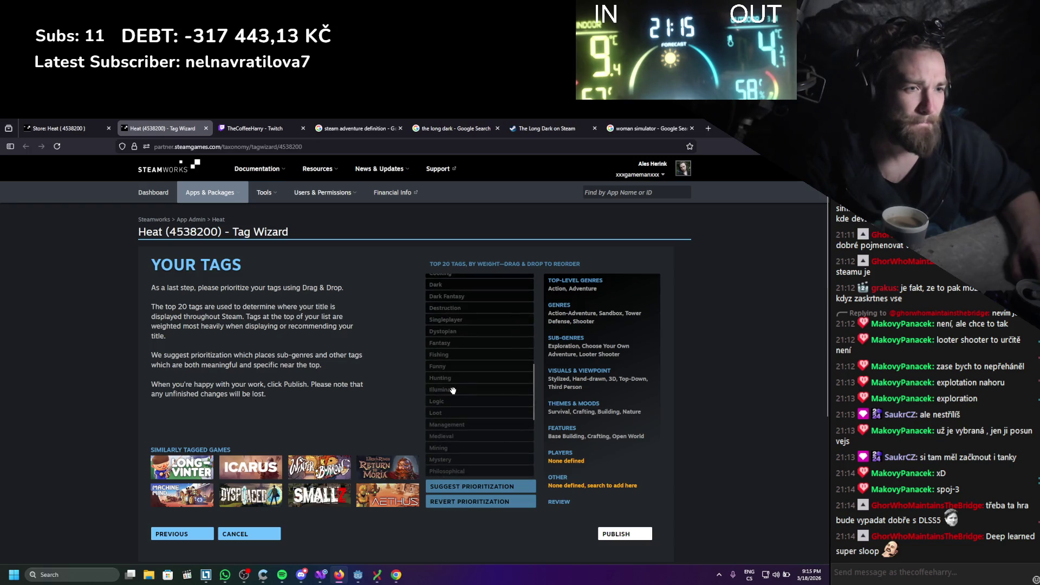
scroll(464, 388, "down", 2)
mouse_move(460, 377)
left_mouse_down()
mouse_move(467, 276)
mouse_move(472, 354)
mouse_move(475, 339)
left_mouse_up()
scroll(466, 358, "down", 5)
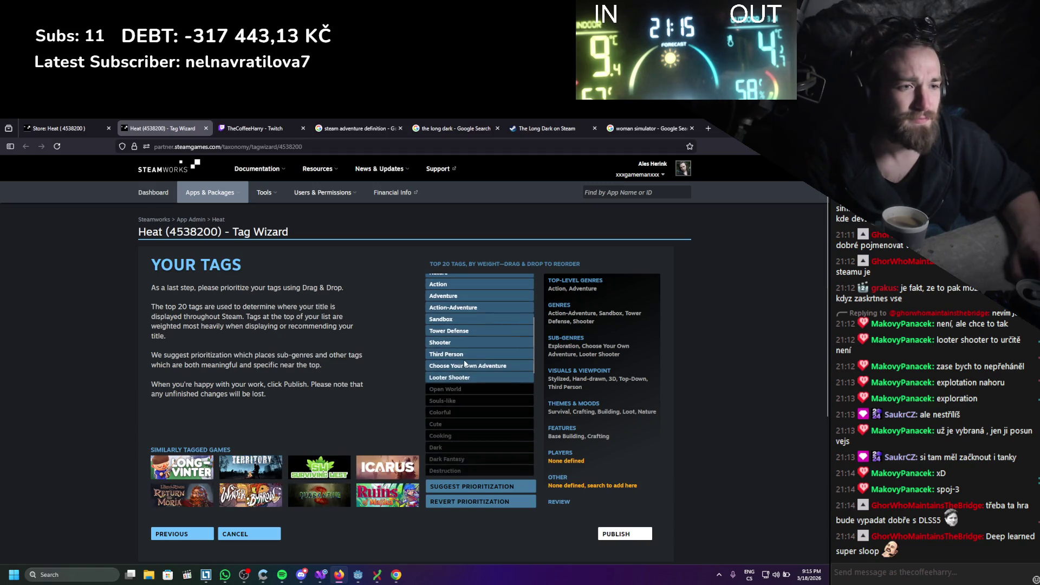
mouse_move(464, 391)
left_mouse_down()
mouse_move(459, 377)
mouse_move(461, 454)
left_mouse_up()
scroll(456, 412, "up", 1)
scroll(469, 433, "up", 2)
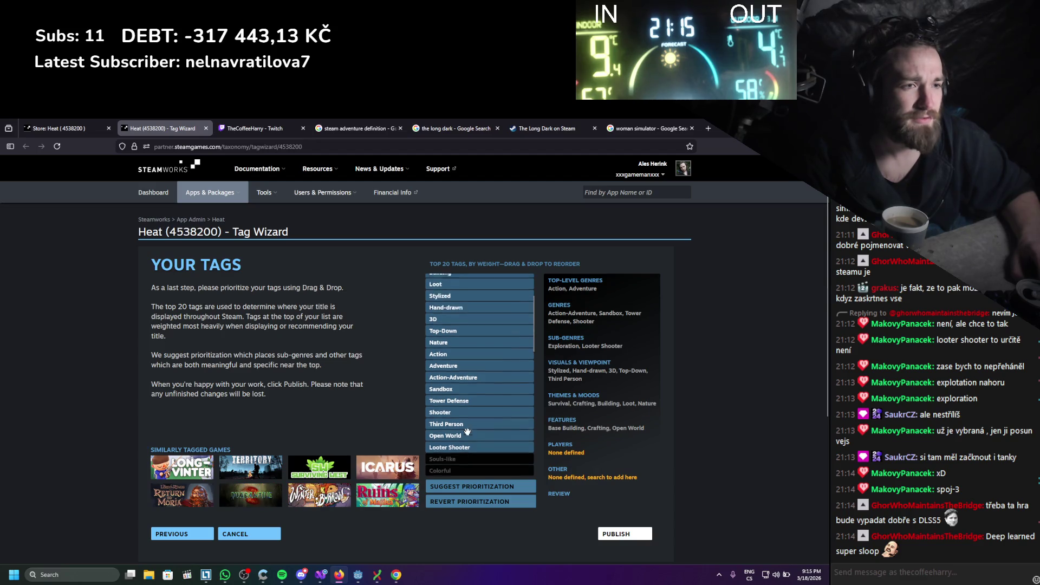
scroll(459, 402, "up", 2)
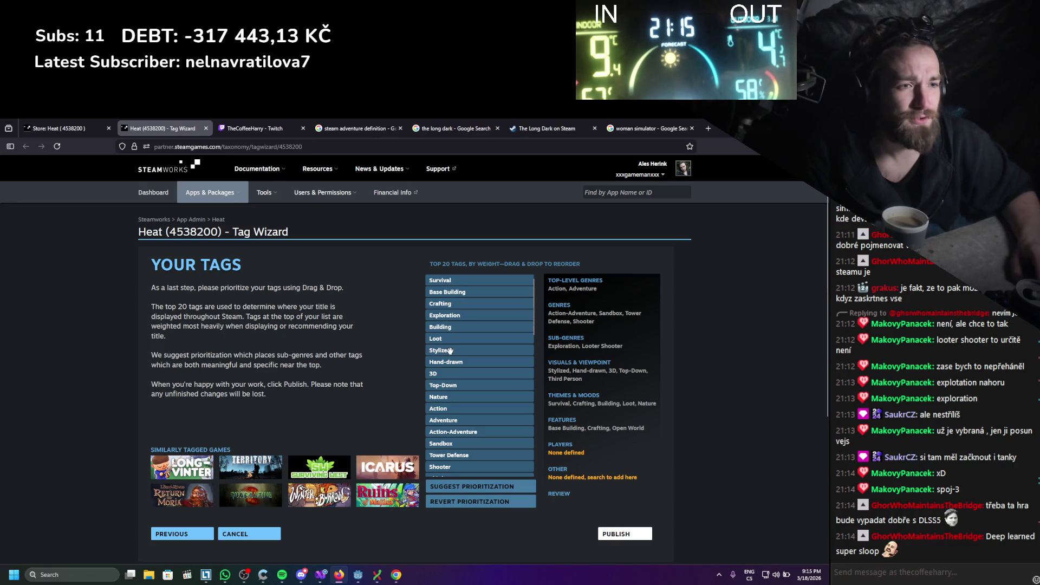
scroll(446, 375, "down", 2)
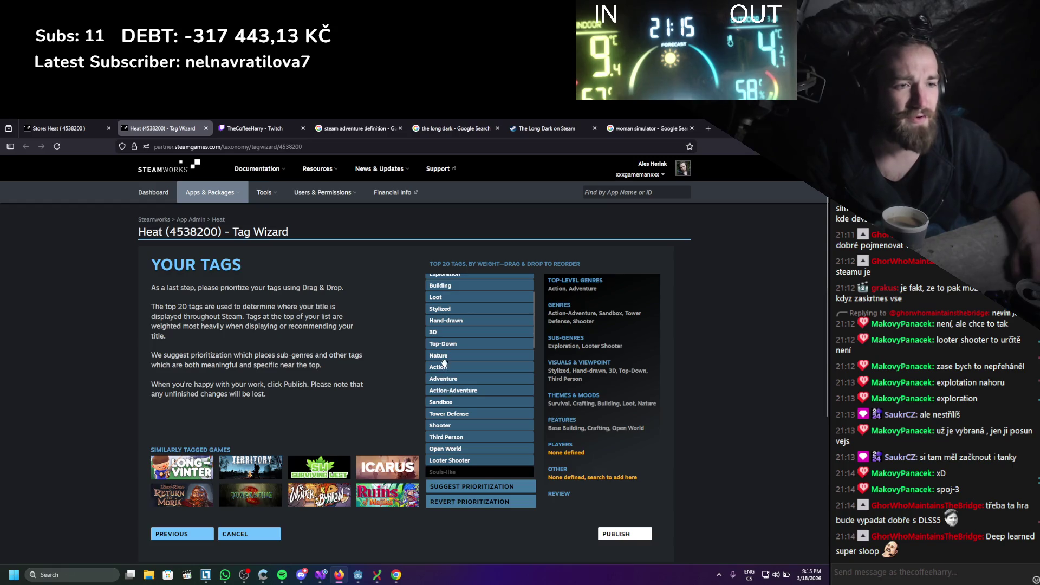
scroll(444, 362, "down", 2)
left_click_drag(442, 351, 442, 455)
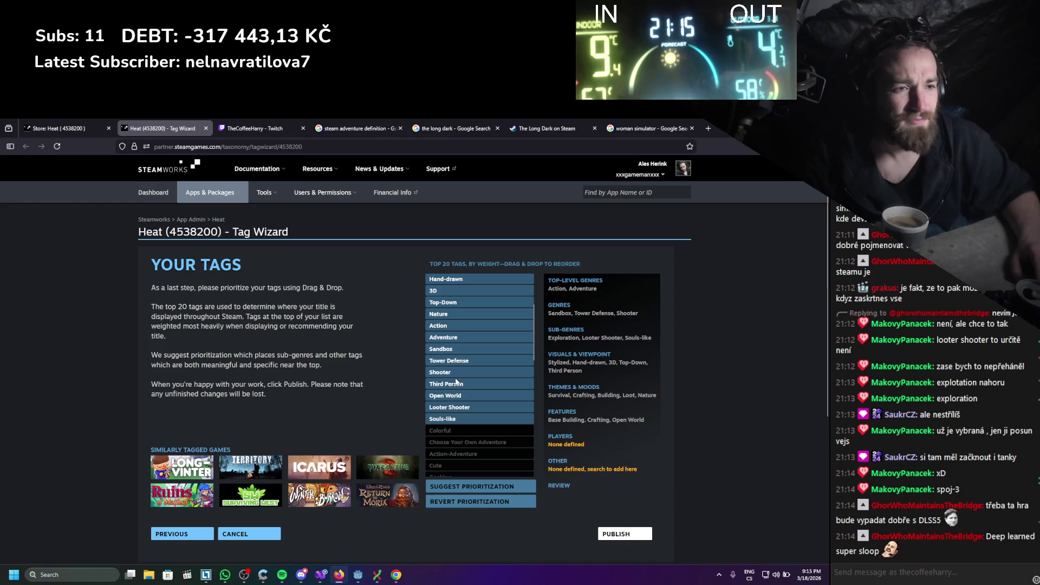
Drag Mining up into the top 20 and place Procedural Generation just below Tower Defense
scroll(452, 411, "down", 3)
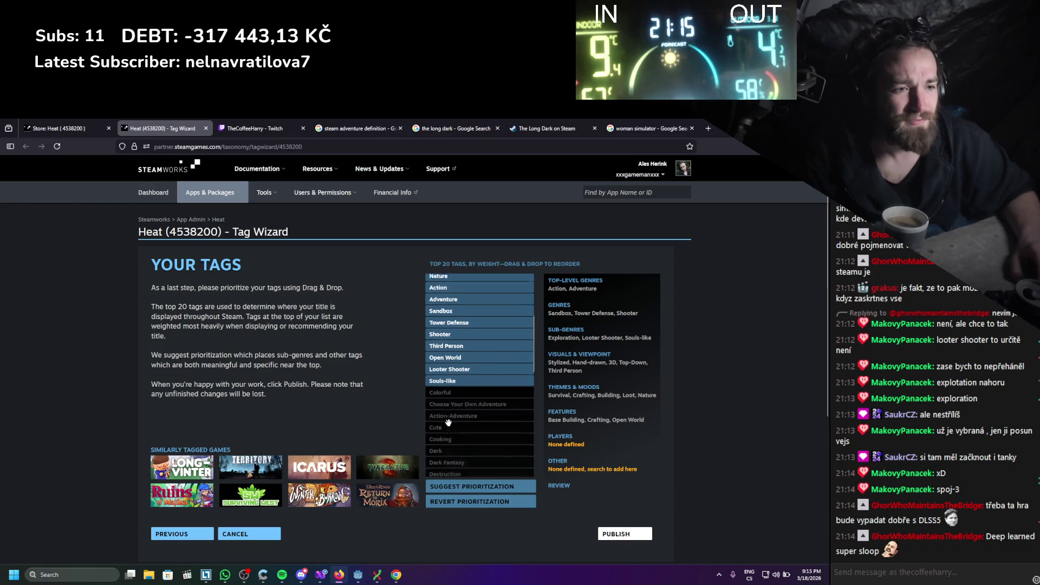
scroll(461, 372, "down", 1)
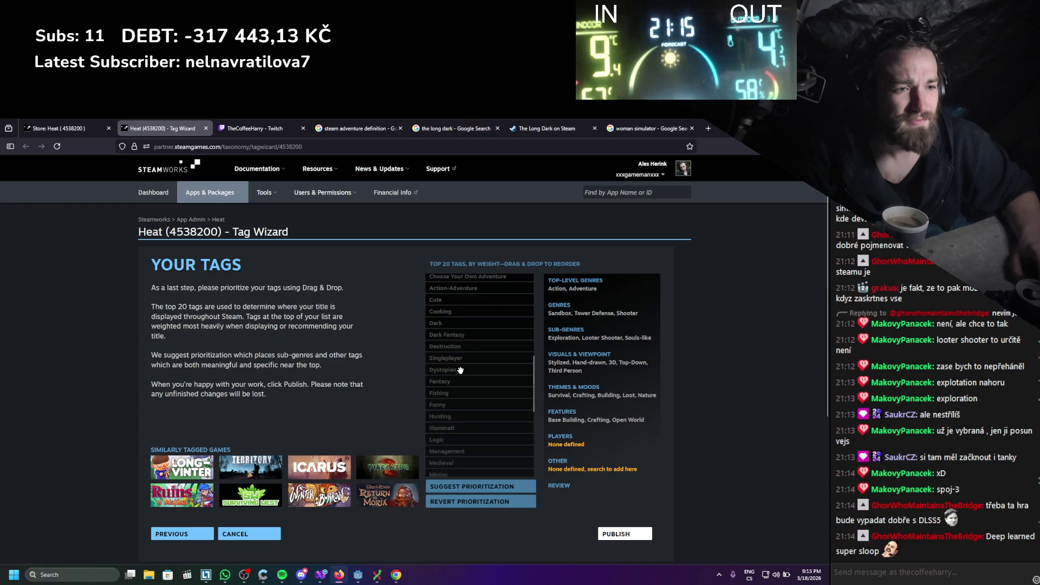
scroll(460, 370, "down", 2)
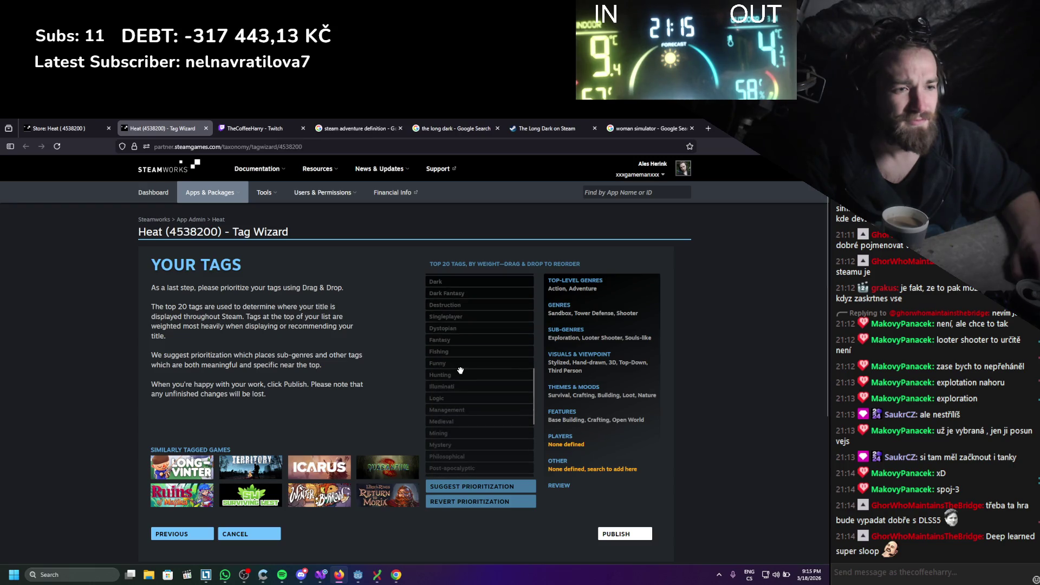
scroll(469, 372, "down", 1)
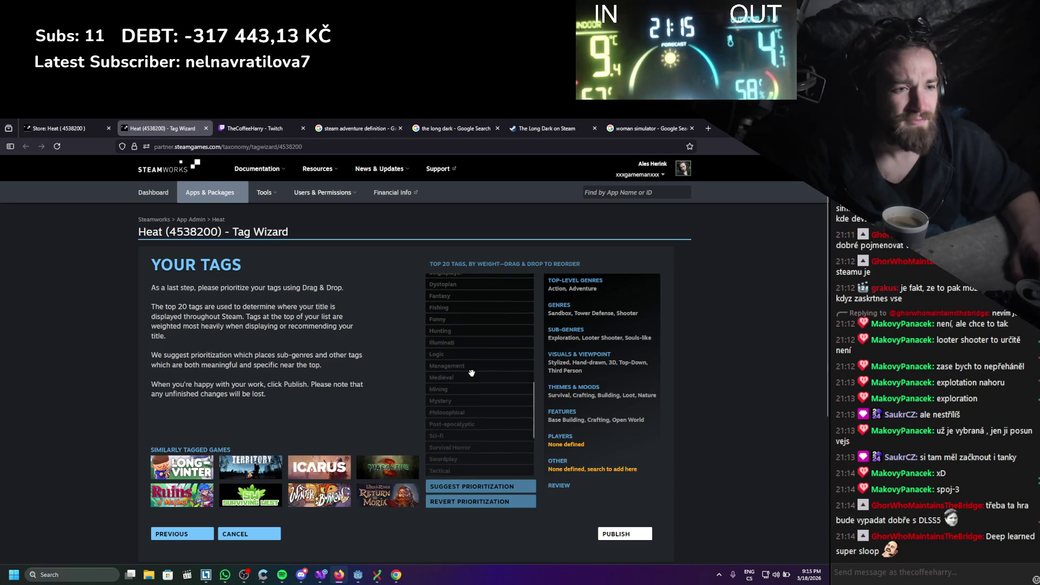
mouse_move(451, 352)
left_mouse_down()
mouse_move(464, 284)
mouse_move(466, 368)
mouse_move(451, 386)
left_mouse_up()
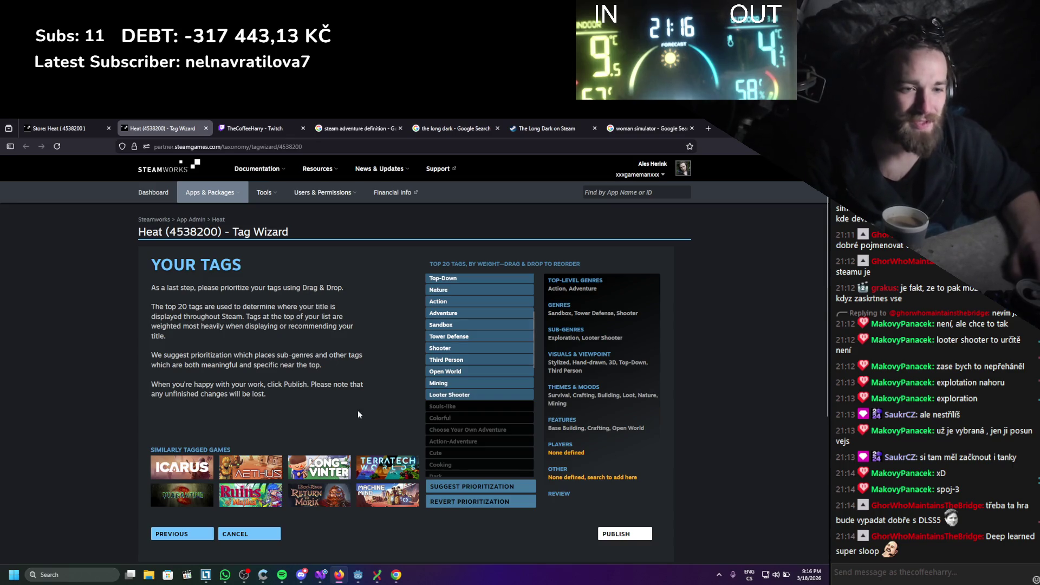
scroll(436, 313, "down", 3)
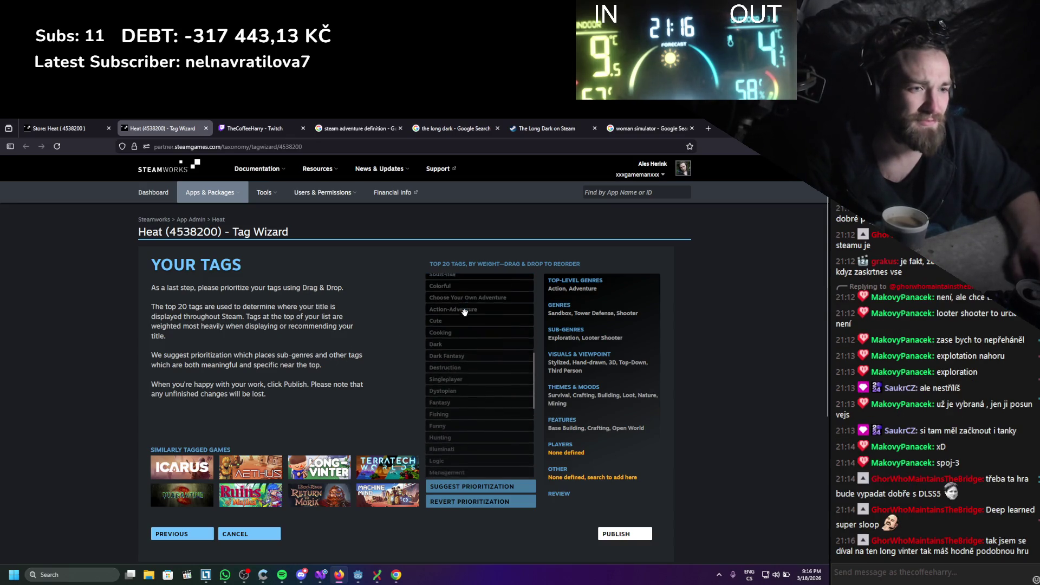
scroll(464, 312, "down", 3)
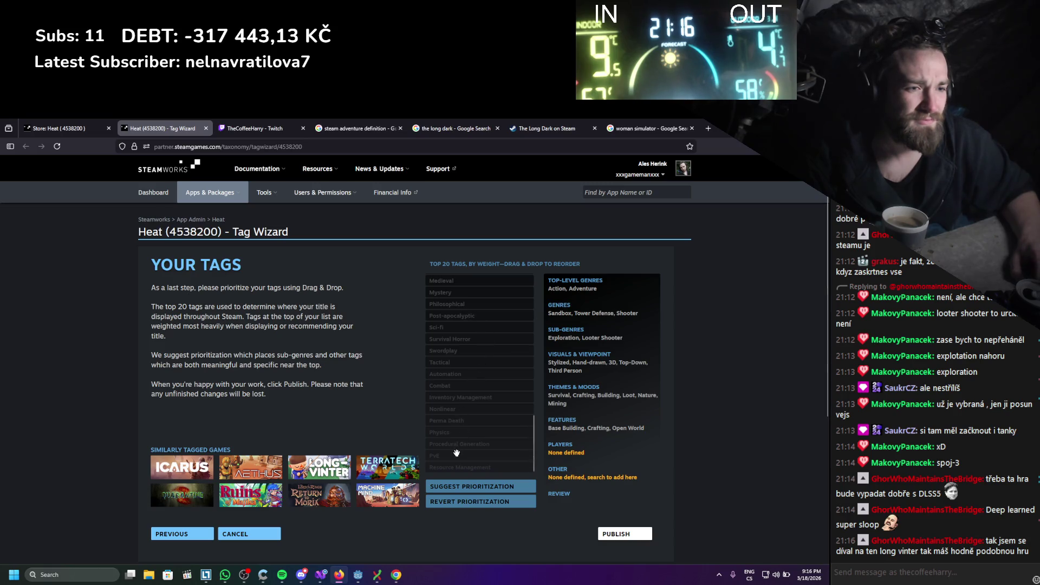
mouse_move(456, 447)
left_mouse_down()
mouse_move(461, 282)
mouse_move(474, 411)
left_mouse_up()
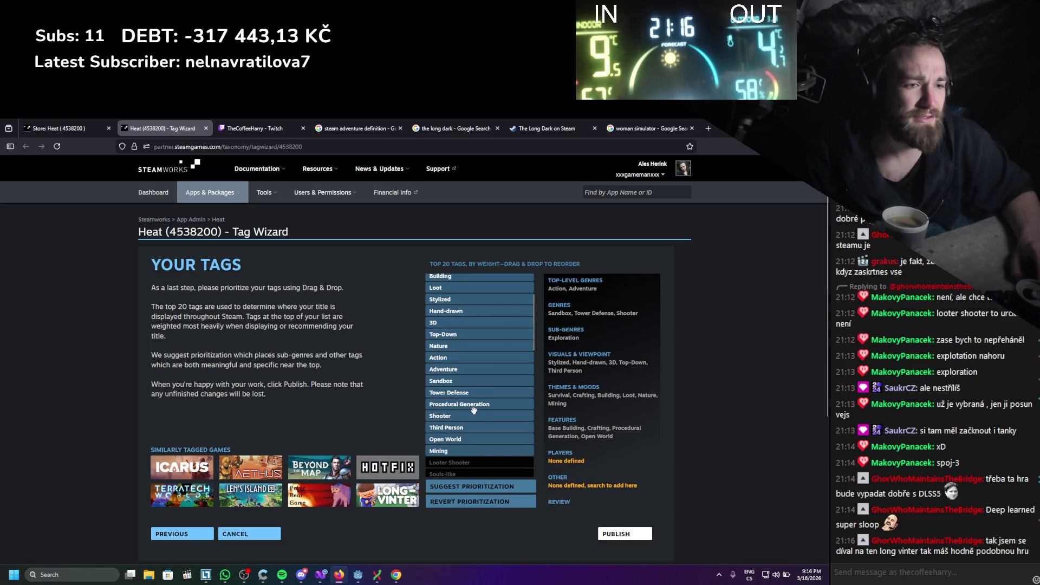
Raise Mining between Nature and Action, and bring Combat into the top 20 below Top-Down
left_click_drag(460, 451, 461, 358)
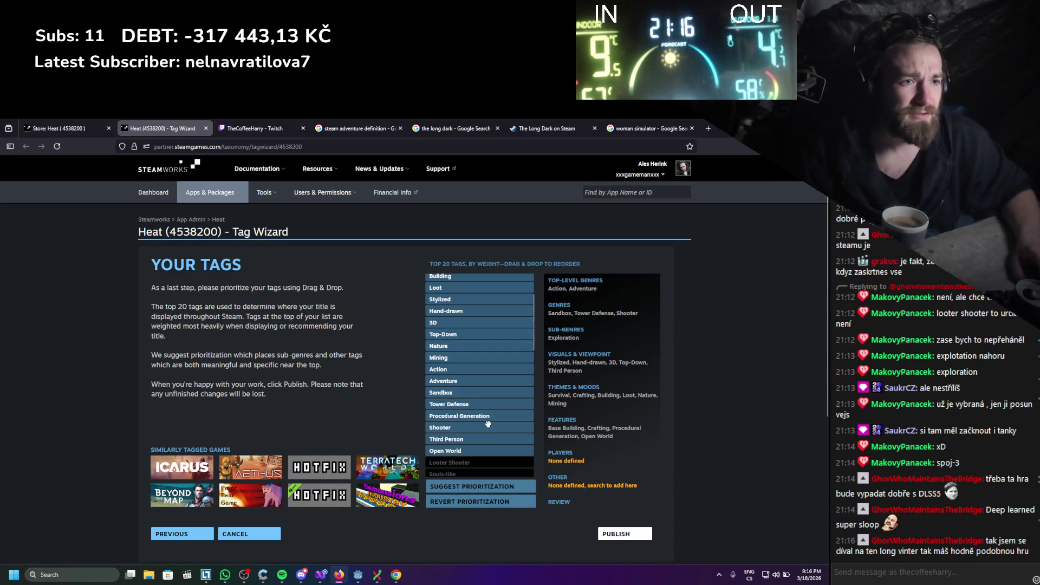
scroll(491, 420, "up", 2)
scroll(468, 341, "down", 2)
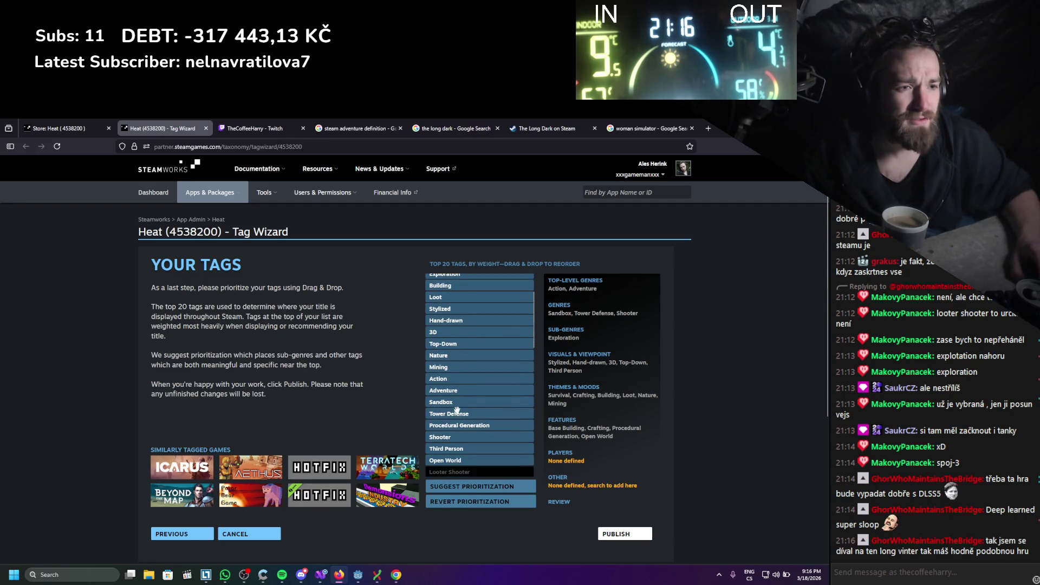
scroll(461, 411, "down", 6)
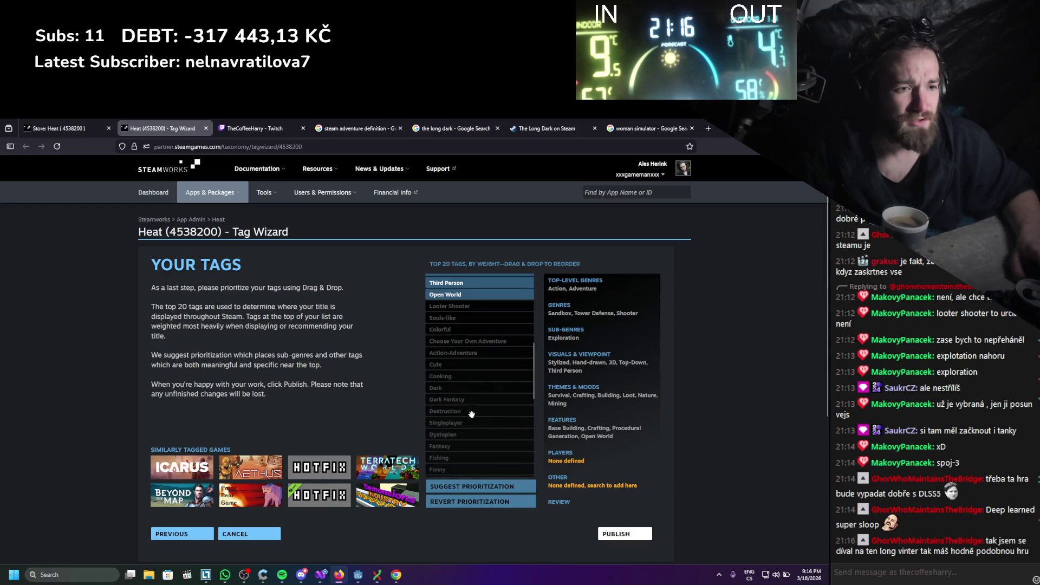
scroll(471, 414, "down", 4)
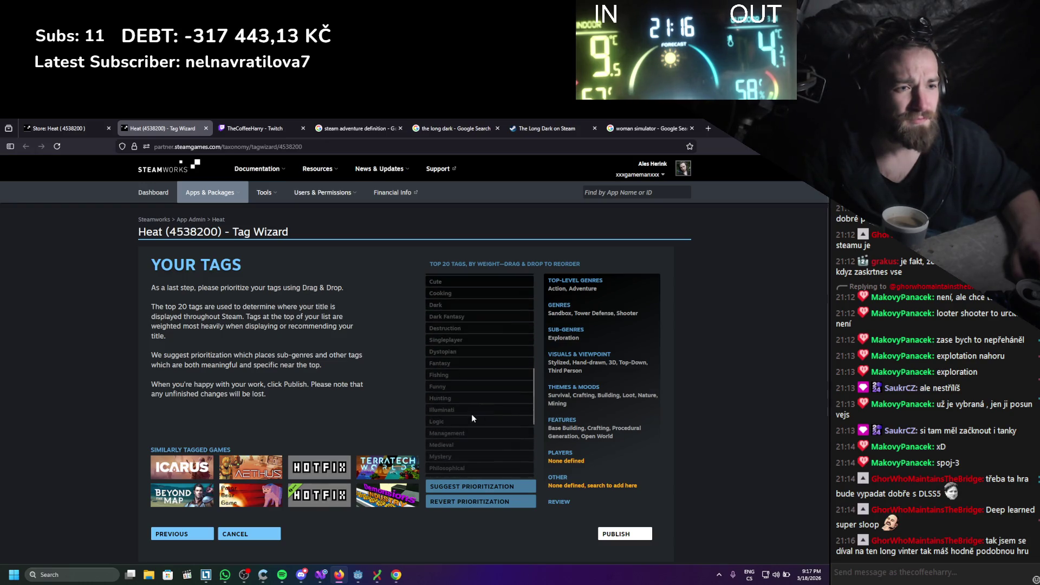
scroll(471, 414, "down", 6)
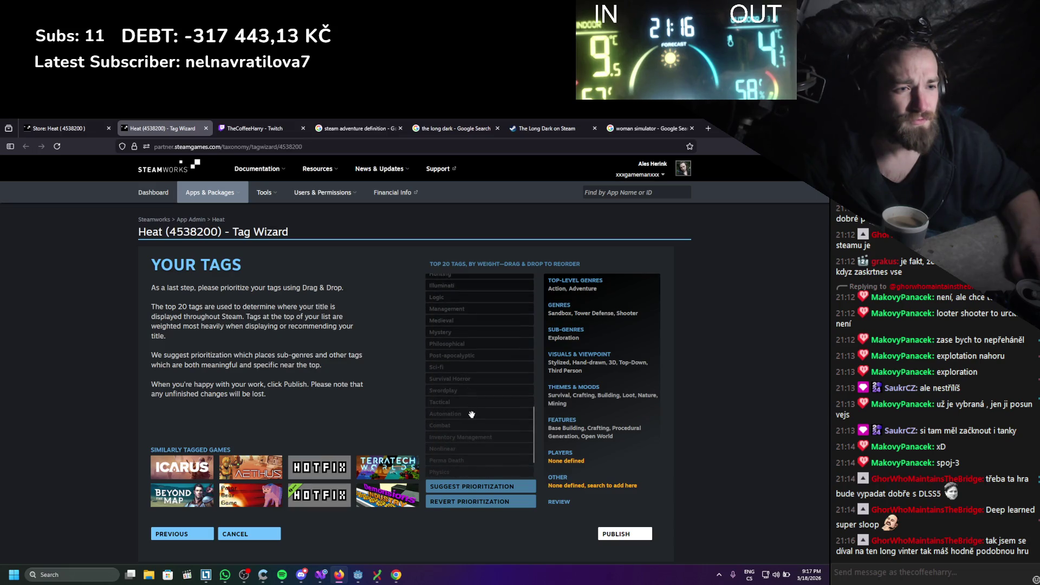
scroll(458, 413, "down", 2)
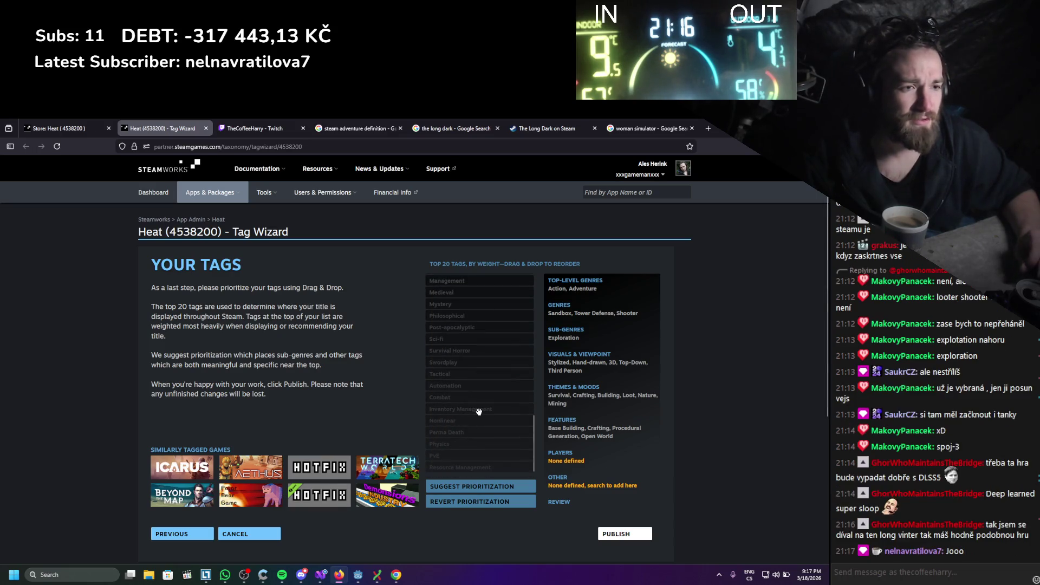
mouse_move(481, 405)
left_mouse_down()
mouse_move(485, 270)
mouse_move(476, 381)
left_mouse_up()
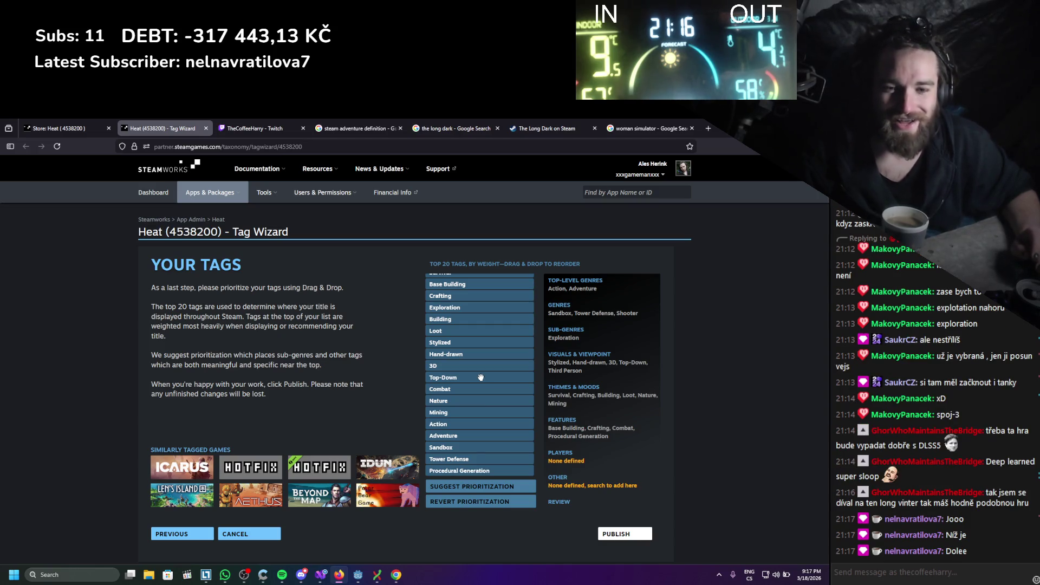
Scroll through the Tag Wizard list to review the top-20 order led by Hand-drawn, 3D and Top-Down
scroll(481, 378, "down", 3)
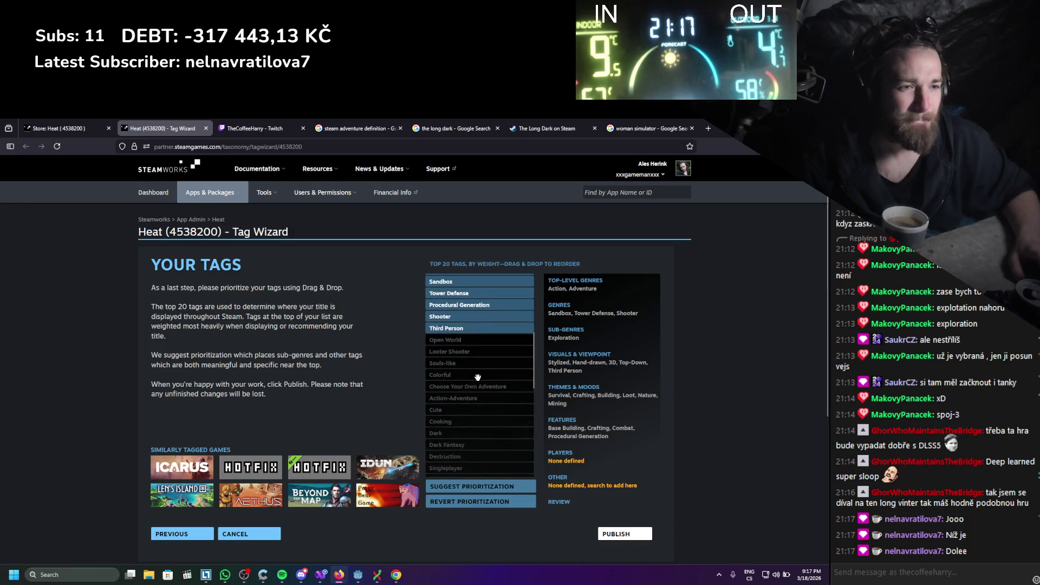
scroll(485, 442, "up", 2)
scroll(485, 442, "up", 2)
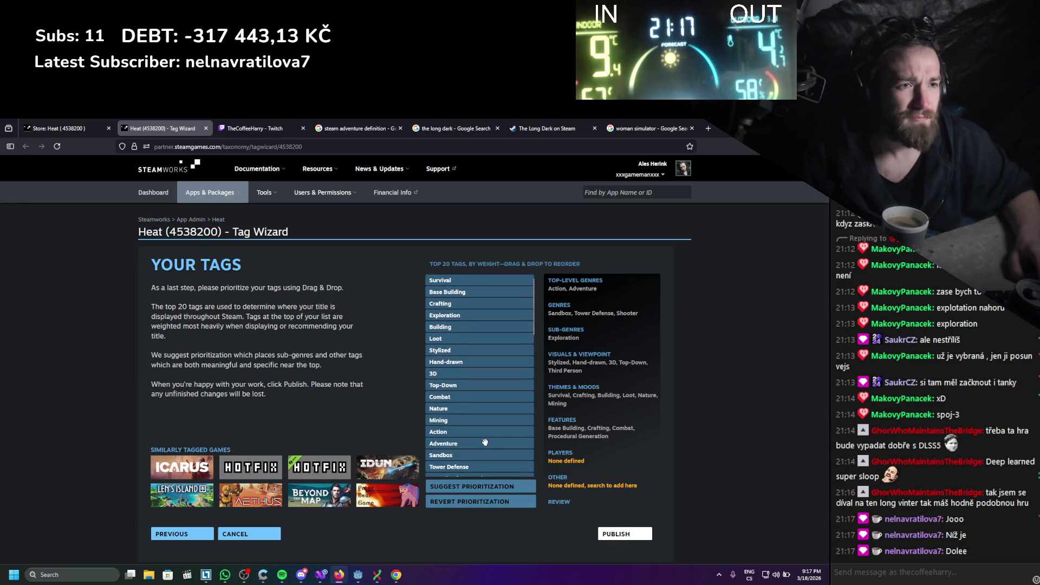
scroll(472, 345, "down", 4)
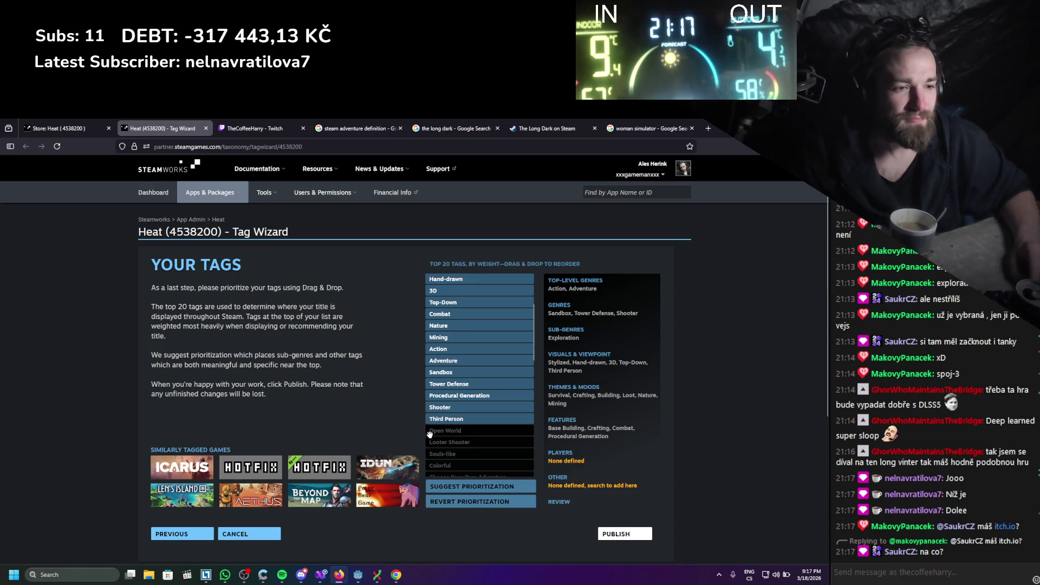
Try Suggest Prioritization, revert to the original tag order, then start publishing the tag list
left_click(457, 487)
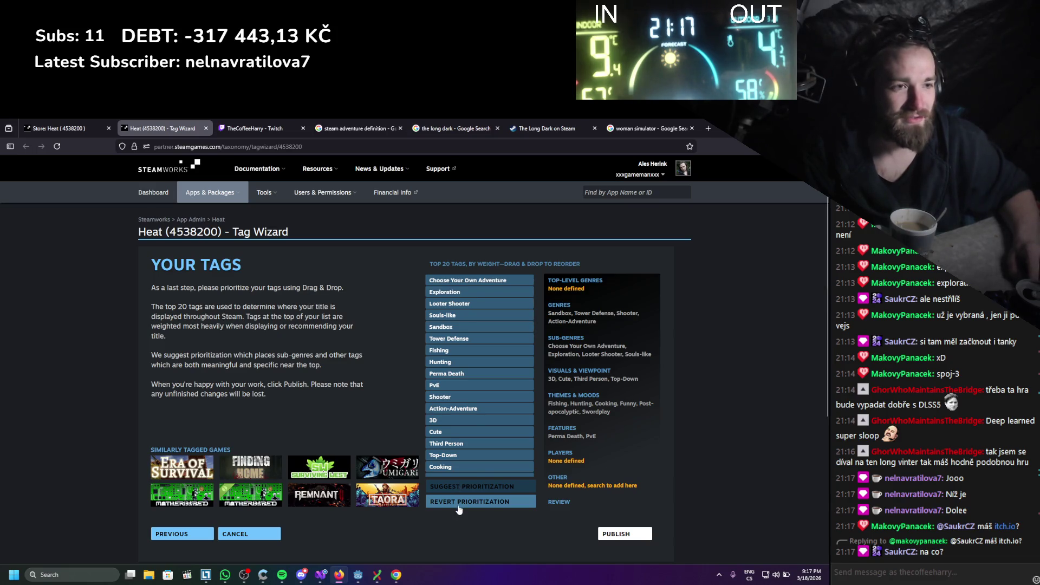
left_click(458, 507)
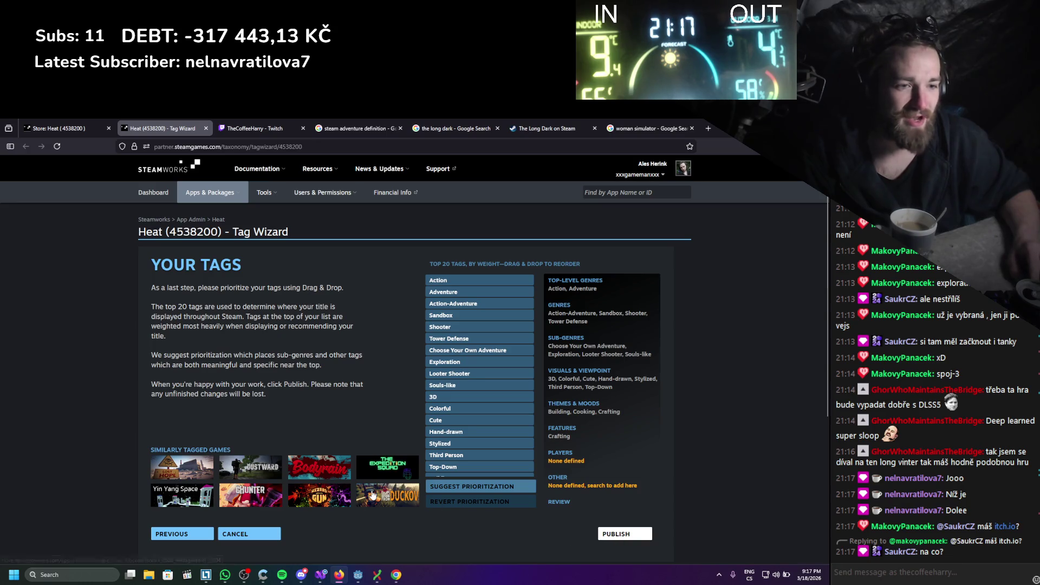
left_click(636, 539)
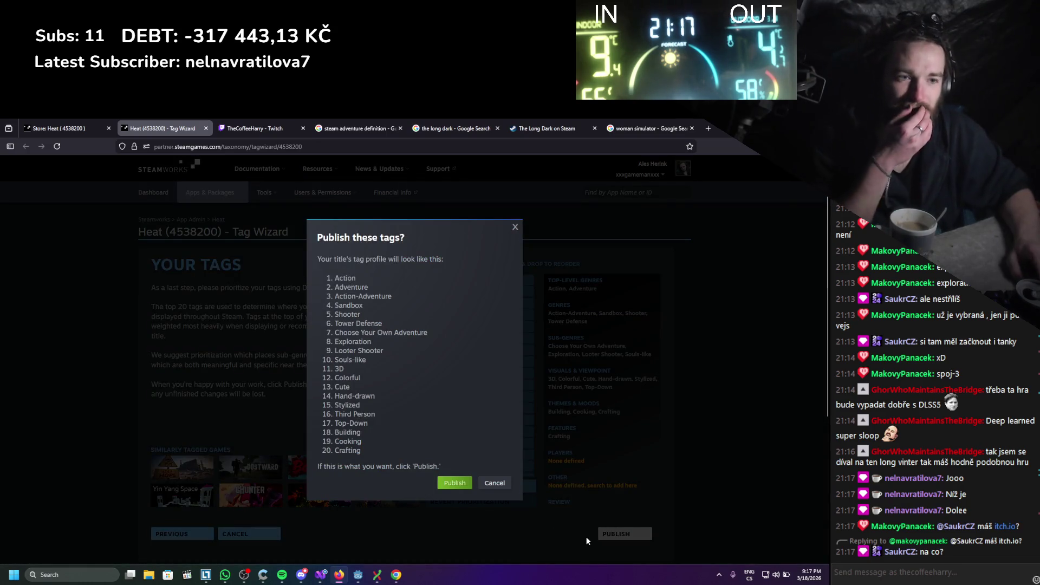
Confirm publishing the 20 tags and dismiss the success message
left_click(453, 484)
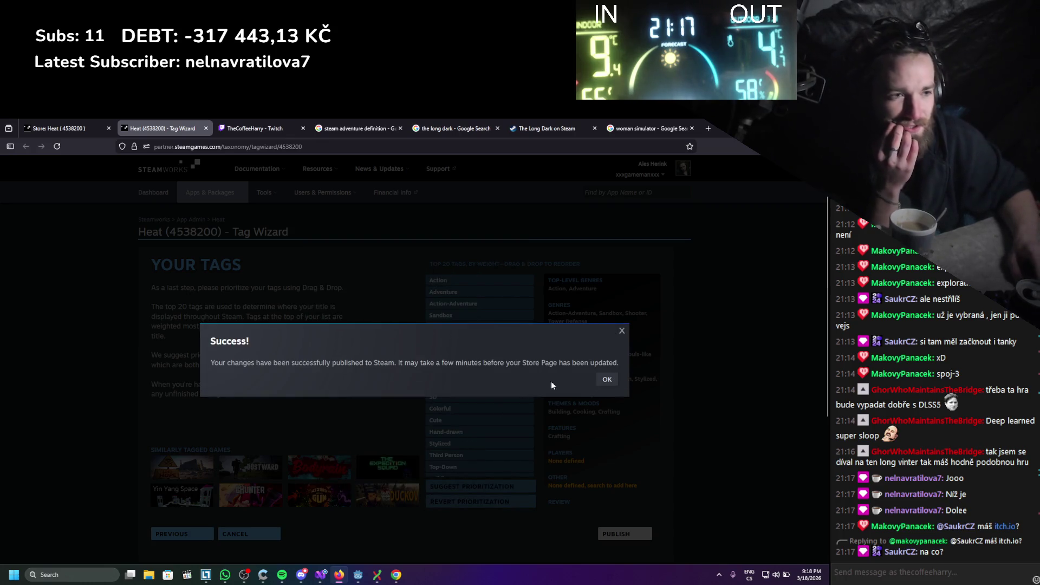
left_click(607, 379)
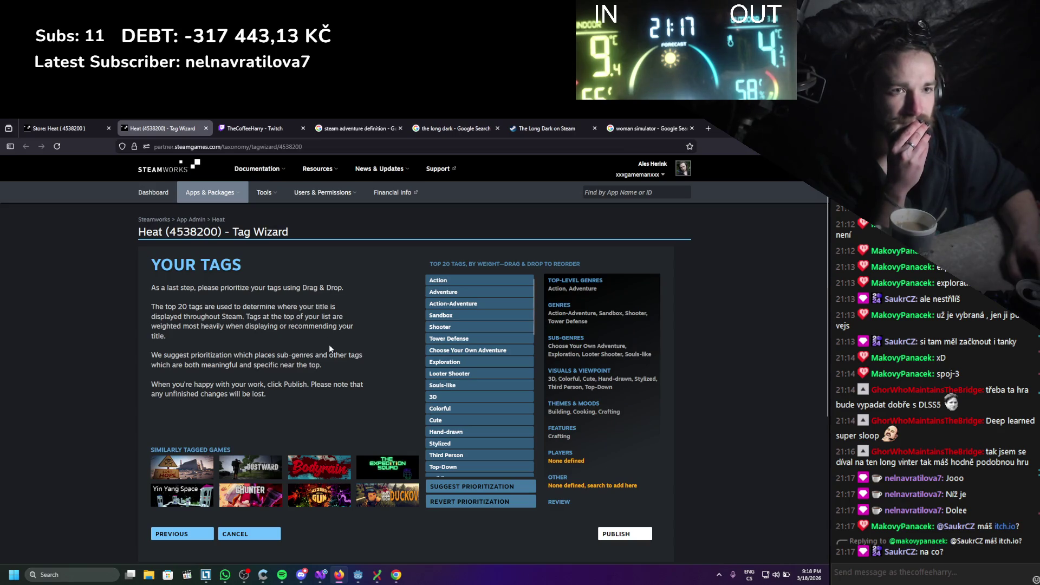
left_click(86, 120)
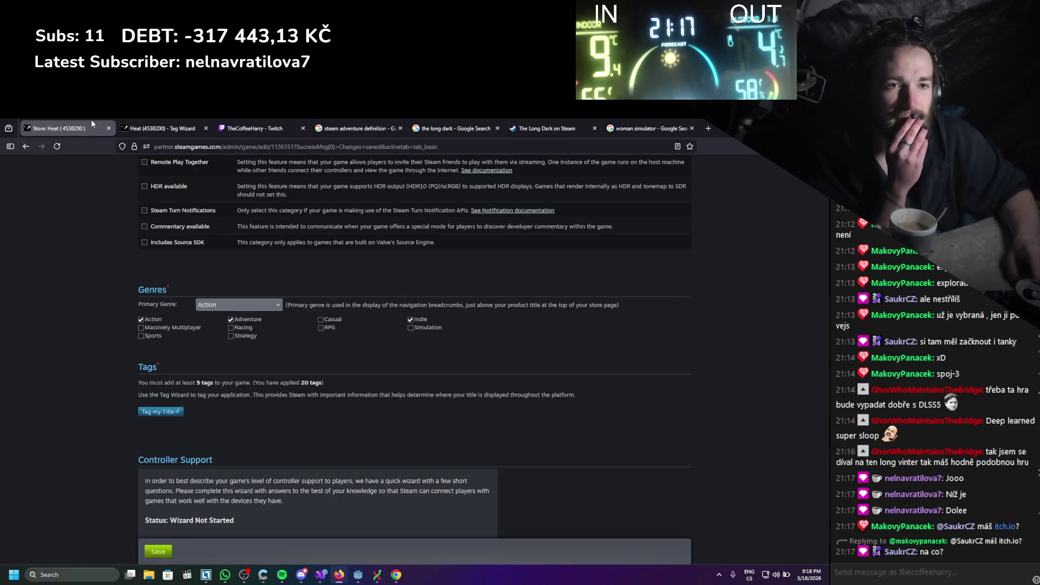
Scroll down to the Anti-Cheat section and expand the anti-cheat service dropdown
scroll(265, 357, "down", 3)
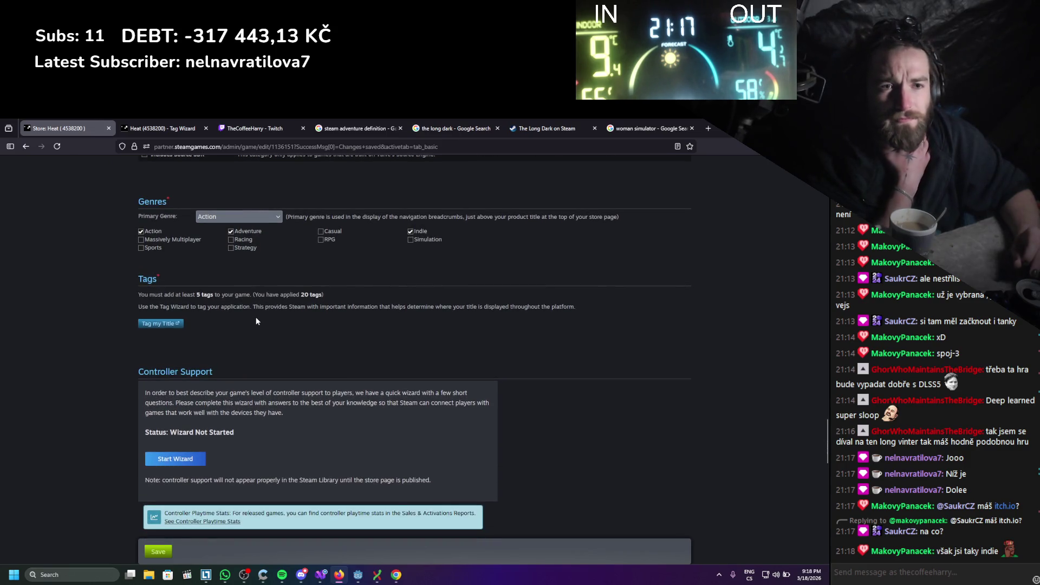
scroll(252, 321, "down", 2)
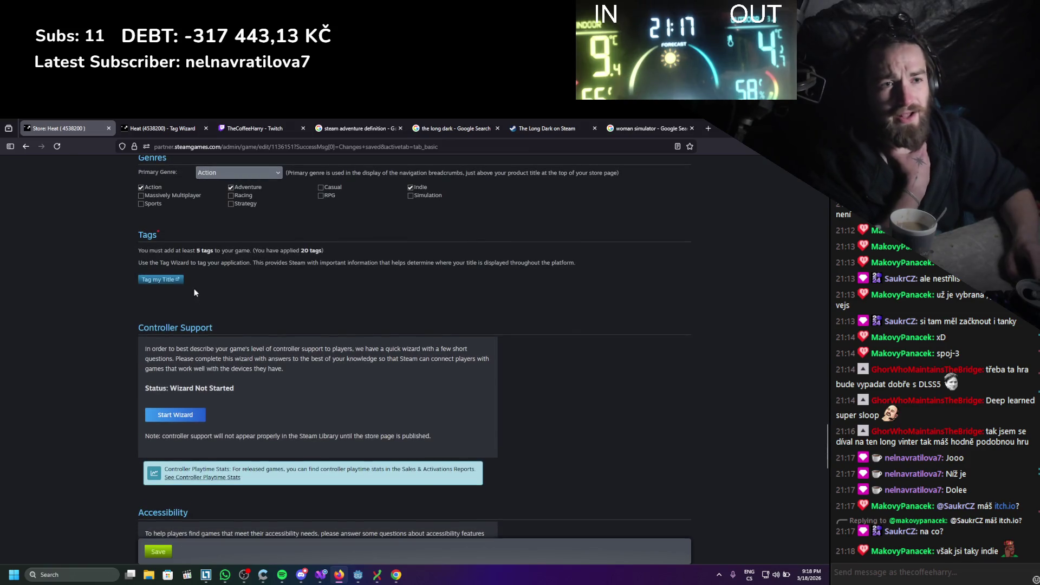
scroll(194, 288, "down", 4)
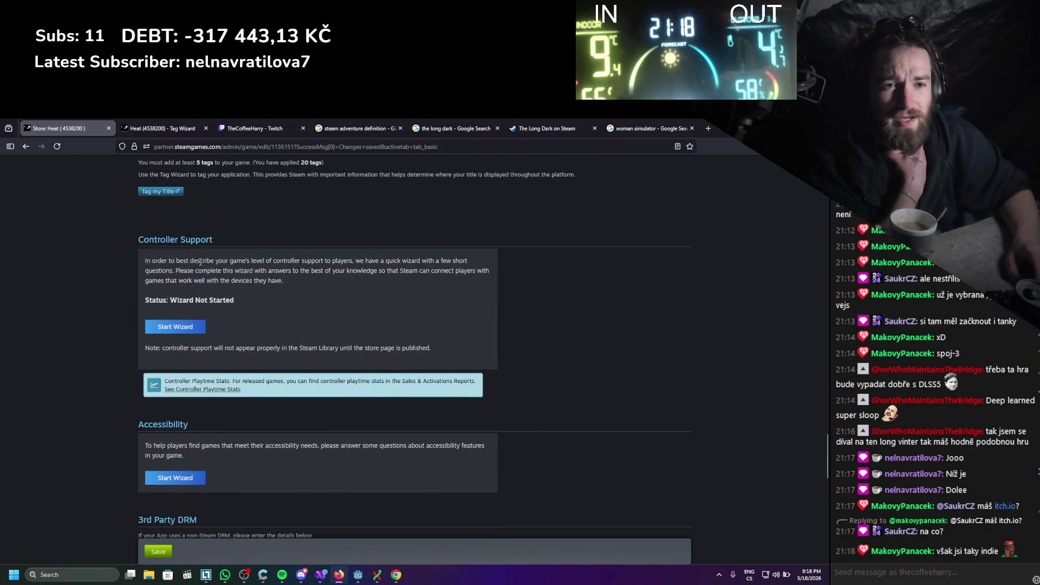
scroll(180, 337, "down", 2)
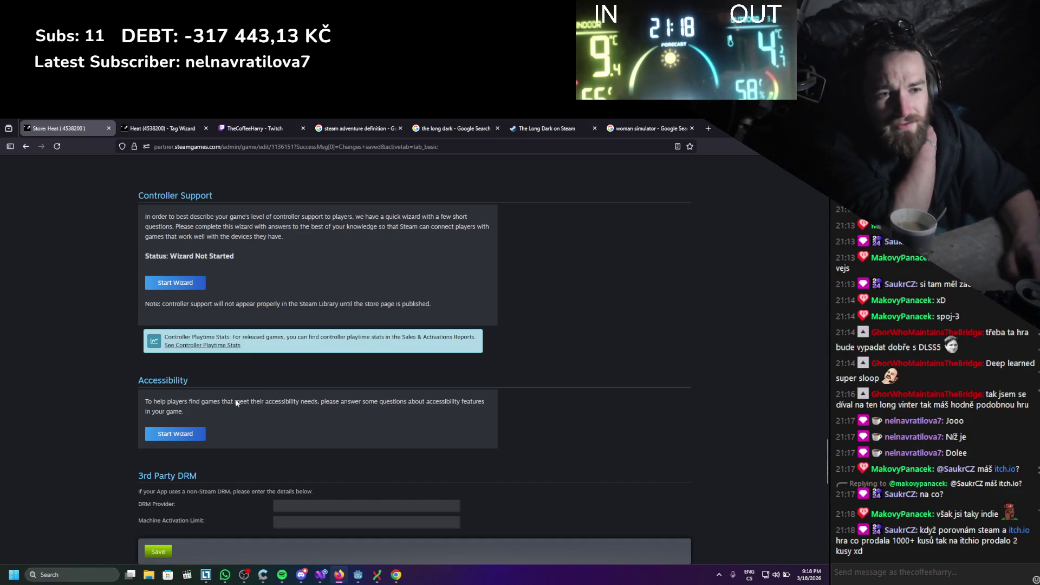
scroll(103, 384, "down", 6)
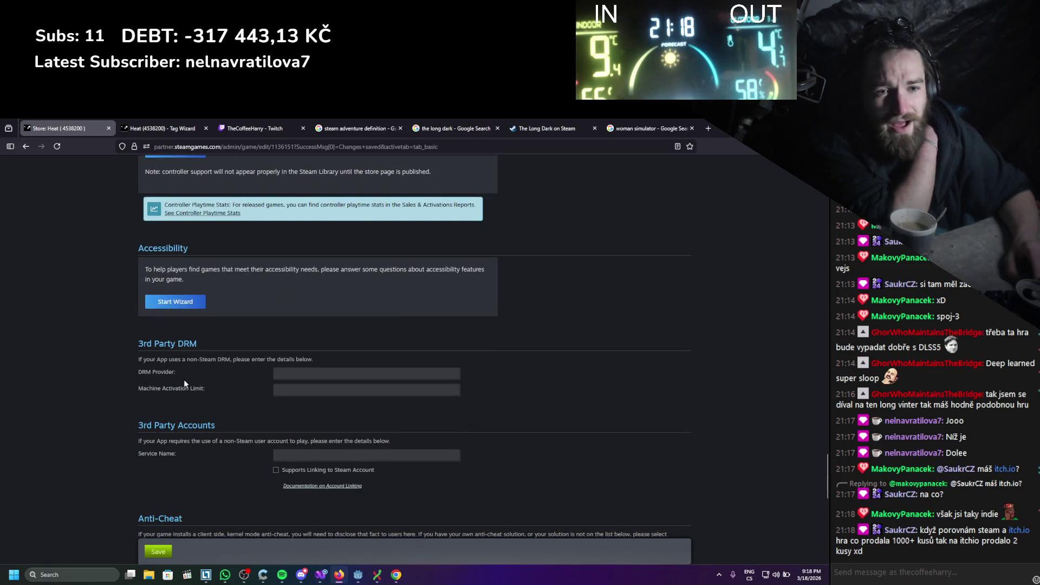
scroll(132, 374, "down", 2)
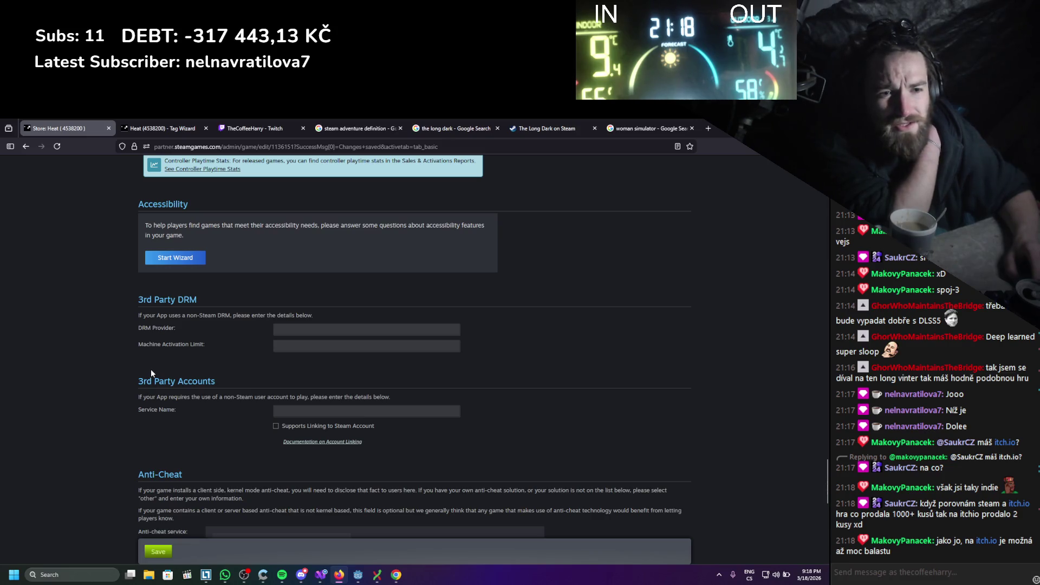
scroll(248, 441, "down", 5)
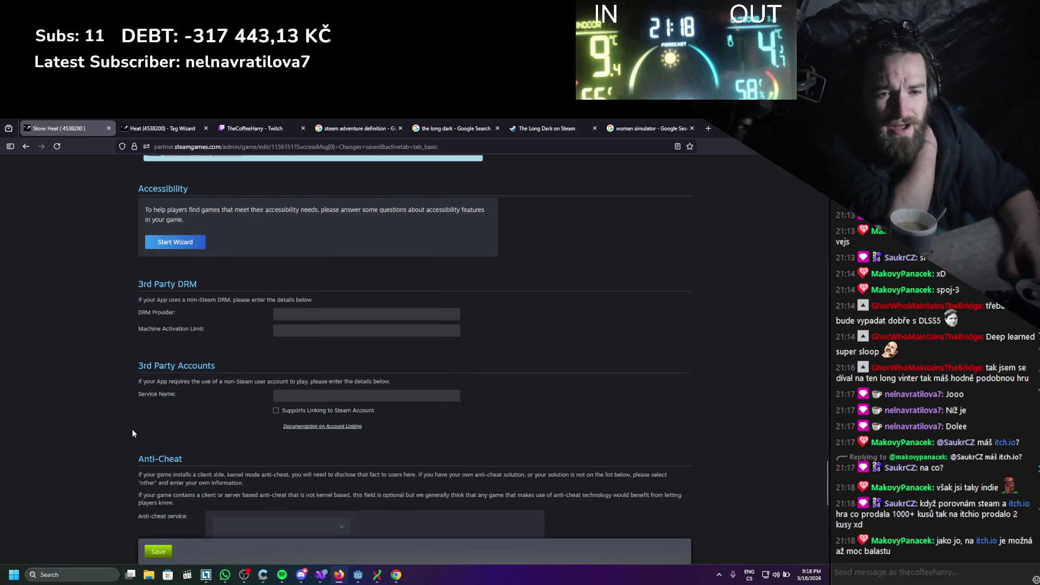
left_click(232, 414)
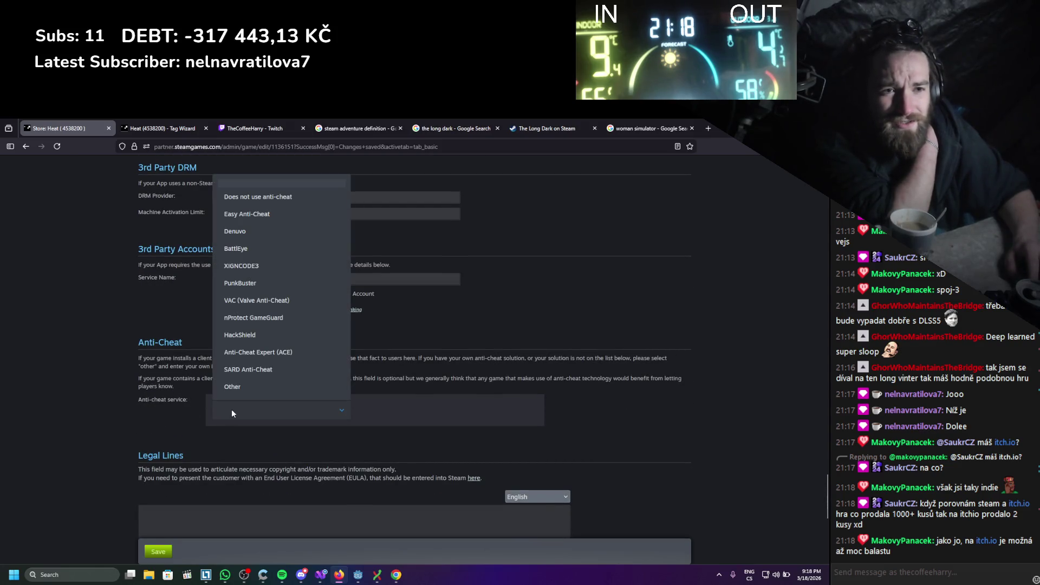
Select 'Does not use anti-cheat' and scroll through the remaining Basic Info settings
left_click(254, 197)
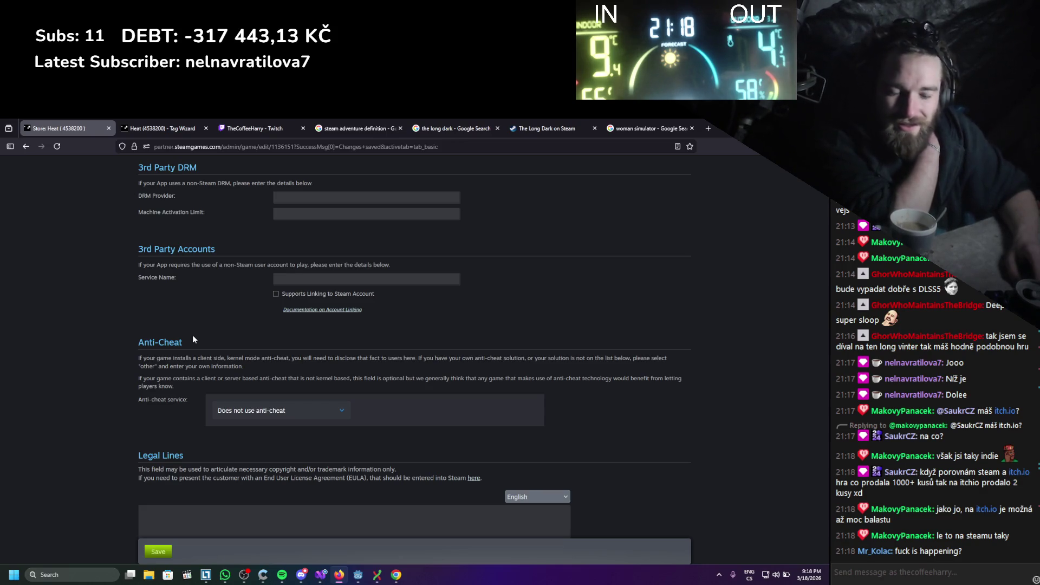
scroll(158, 365, "down", 1)
scroll(158, 365, "down", 2)
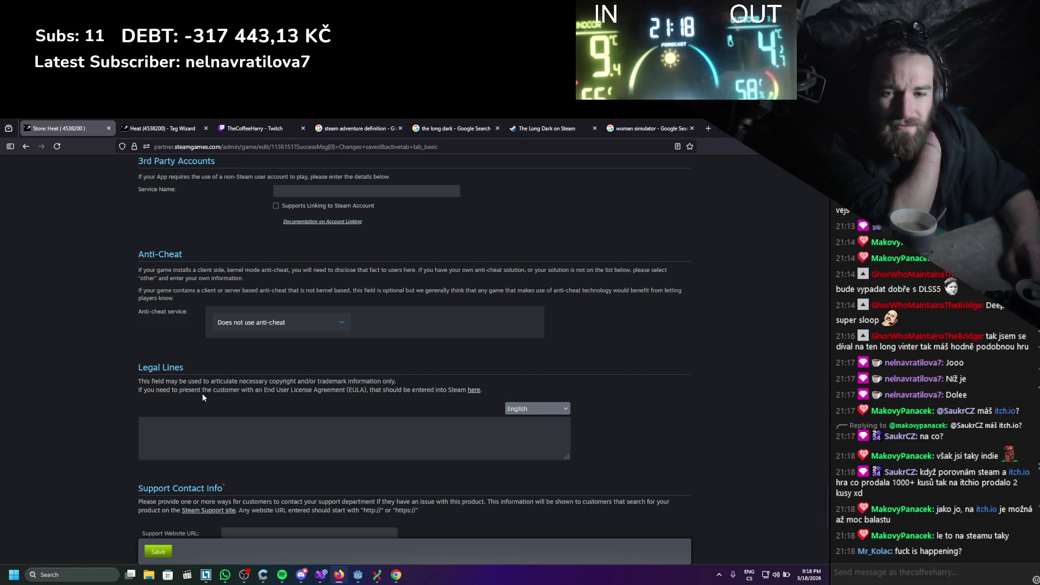
scroll(207, 390, "down", 3)
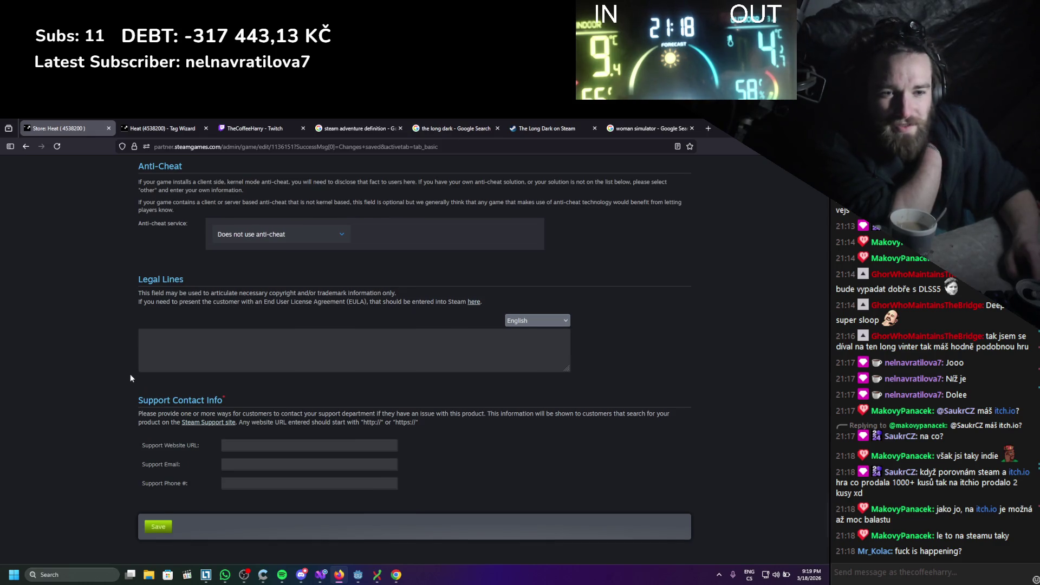
scroll(130, 374, "down", 3)
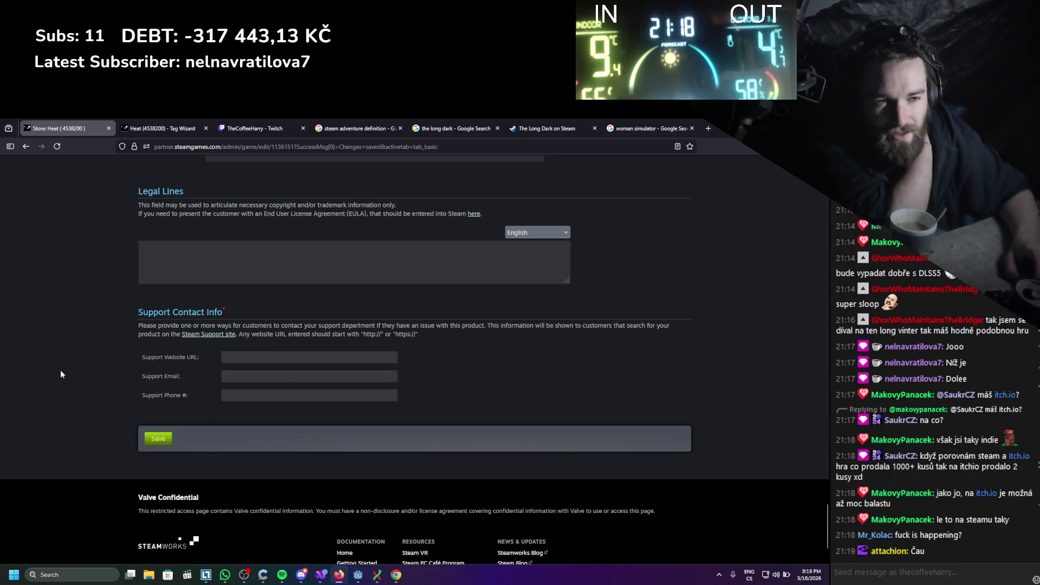
scroll(60, 369, "up", 15)
scroll(61, 373, "up", 10)
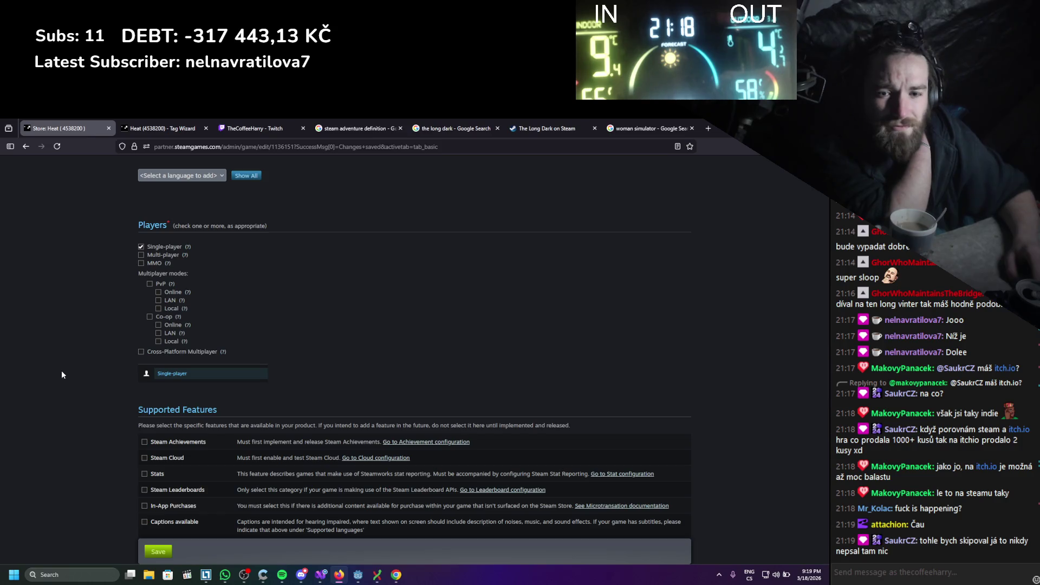
scroll(62, 374, "down", 3)
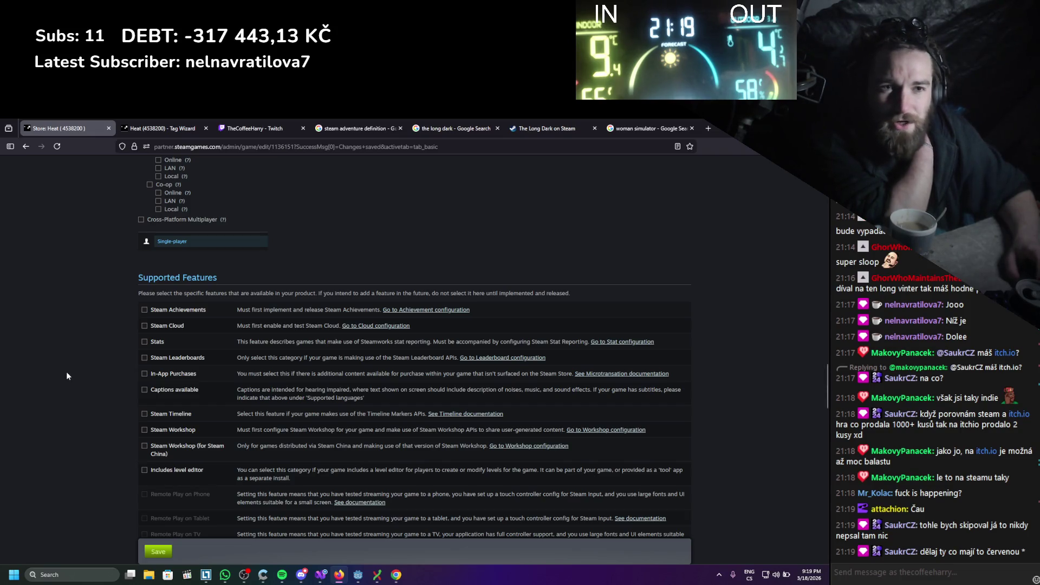
scroll(66, 372, "up", 5)
scroll(82, 381, "up", 15)
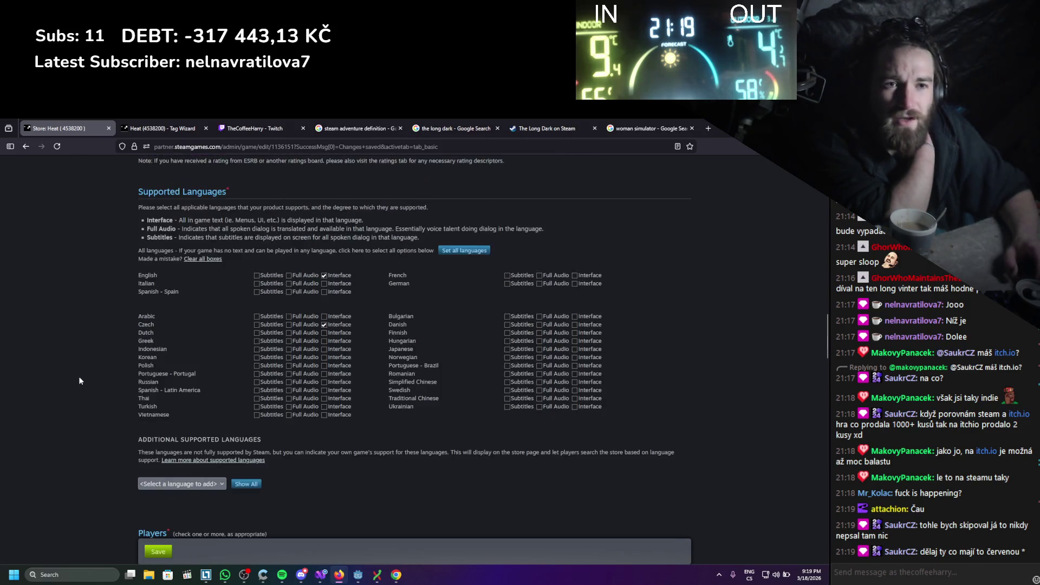
scroll(79, 381, "up", 10)
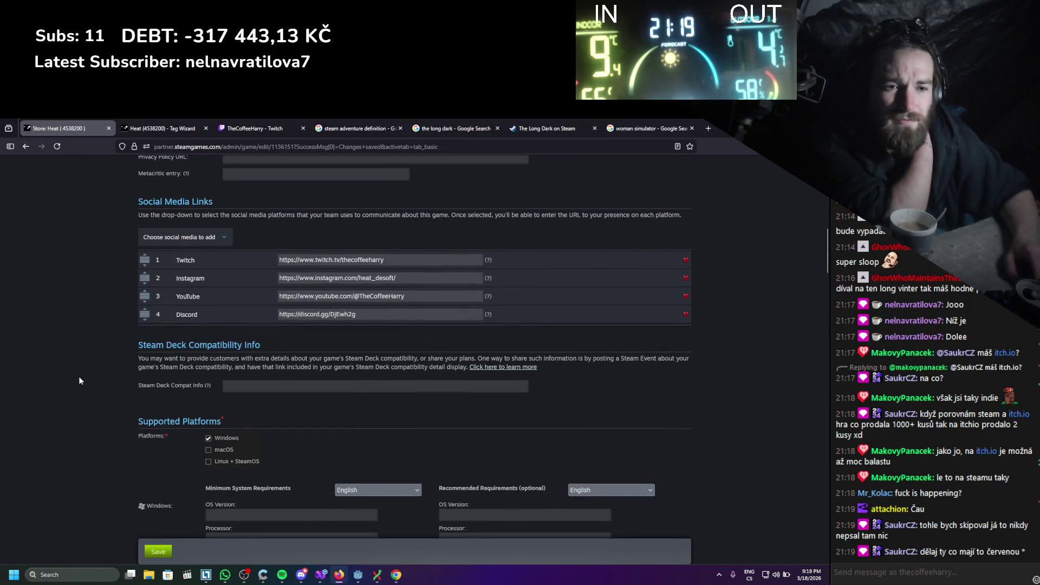
scroll(73, 401, "up", 3)
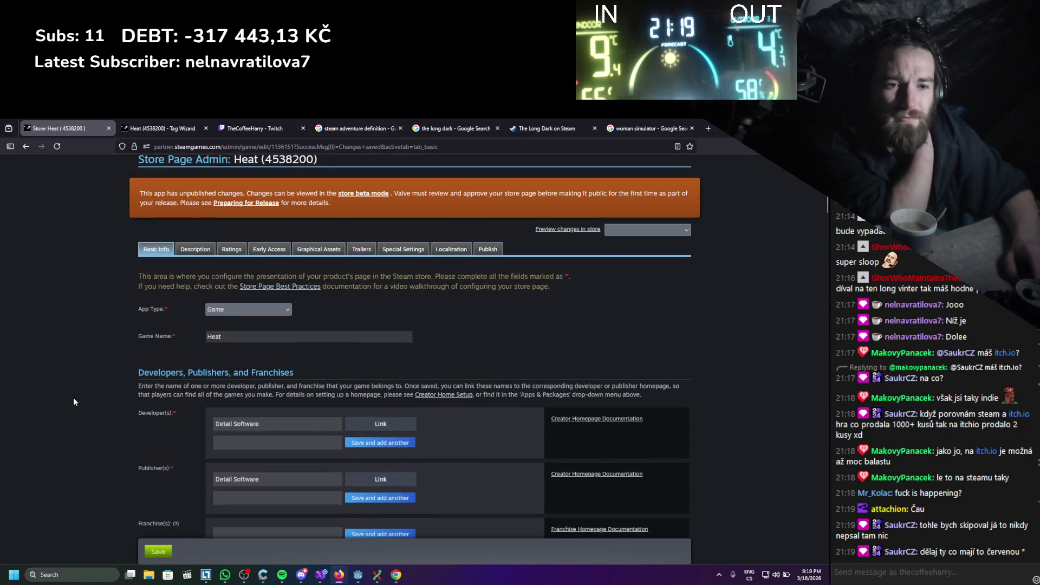
Scroll past languages, players, features, genres, tags and controller support, then save Basic Info
scroll(73, 401, "down", 2)
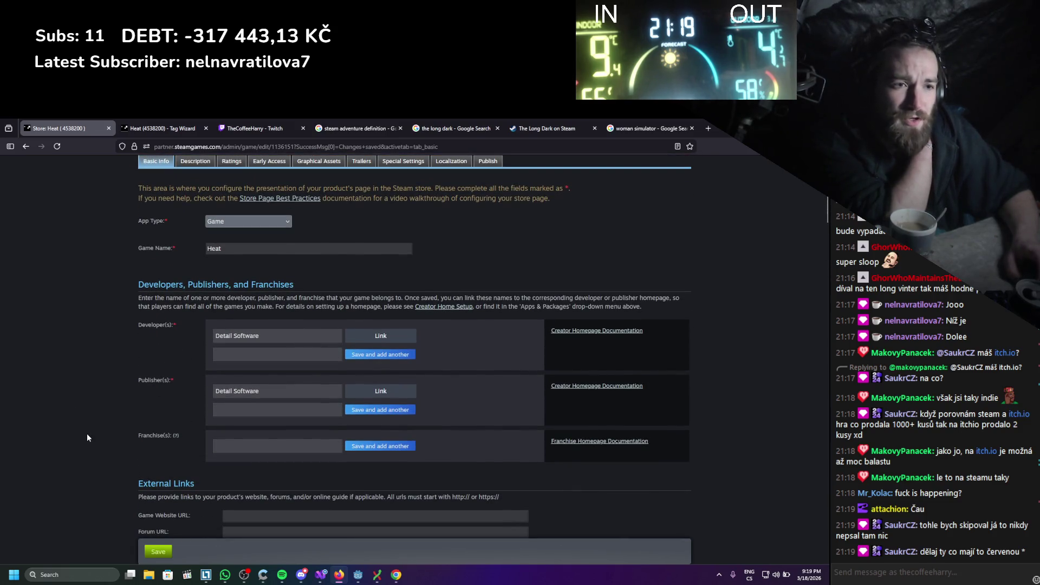
scroll(102, 439, "up", 2)
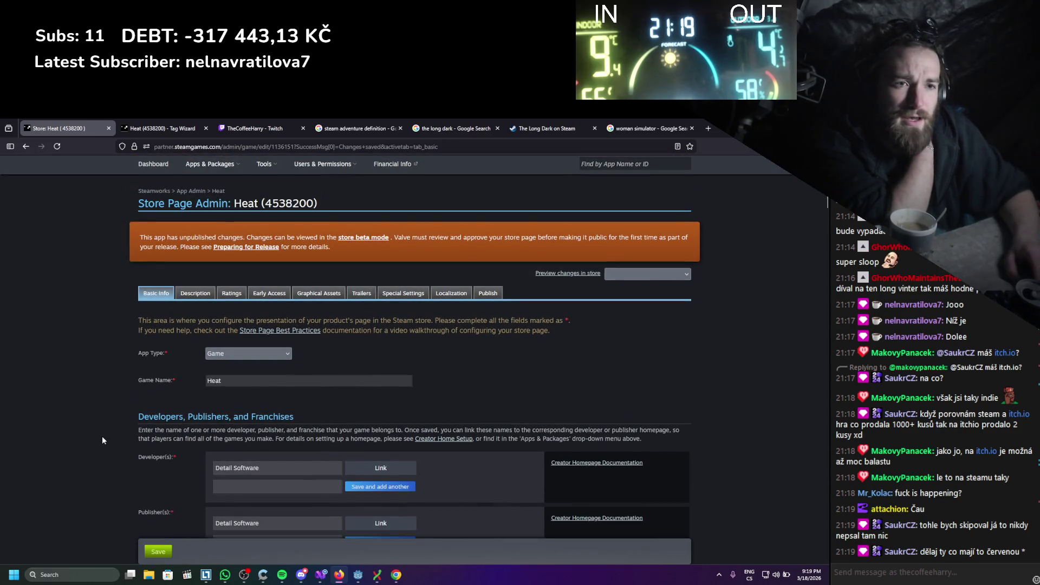
scroll(102, 436, "down", 2)
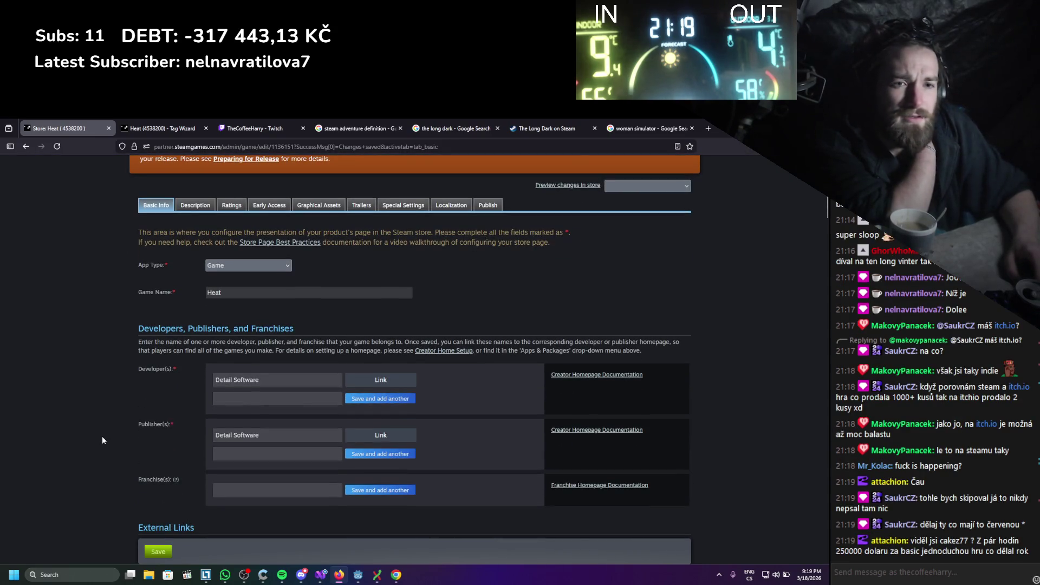
scroll(102, 440, "down", 1)
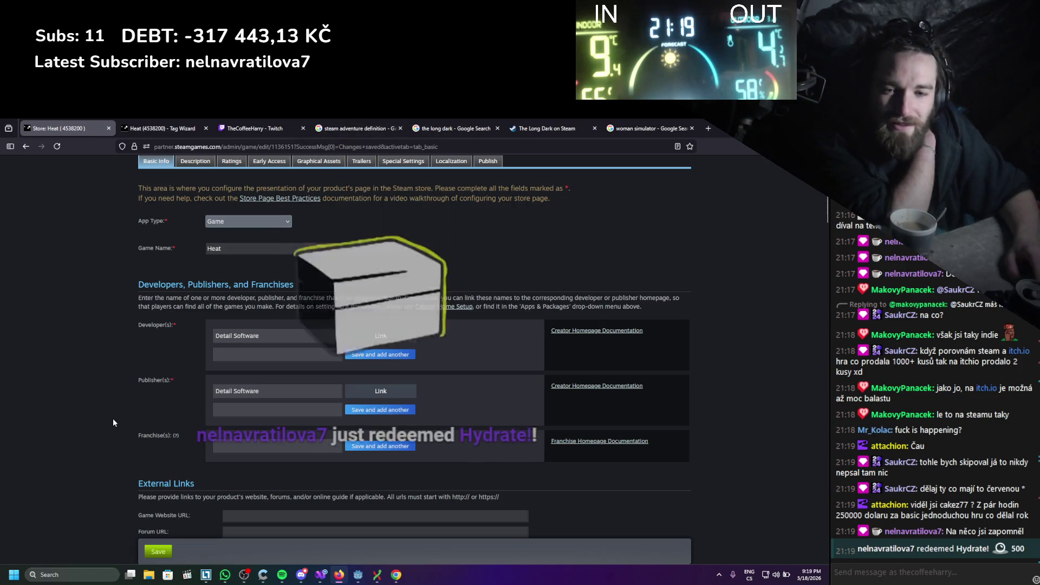
scroll(108, 420, "down", 3)
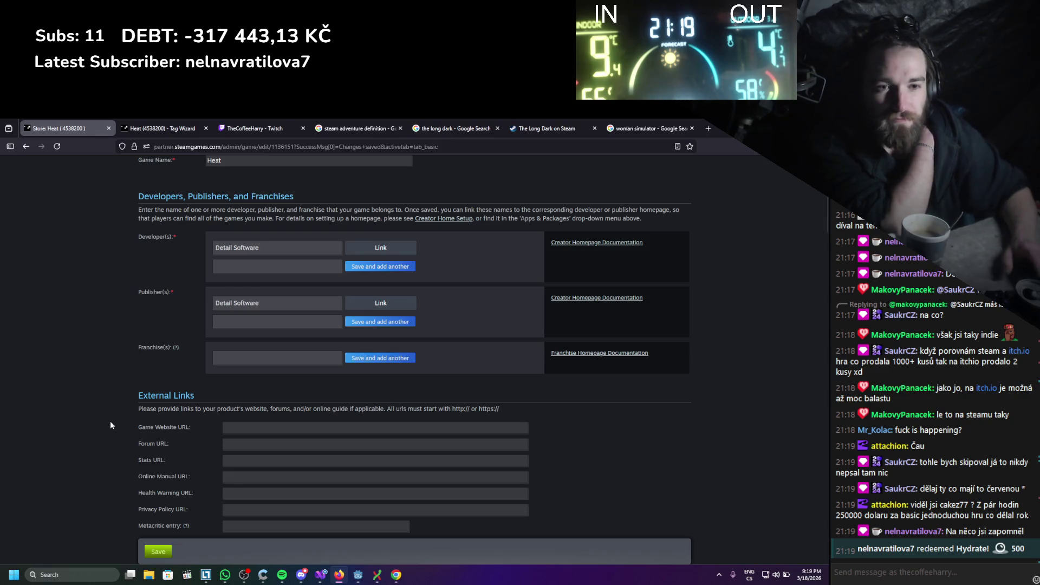
scroll(175, 402, "down", 2)
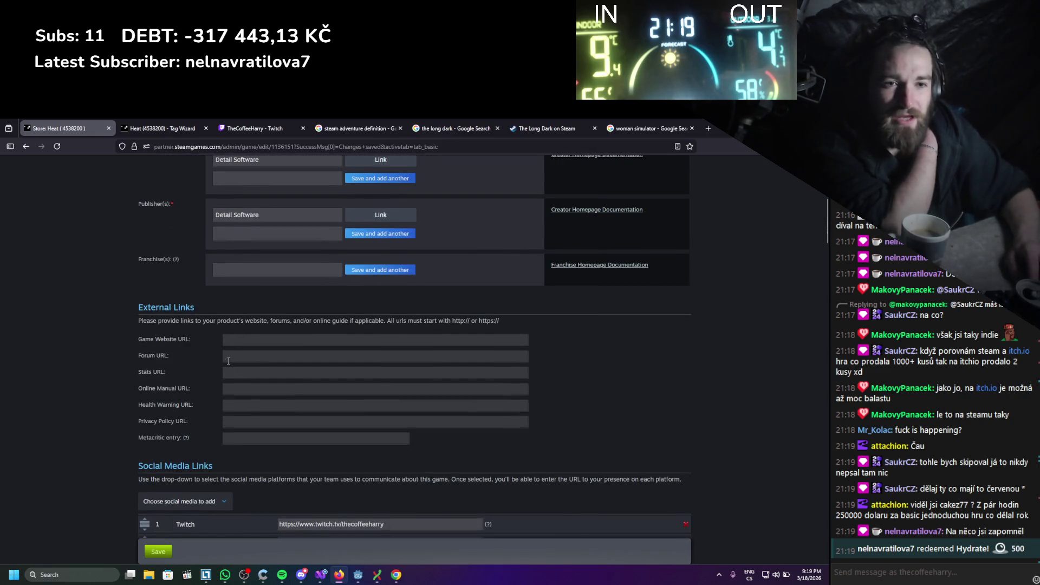
scroll(229, 361, "down", 3)
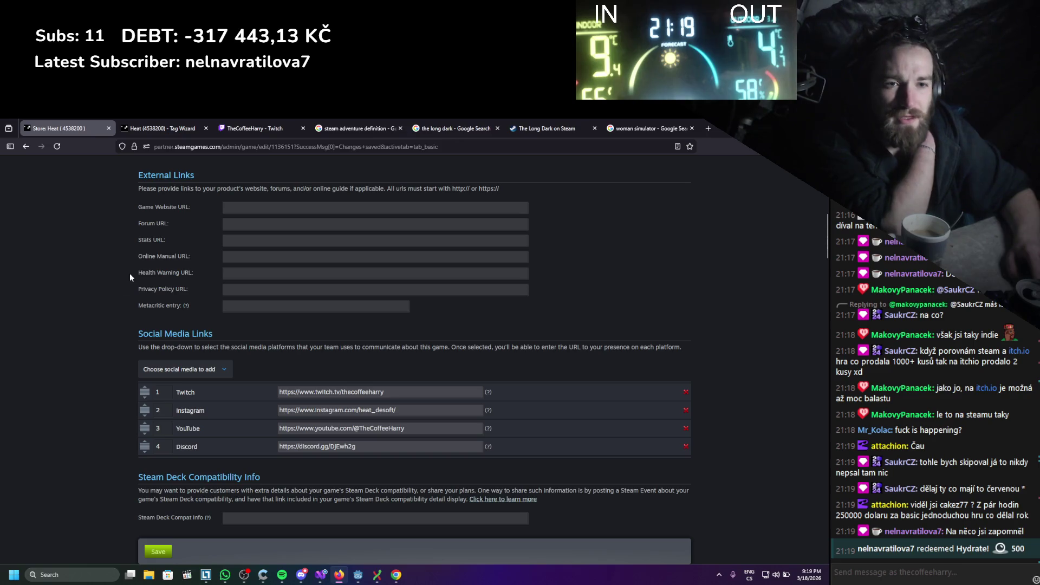
scroll(118, 287, "down", 3)
scroll(118, 287, "down", 3)
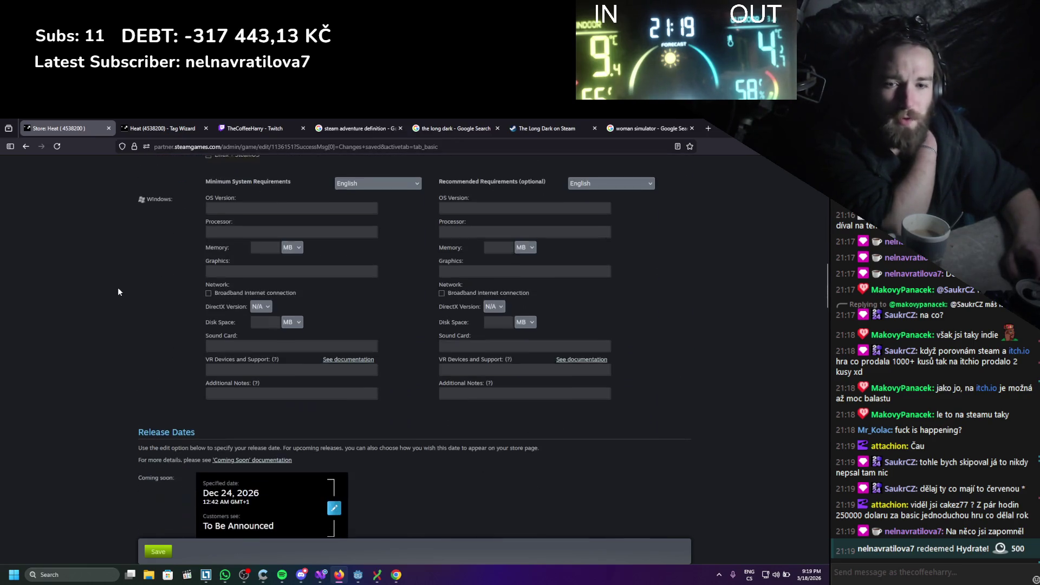
scroll(118, 288, "down", 3)
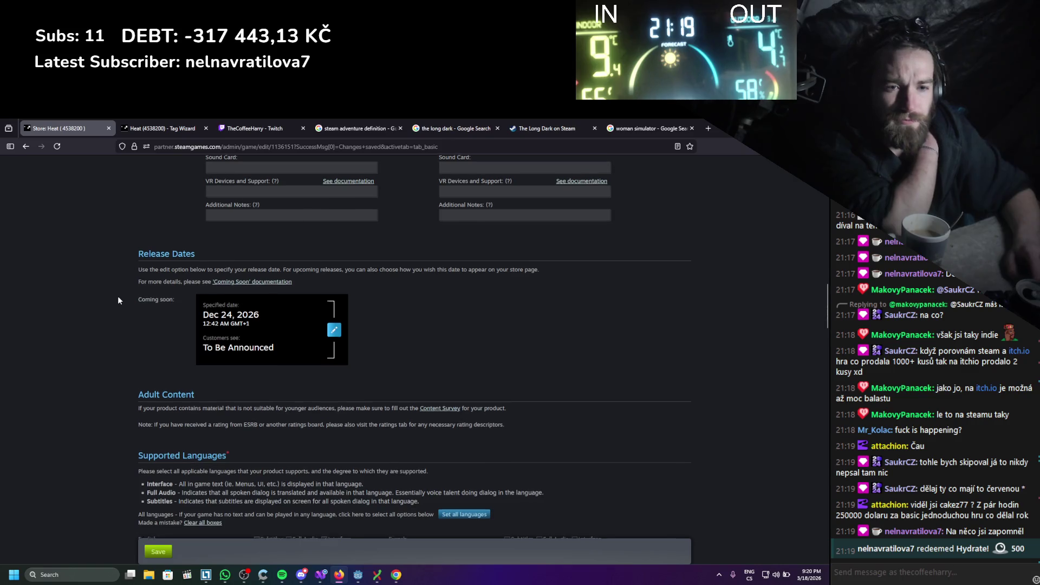
scroll(118, 298, "down", 3)
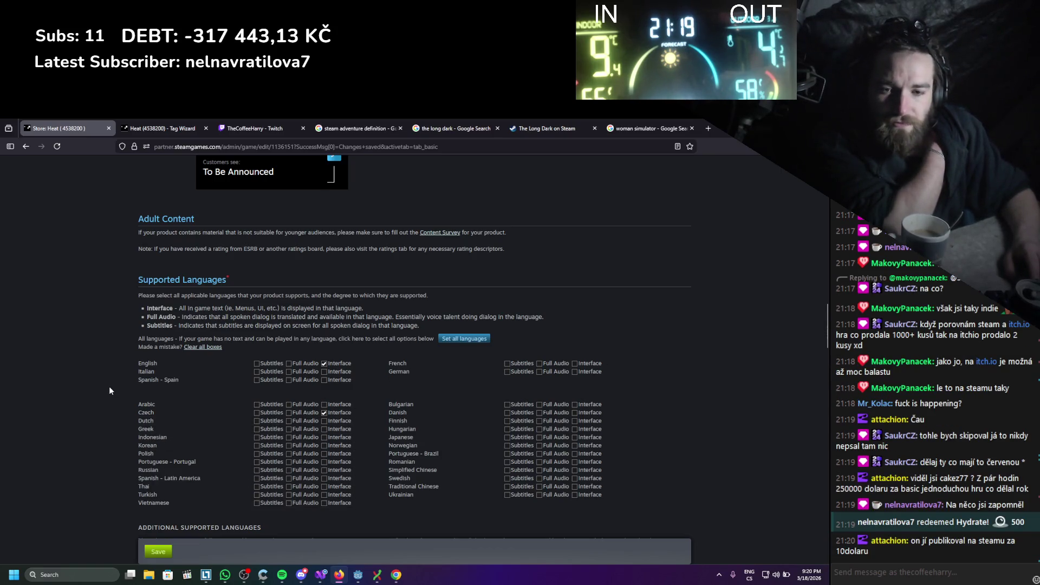
scroll(109, 386, "down", 3)
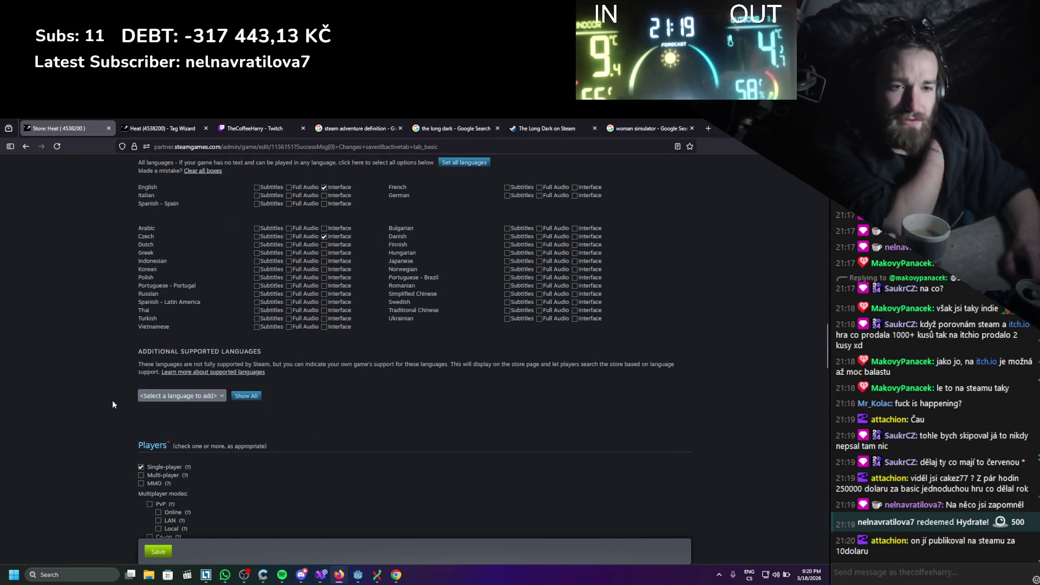
scroll(127, 400, "down", 2)
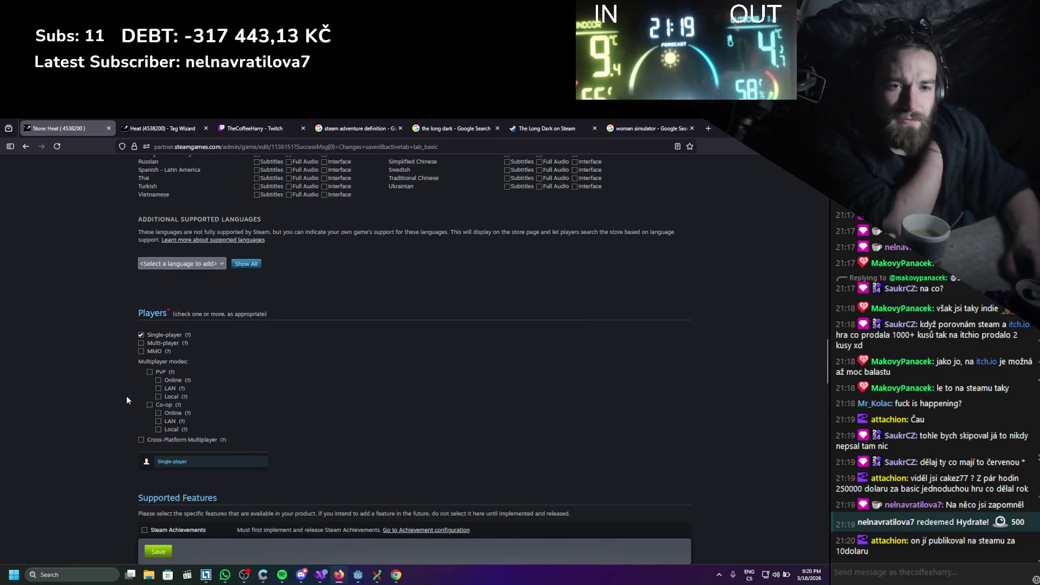
scroll(127, 400, "down", 6)
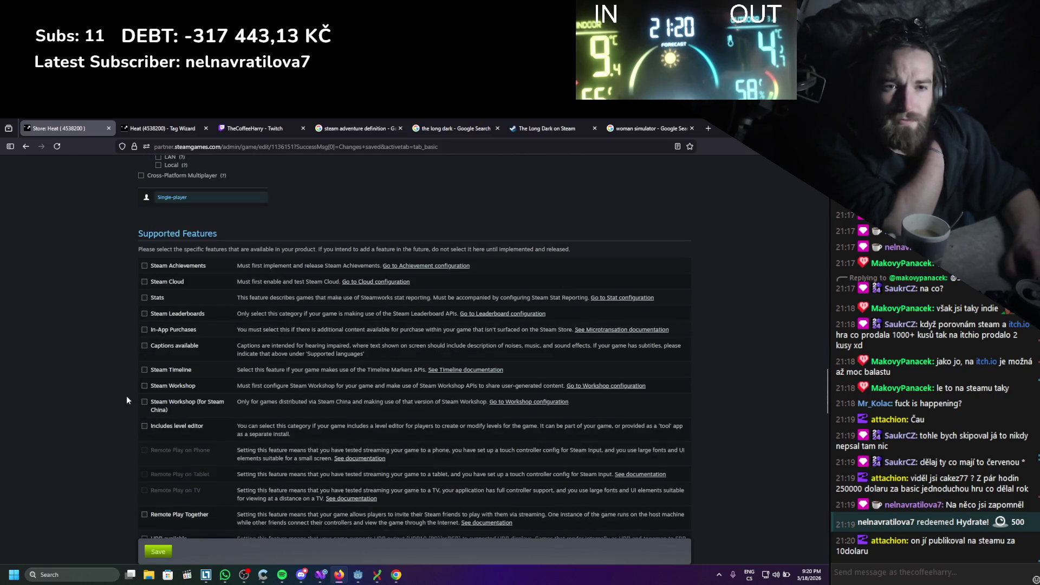
scroll(127, 400, "down", 3)
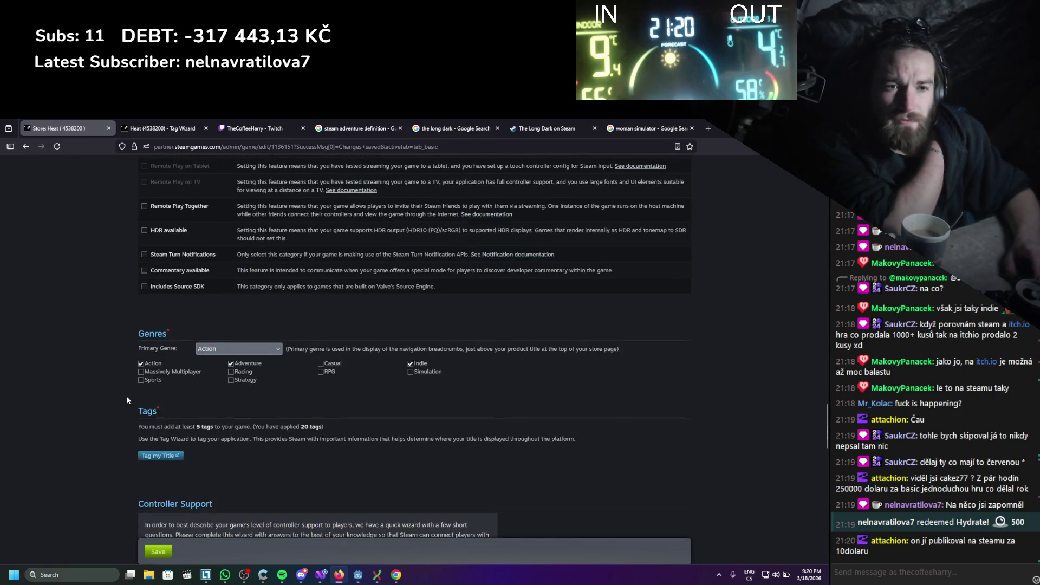
scroll(126, 399, "down", 2)
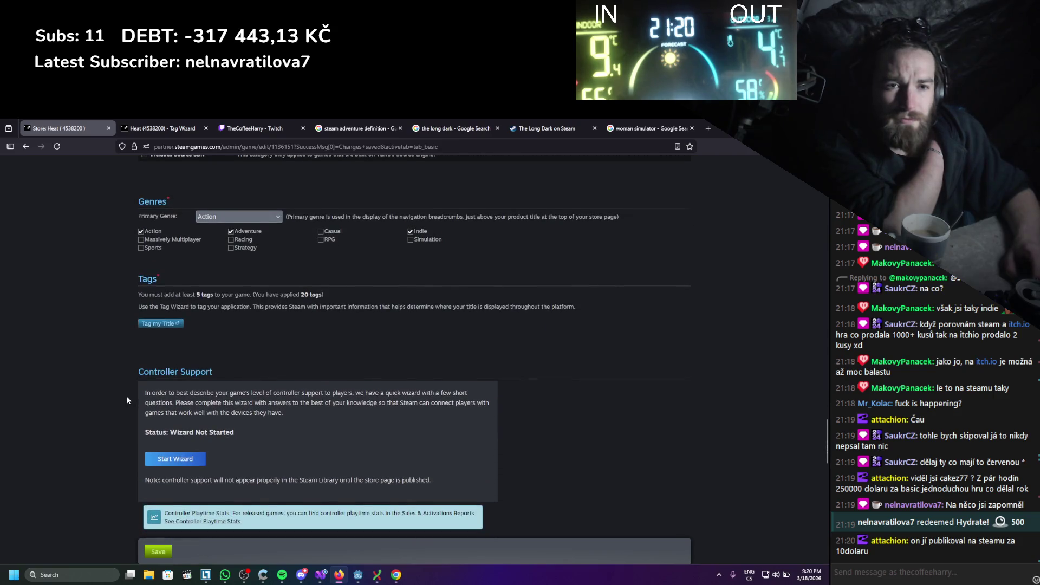
scroll(127, 400, "down", 5)
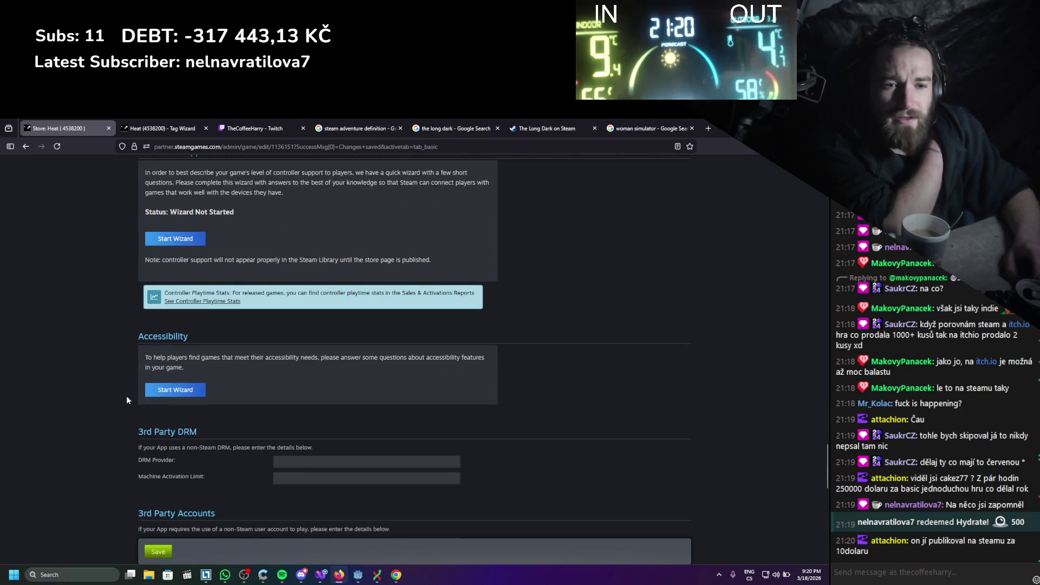
left_click(156, 553)
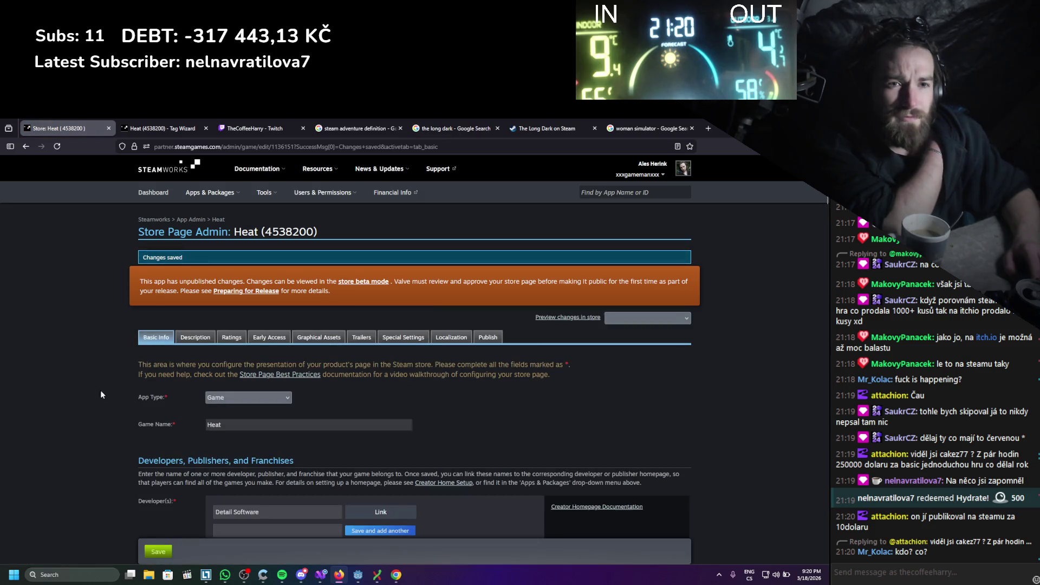
Open the Description tab, scroll to About This Game, and open the image upload file picker
left_click(205, 339)
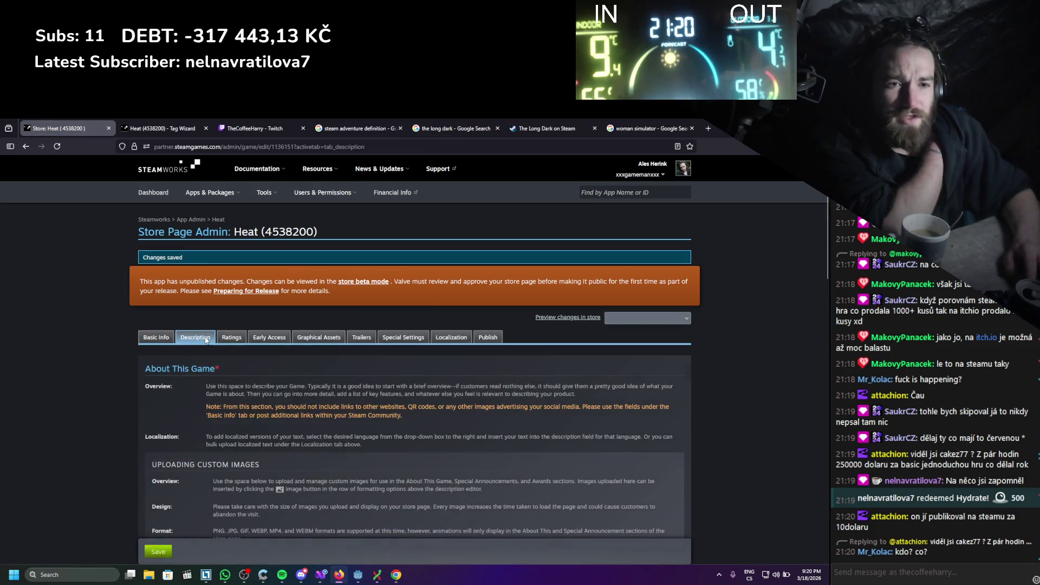
scroll(151, 355, "down", 3)
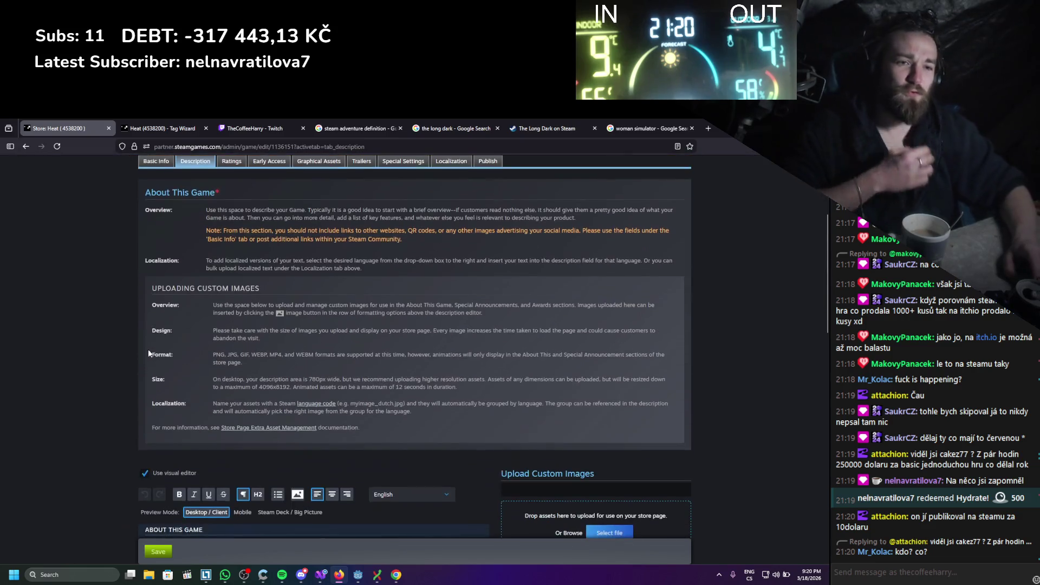
scroll(255, 232, "down", 2)
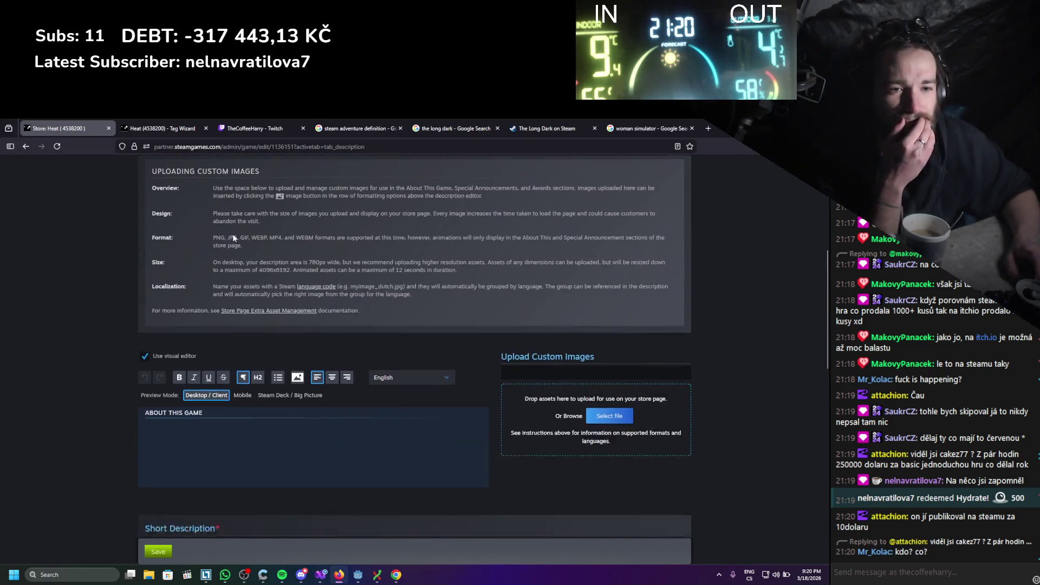
scroll(106, 264, "down", 3)
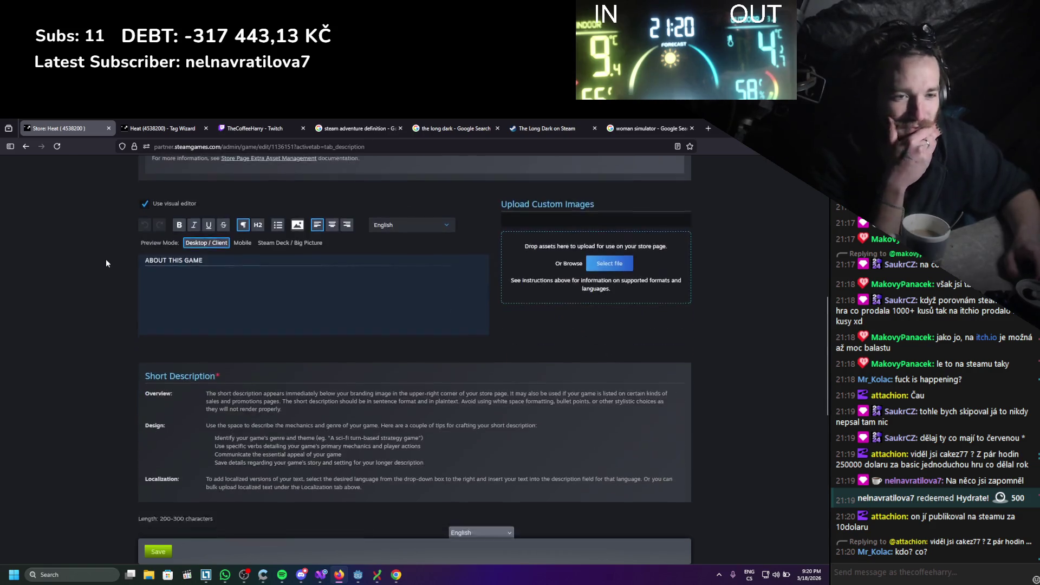
scroll(113, 248, "up", 2)
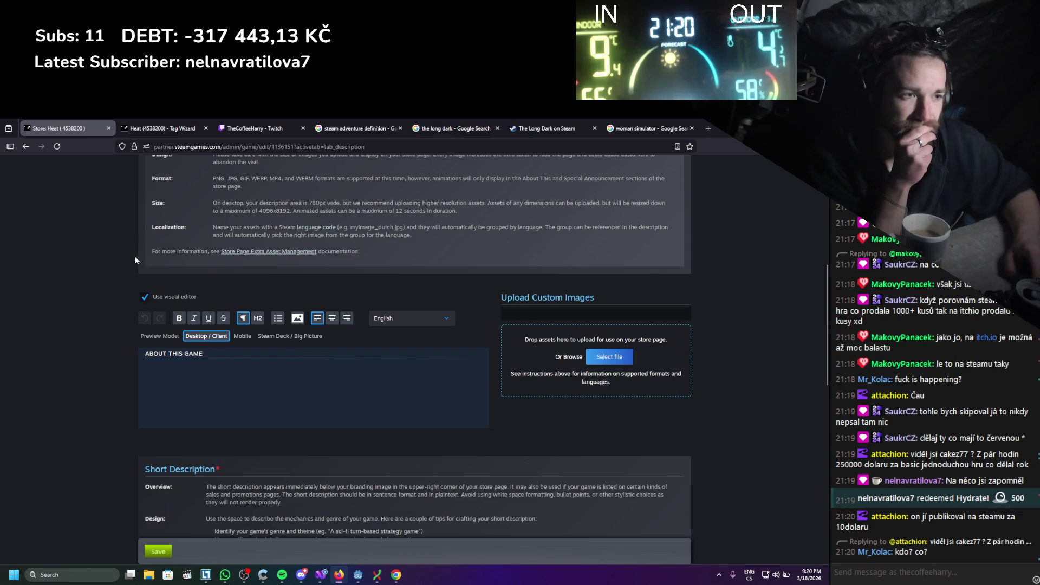
left_click(148, 575)
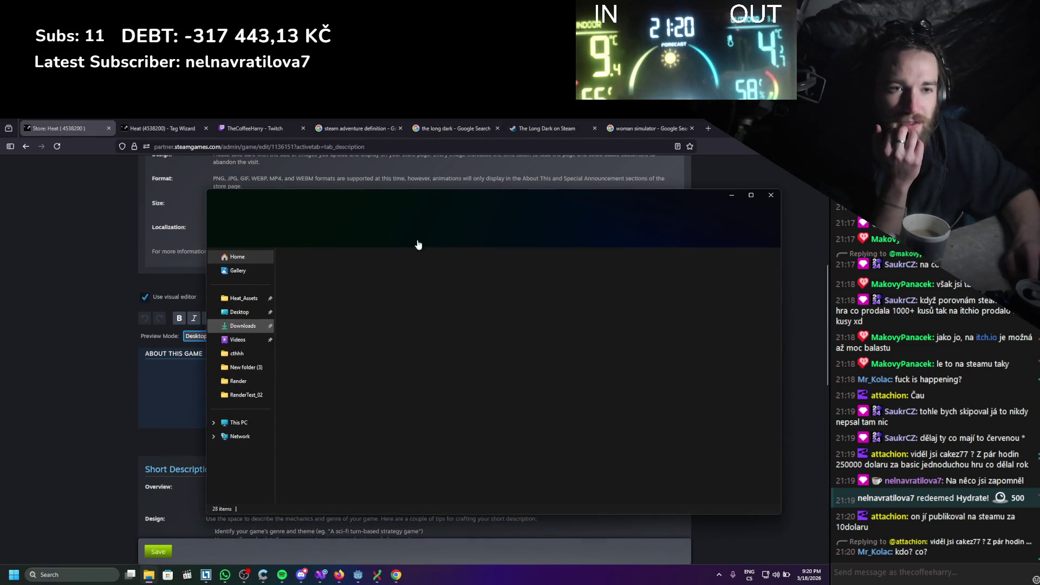
Browse File Explorer to Work (E:) > GodotProjects > Heat_Misc
left_click_drag(417, 197, 316, 163)
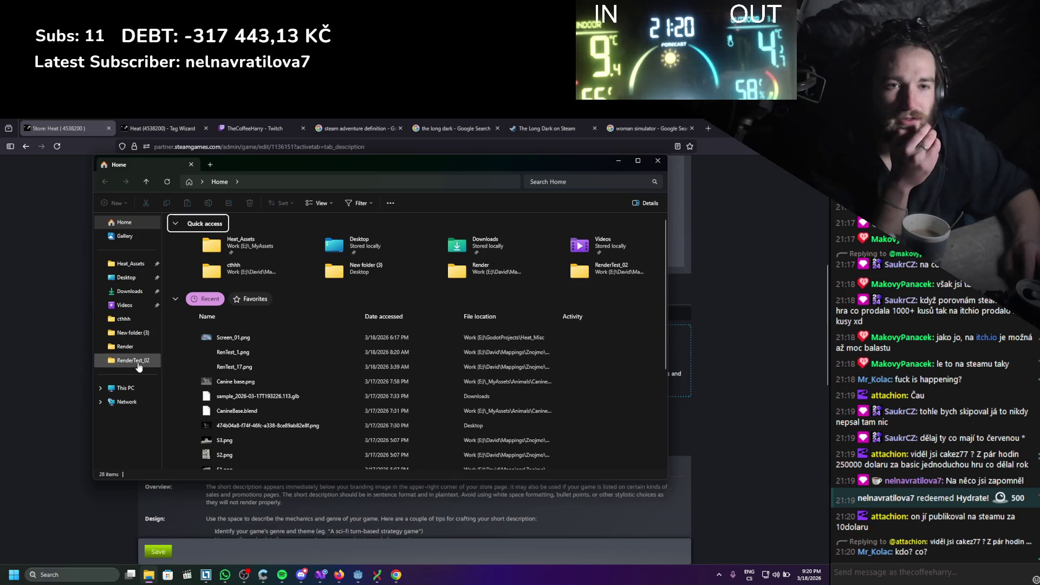
left_click(130, 263)
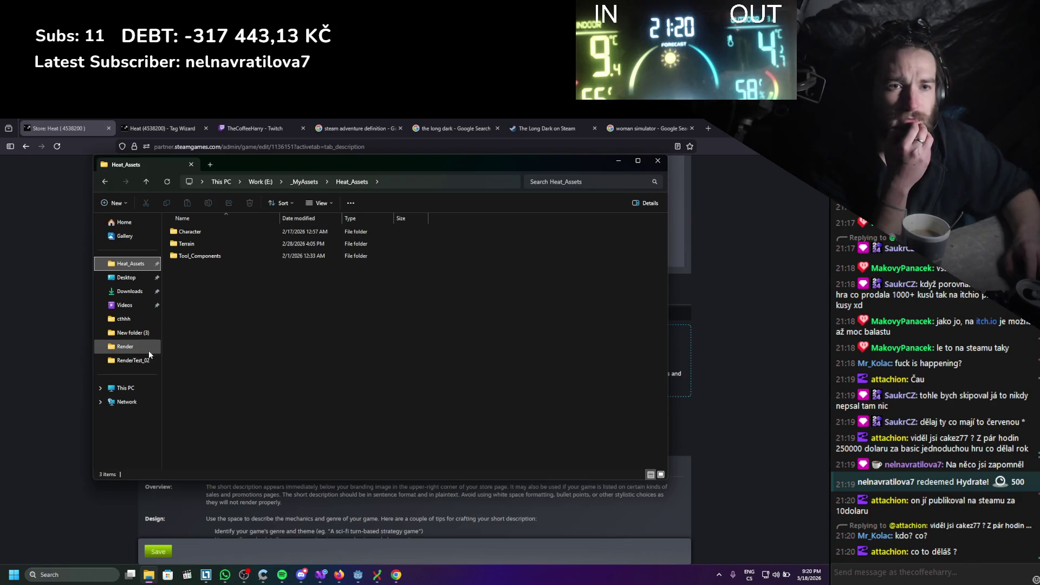
left_click(125, 388)
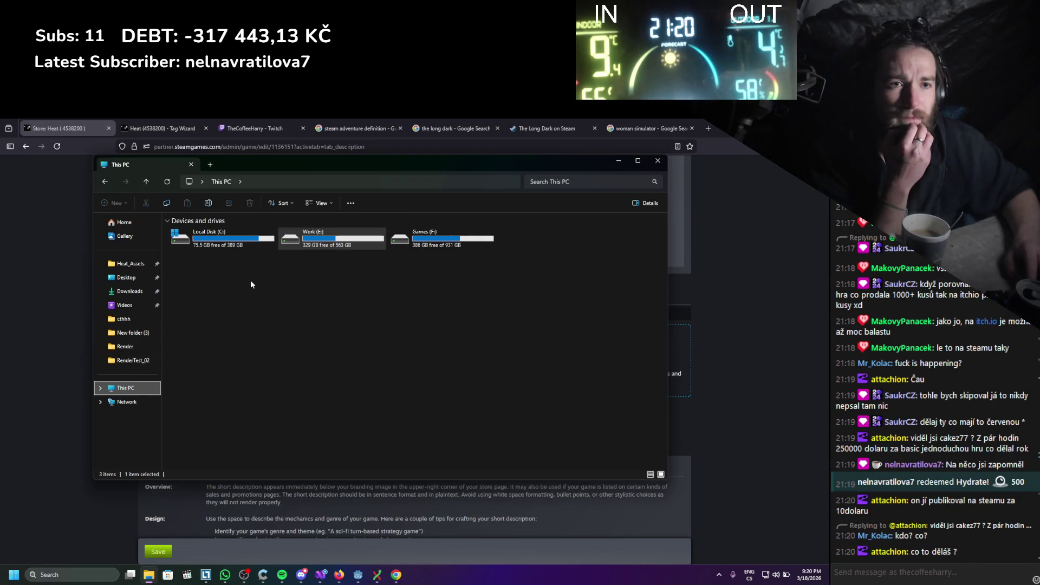
double_click(290, 248)
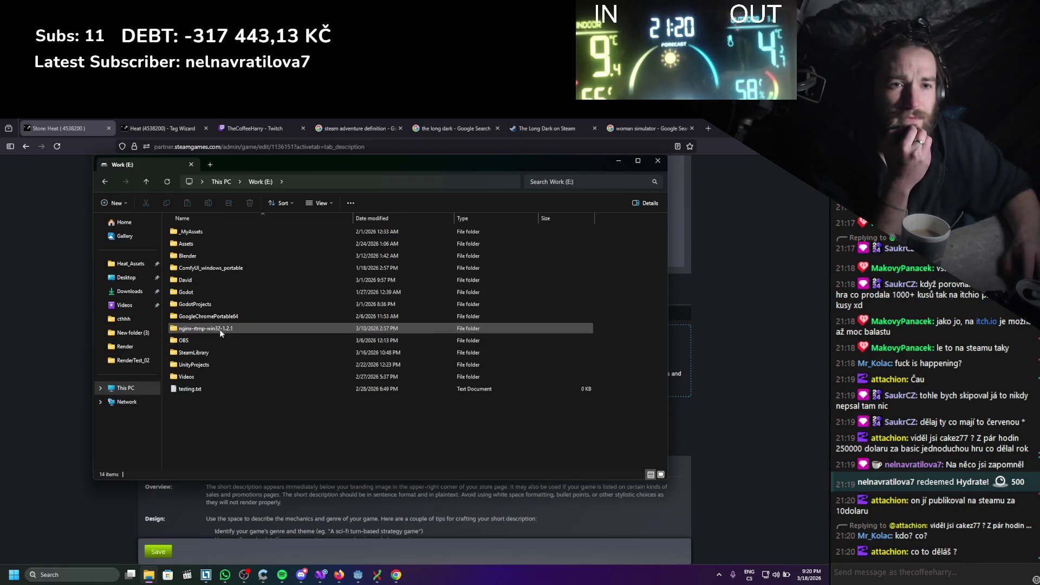
double_click(220, 302)
left_click(226, 281)
double_click(225, 281)
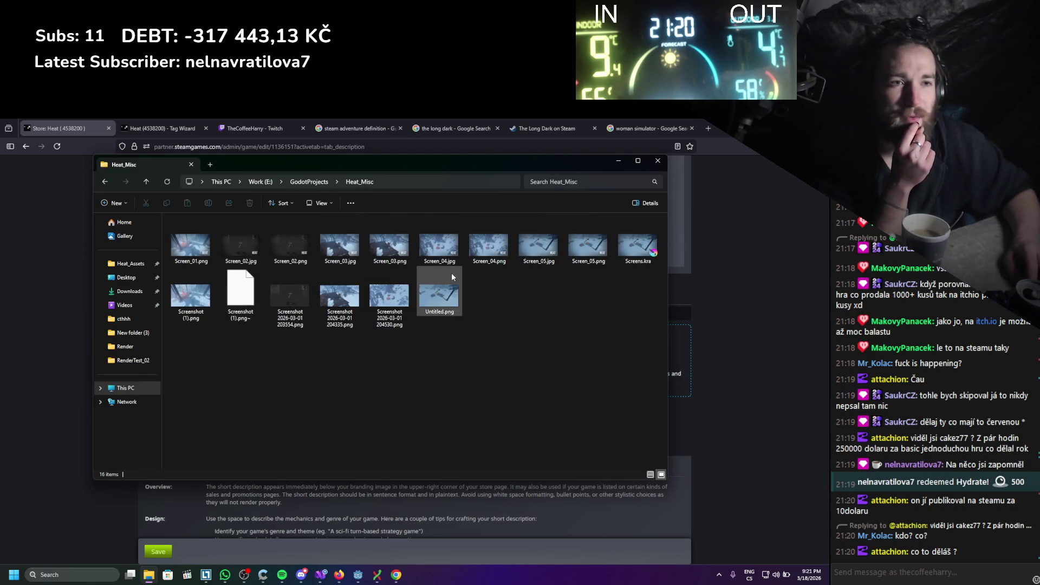
Drag Screen_01 through Screen_05.png onto the browser so each opens as a tab
left_click(290, 245)
left_click_drag(399, 162, 337, 149)
left_click(130, 230)
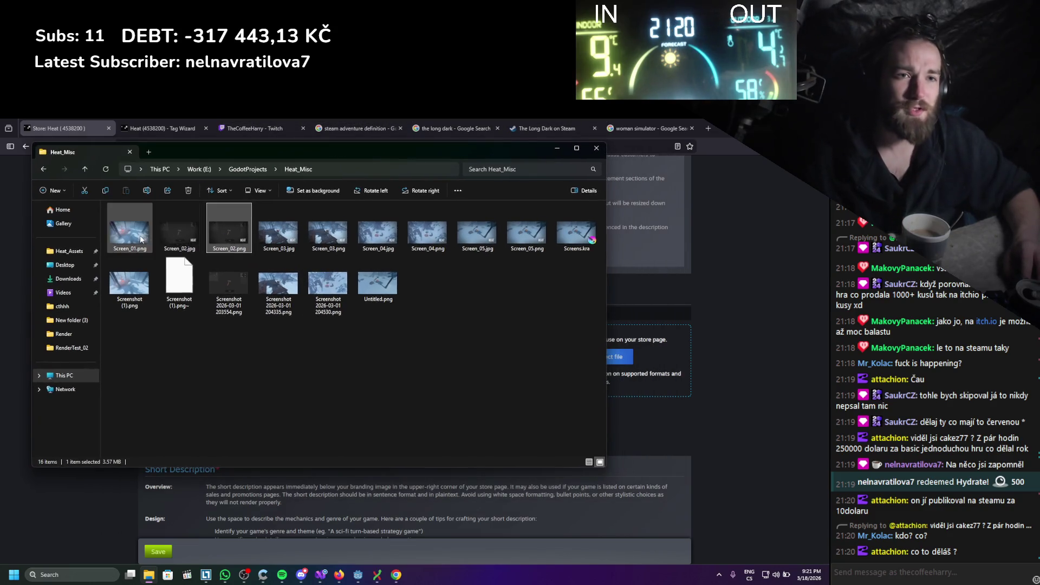
left_click(236, 242, "ctrl")
left_click(327, 233, "ctrl")
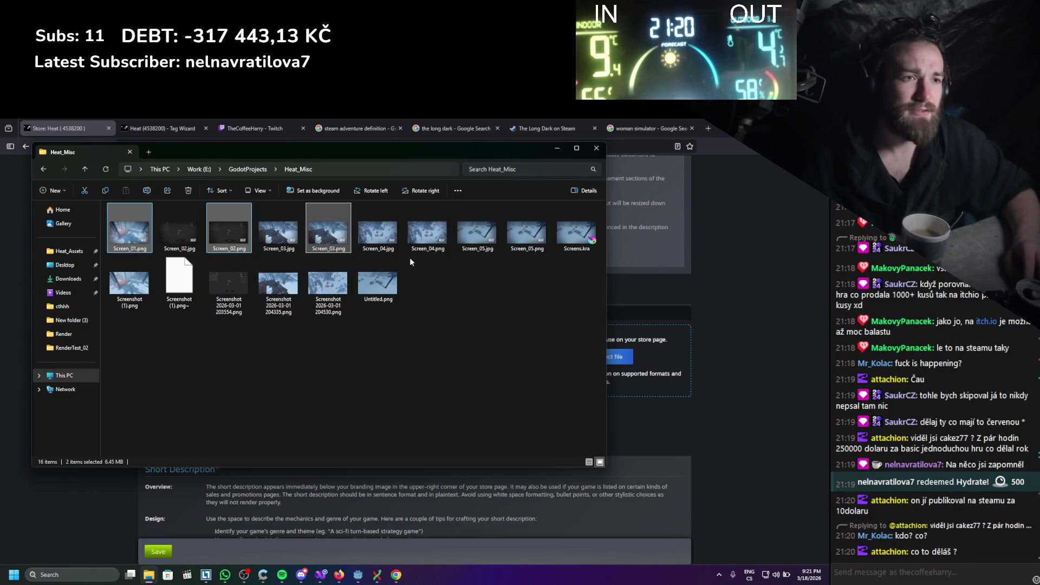
left_click(422, 232, "ctrl")
left_click(510, 226, "ctrl")
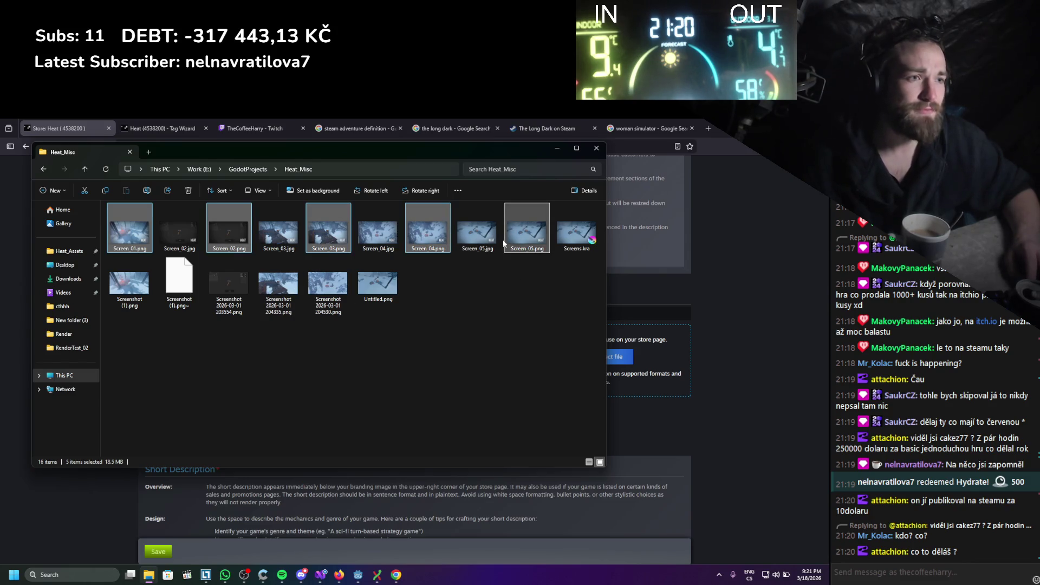
mouse_move(522, 239)
left_mouse_down()
mouse_move(654, 342)
mouse_move(685, 348)
mouse_move(662, 347)
left_mouse_up()
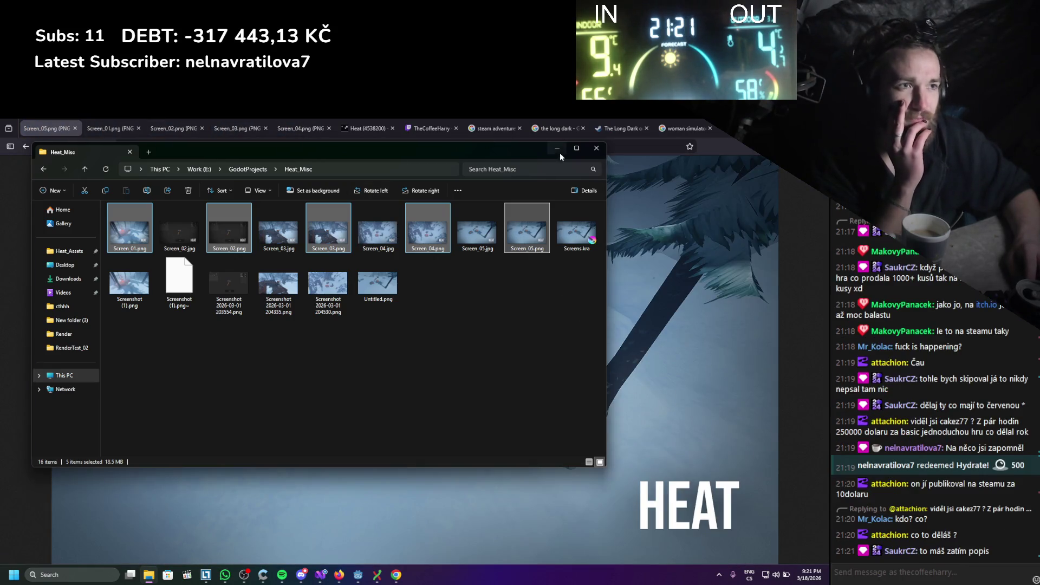
left_click(557, 149)
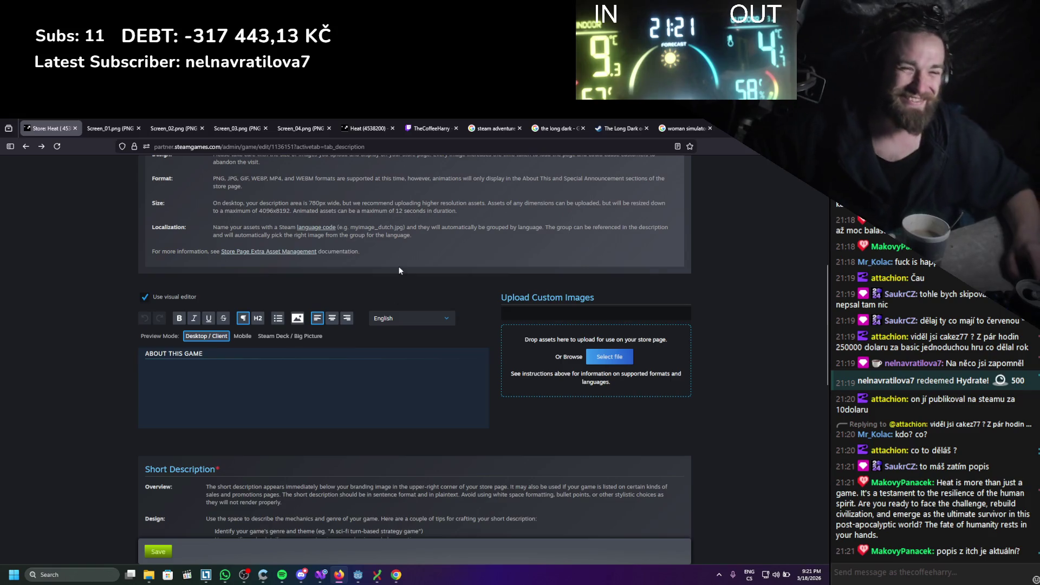
Bring up the Select file chooser under Upload Custom Images on Heat's Description tab
left_click(595, 362)
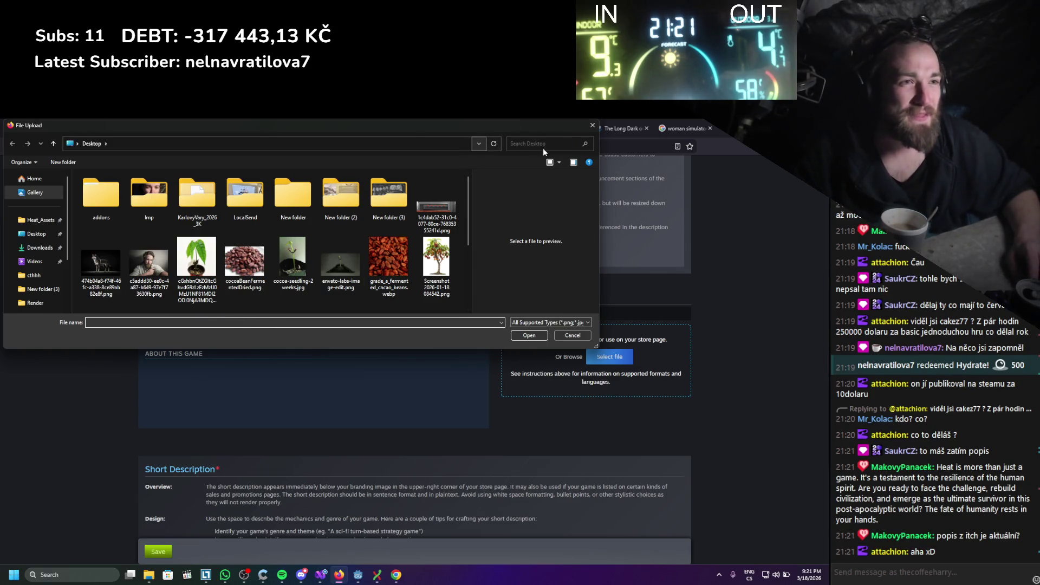
In the File Upload chooser, open the Work (E:) drive and peek into UnityProjects
scroll(64, 269, "down", 3)
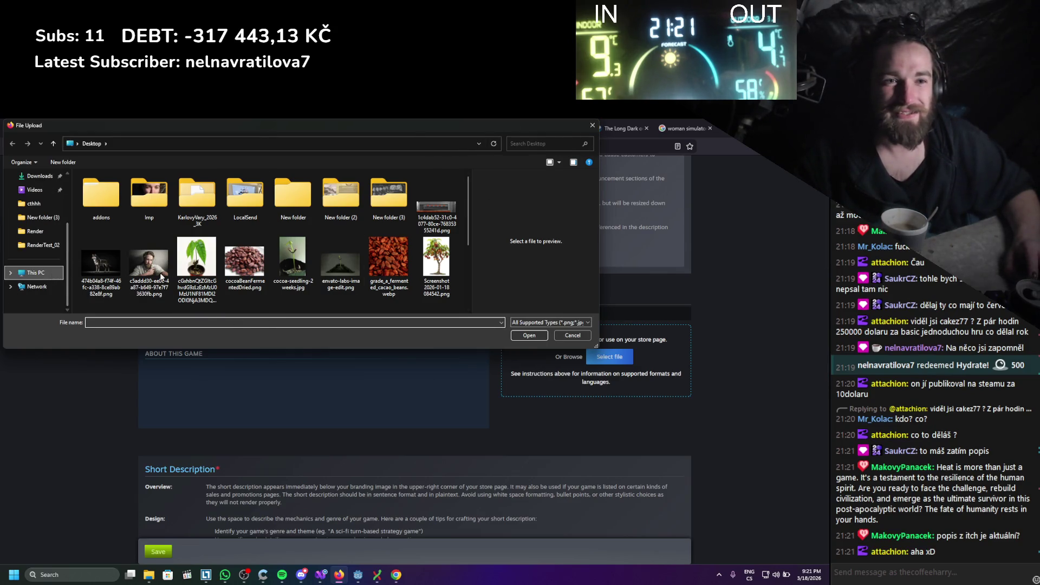
left_click(60, 272)
left_click(274, 202)
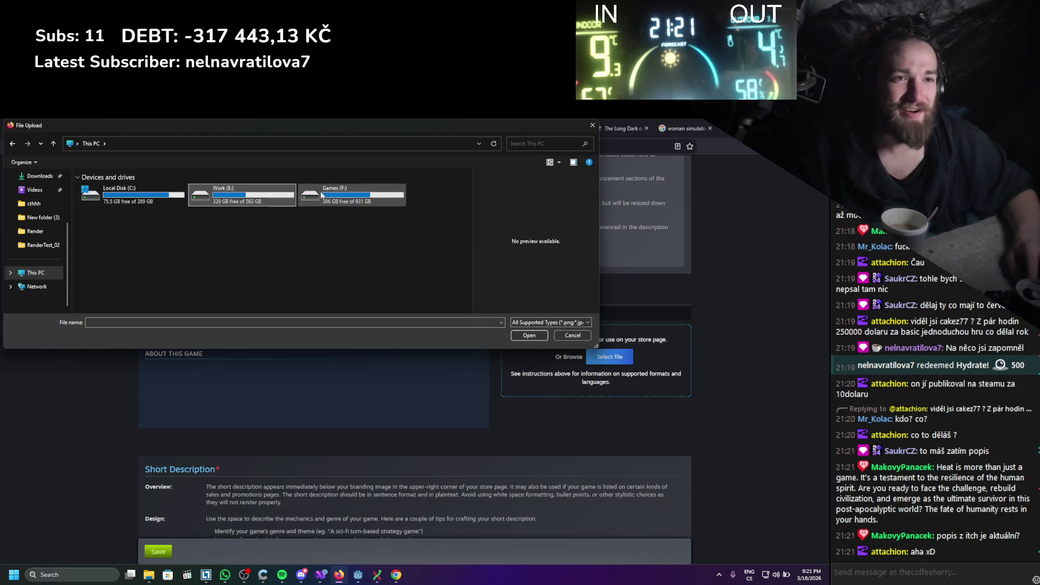
double_click(258, 196)
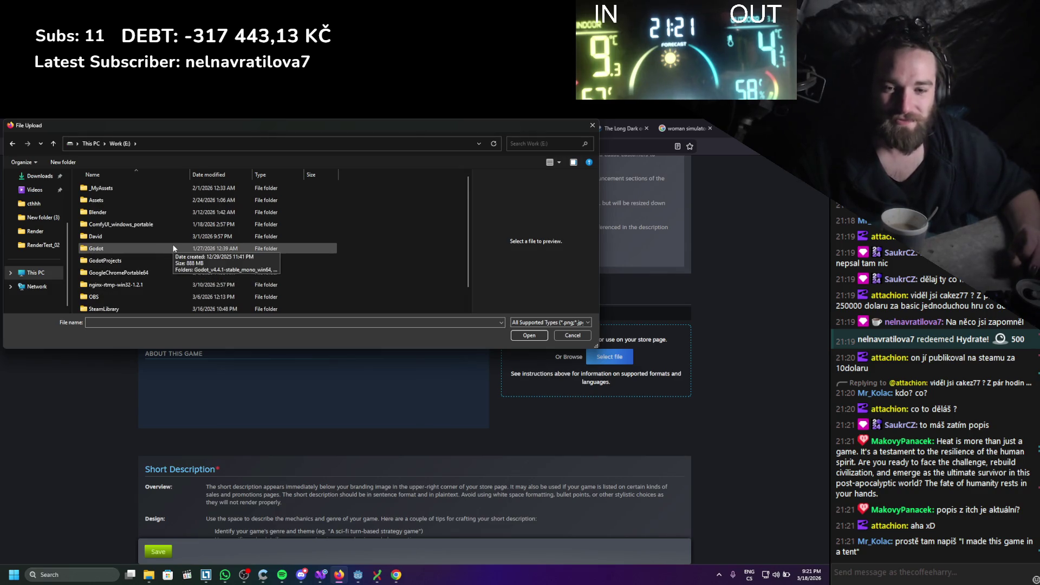
scroll(181, 284, "down", 1)
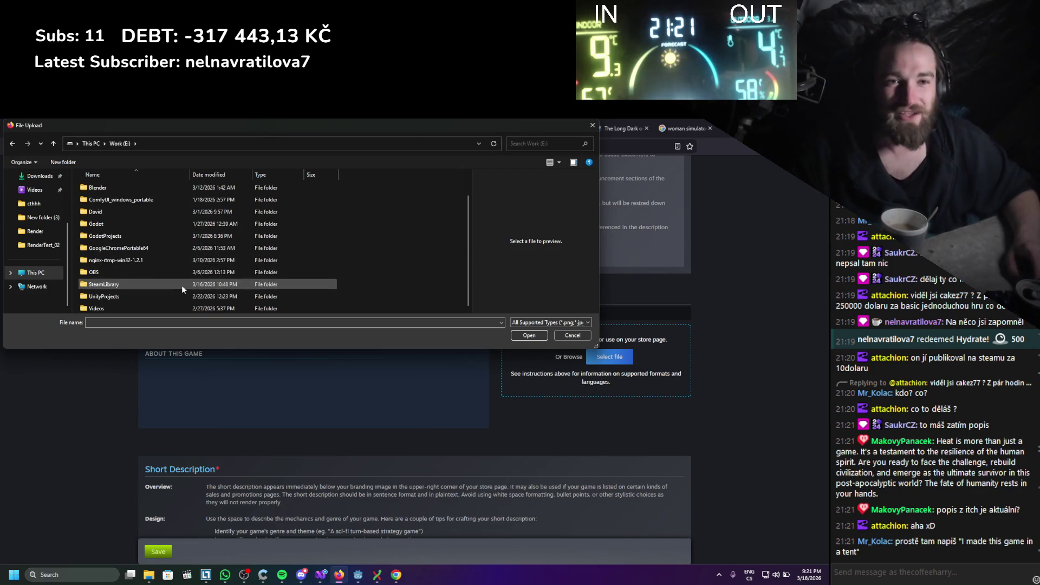
scroll(181, 285, "up", 1)
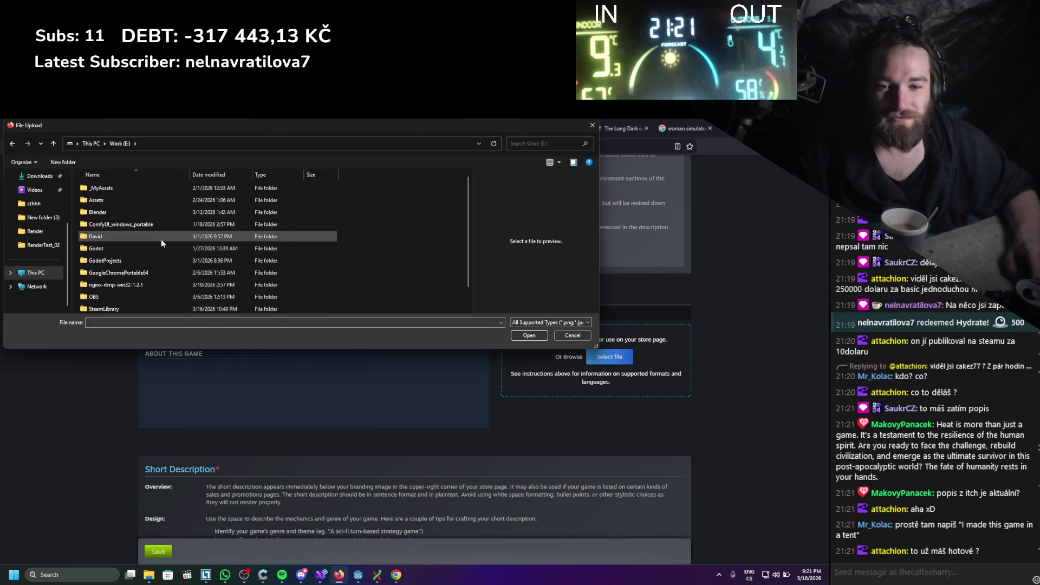
scroll(161, 244, "down", 1)
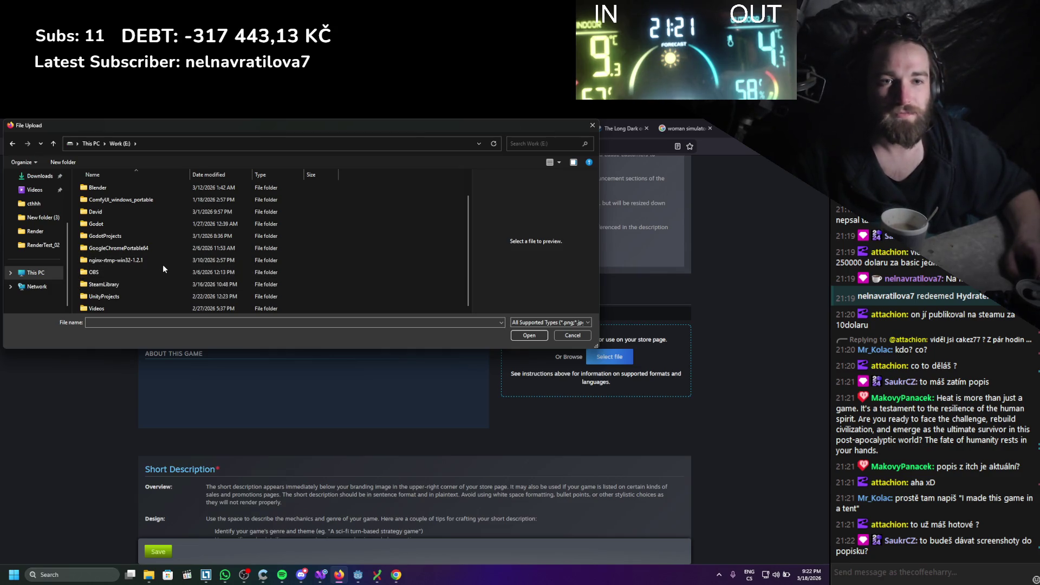
double_click(145, 296)
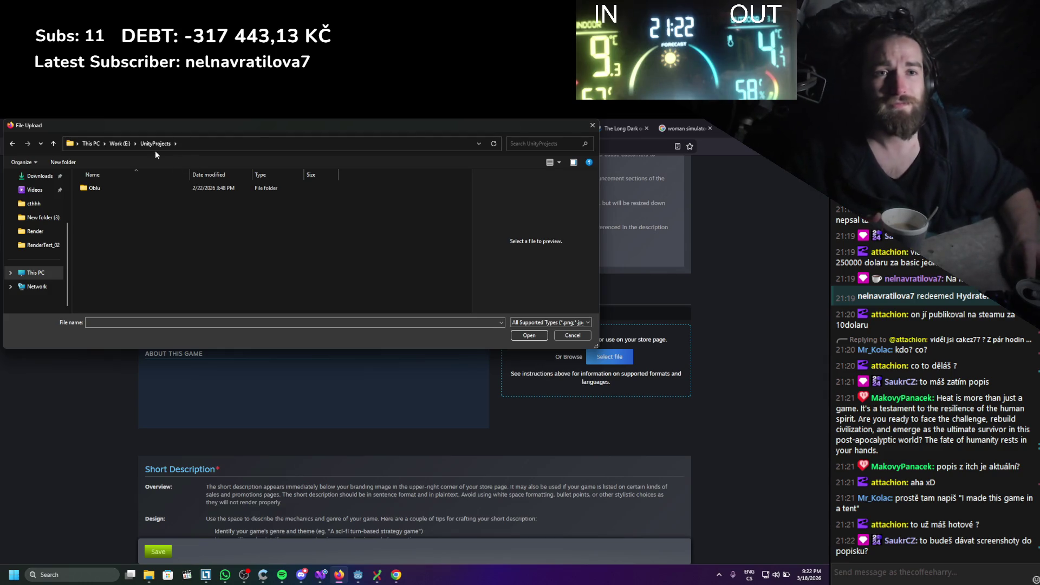
Go to GodotProjects > Heat_Misc, then close the File Upload window without uploading
left_click(120, 145)
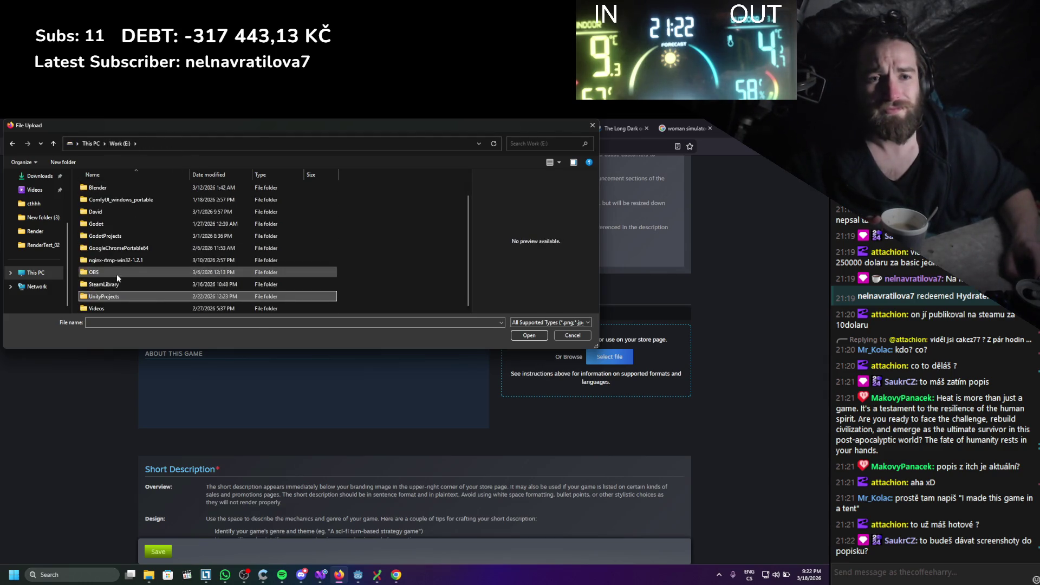
double_click(120, 261)
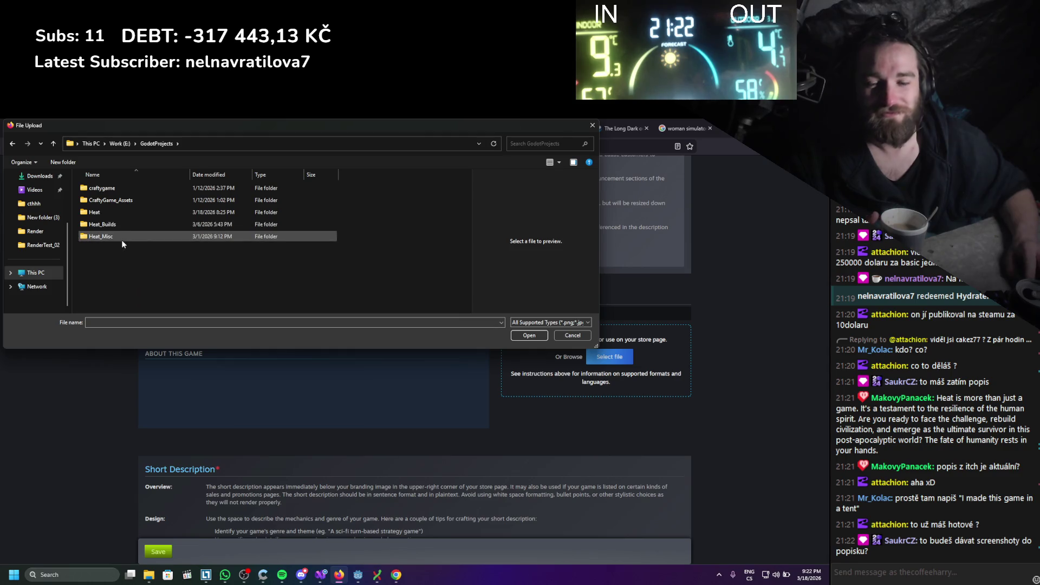
double_click(122, 240)
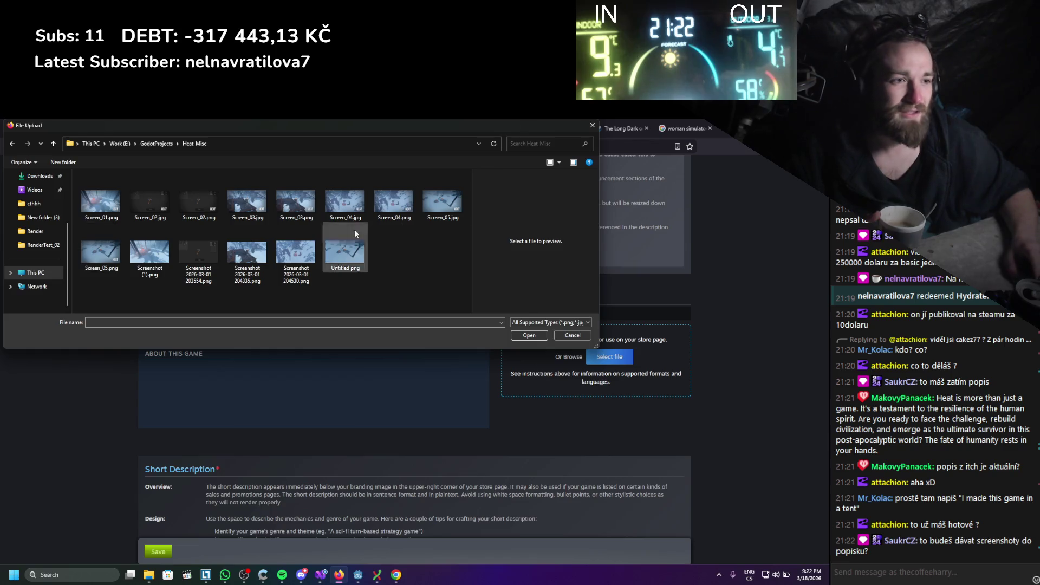
left_click(586, 125)
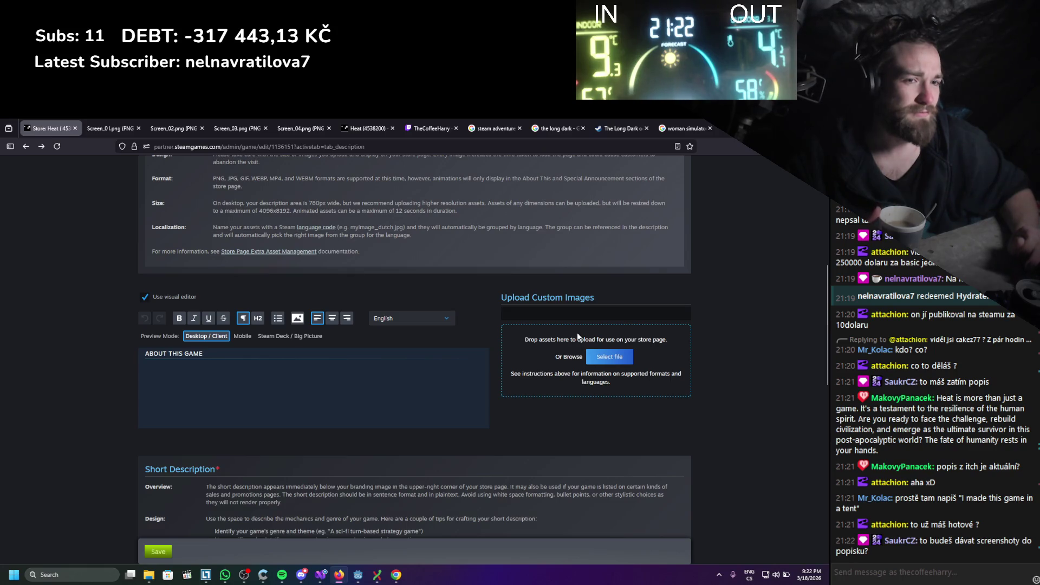
scroll(501, 378, "up", 3)
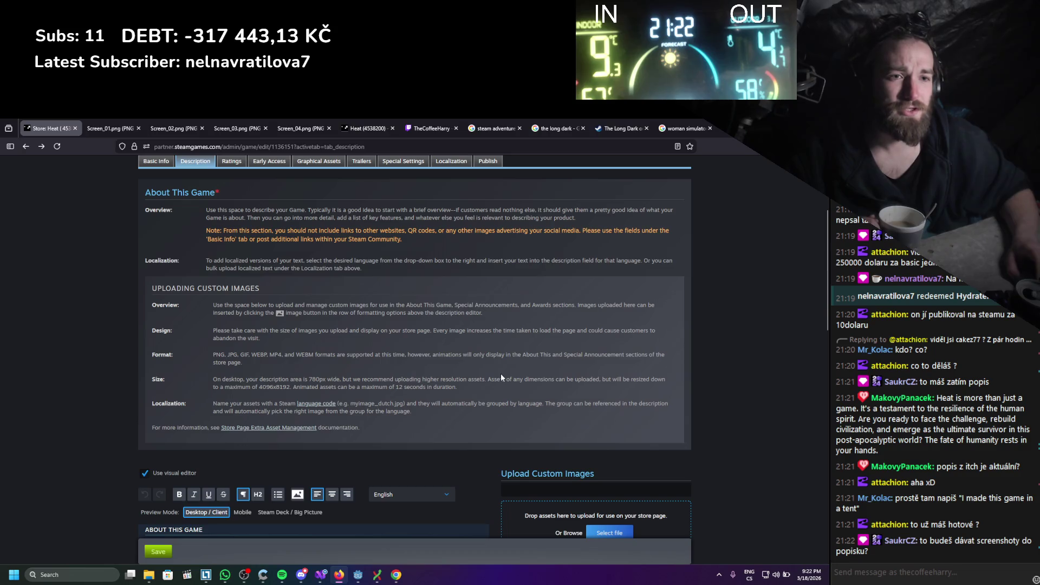
scroll(503, 375, "down", 3)
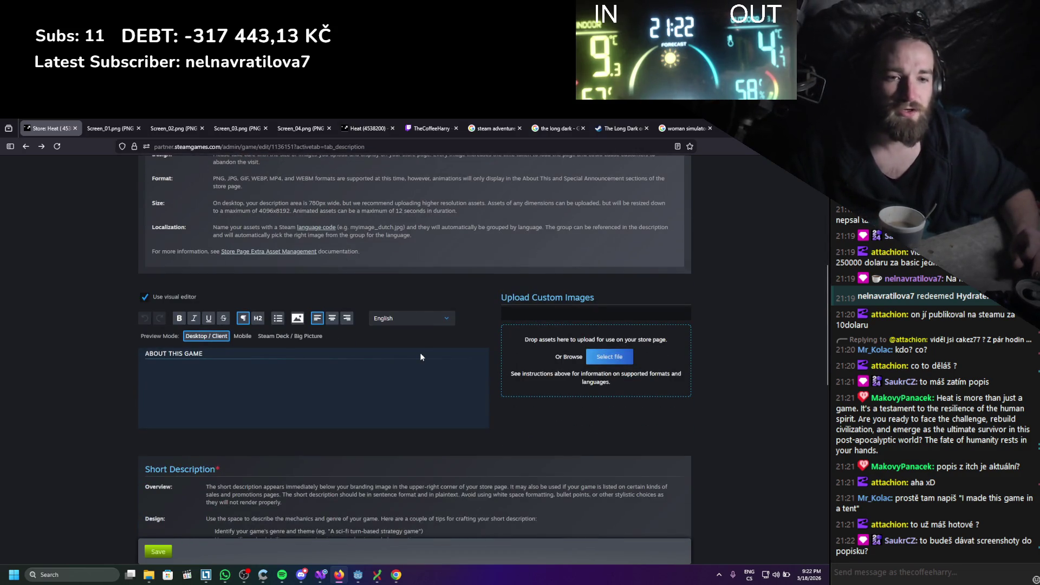
scroll(409, 356, "down", 2)
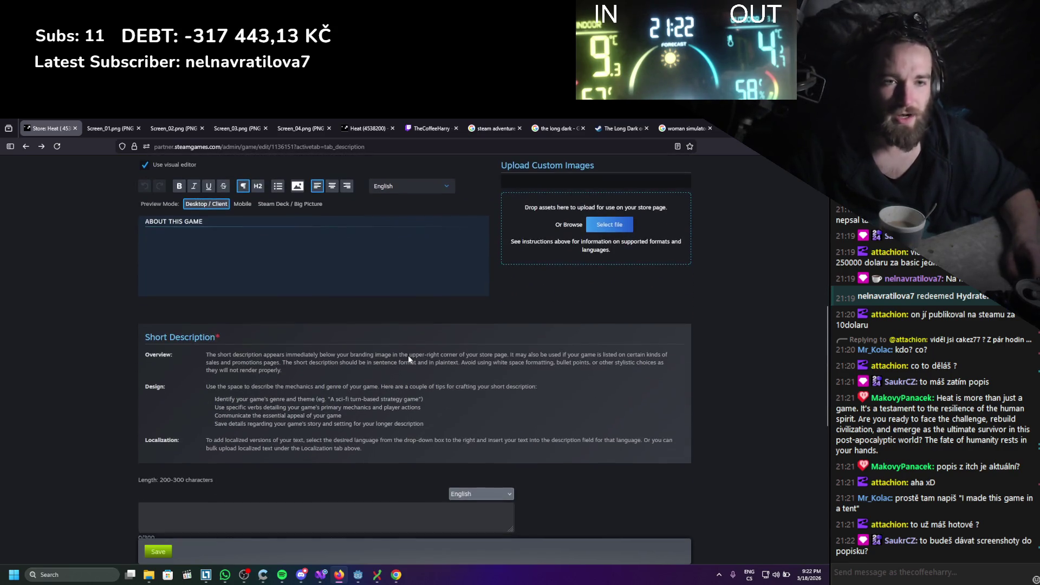
scroll(400, 349, "down", 1)
scroll(400, 350, "down", 1)
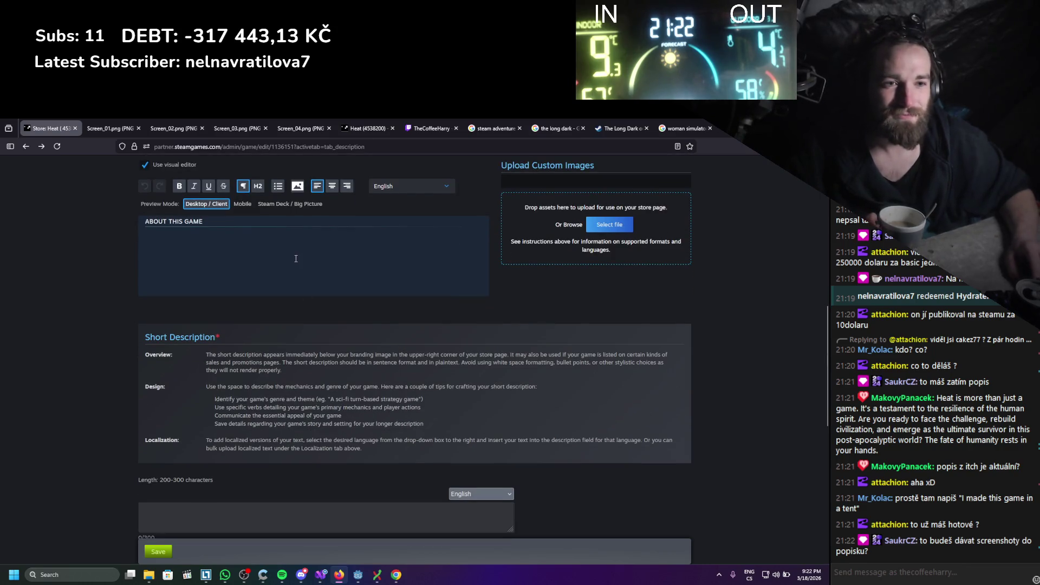
scroll(296, 258, "up", 6)
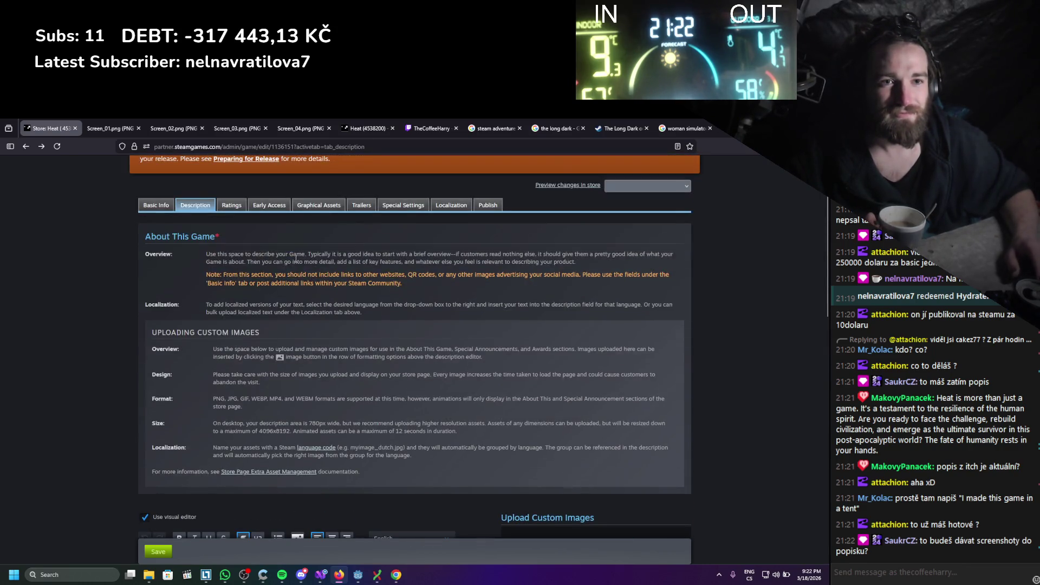
mouse_move(191, 286)
left_mouse_down()
mouse_move(206, 250)
mouse_move(541, 434)
left_mouse_up()
left_click(292, 258)
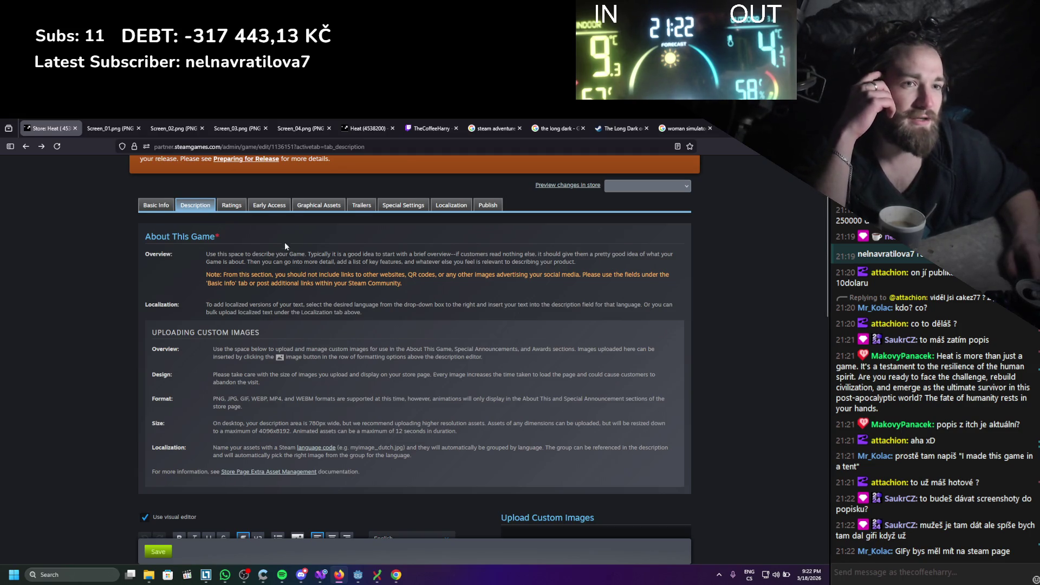
scroll(287, 236, "down", 3)
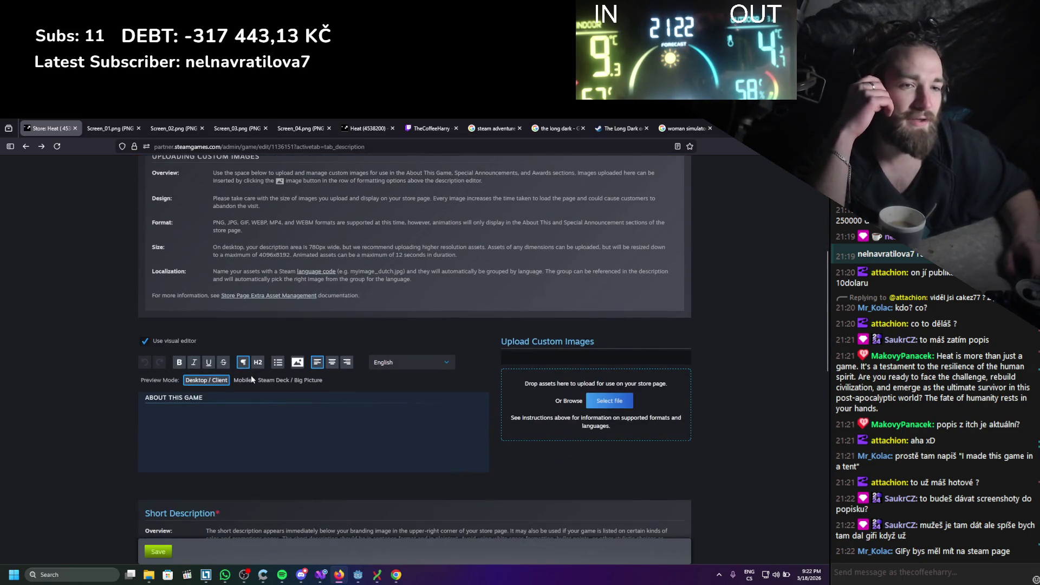
Write 'Its a survival game lmao' in About This Game, then switch to Heat in Godot
left_click(235, 420)
type("Its a survival game lam")
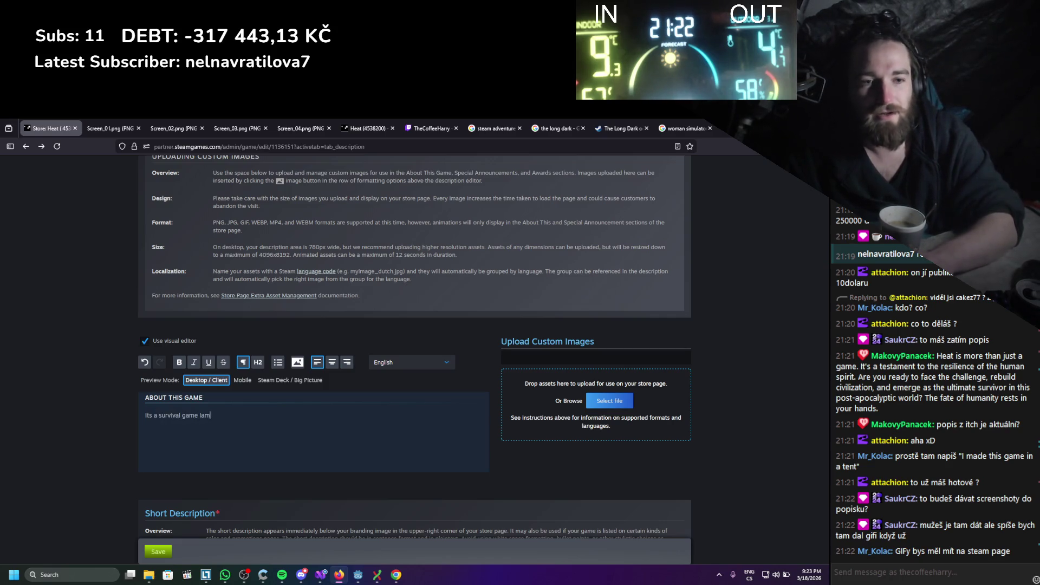
key("BackSpace")
key("BackSpace")
type("mao")
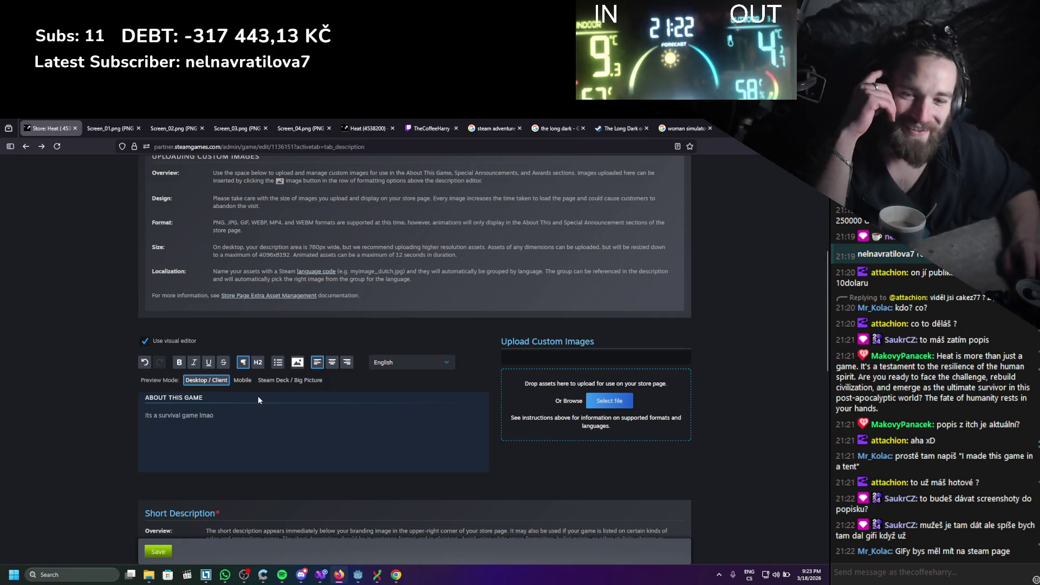
scroll(257, 396, "up", 4)
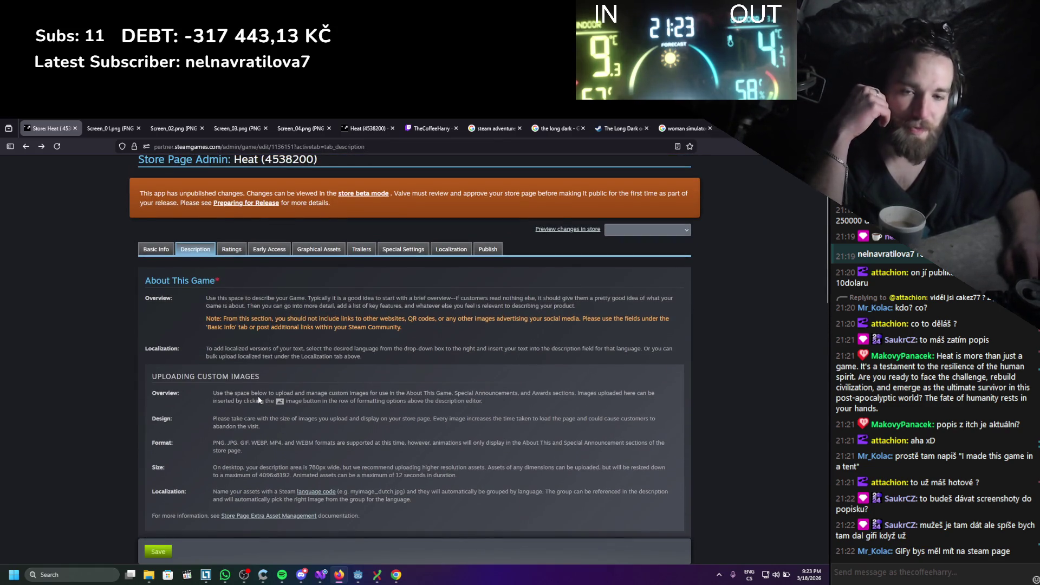
scroll(258, 400, "down", 1)
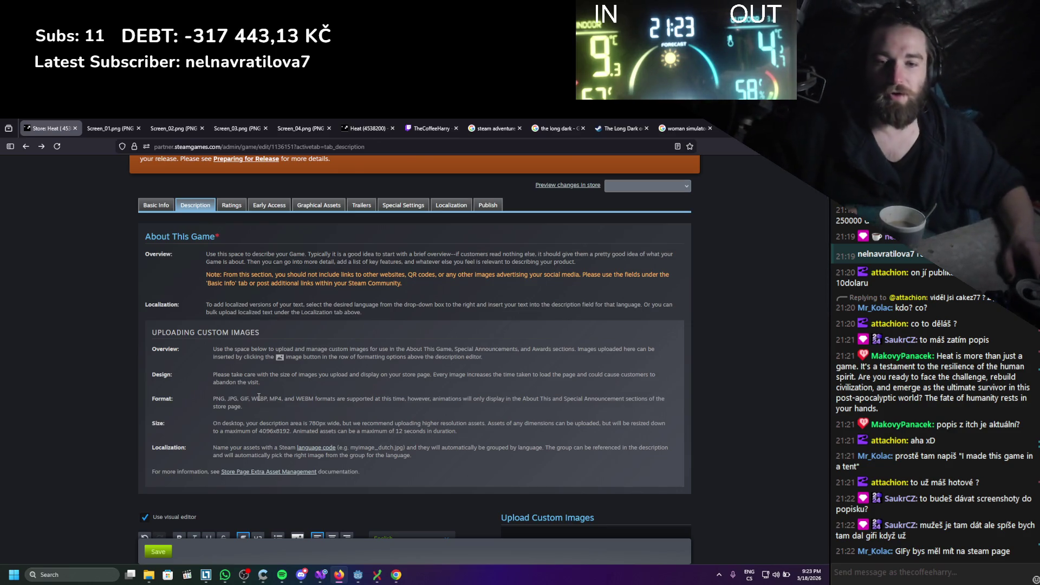
key("alt+Tab")
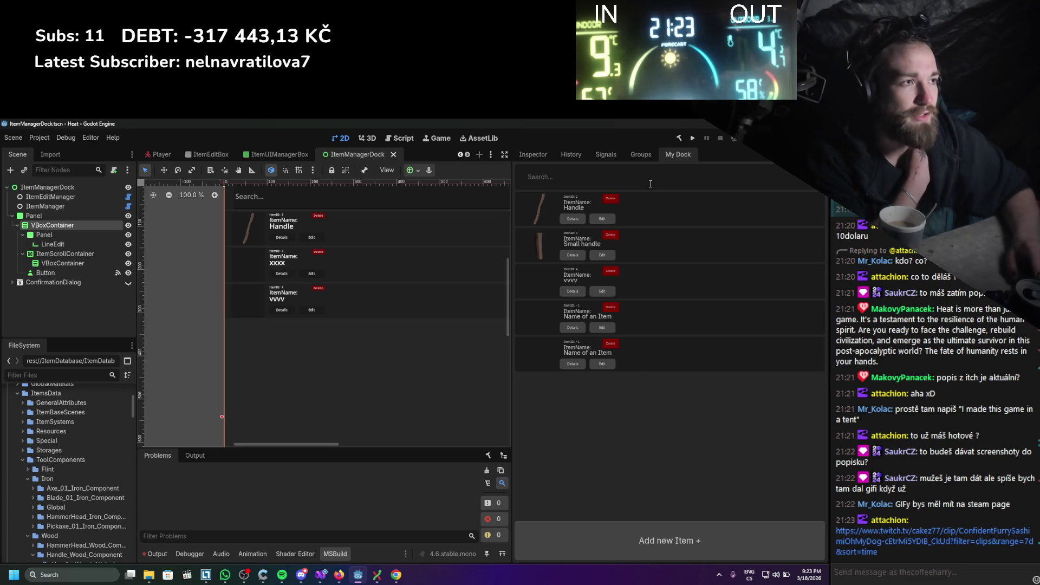
Back on the Steam page, view and close the chat's Twitch clip, then place the caret after 'lmao'
key("alt+Tab")
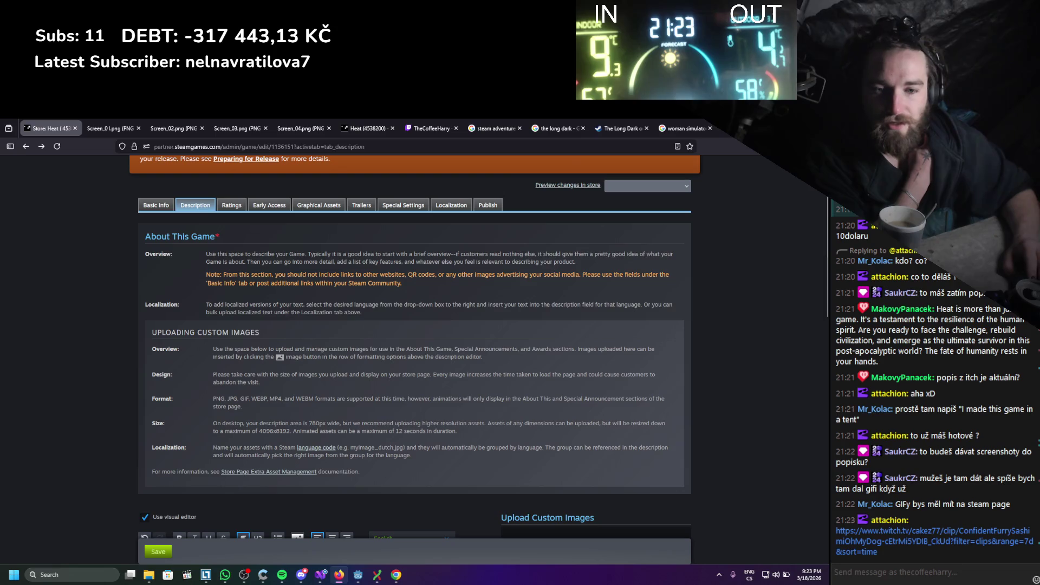
left_click(867, 541)
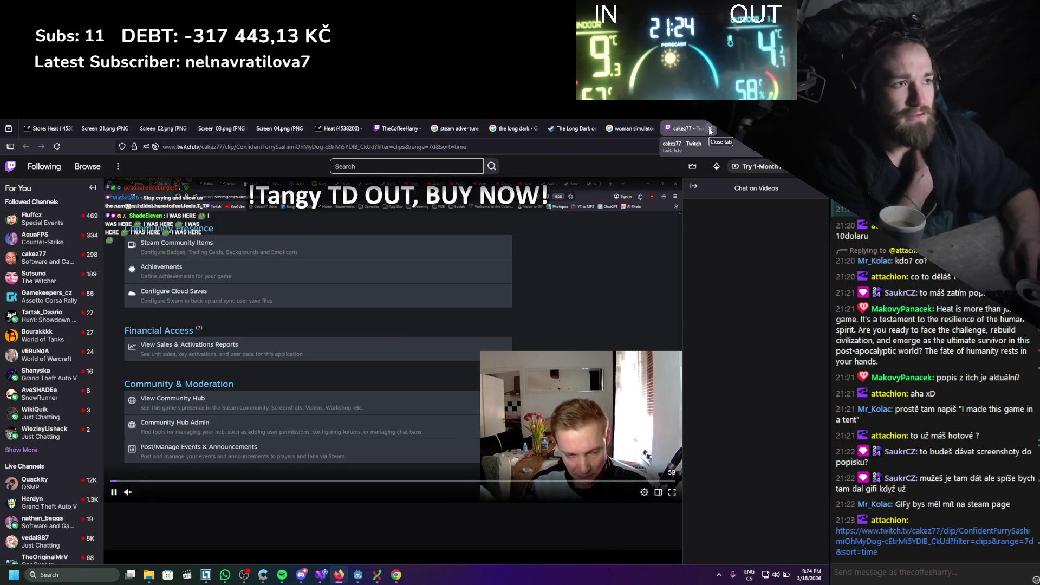
left_click(710, 130)
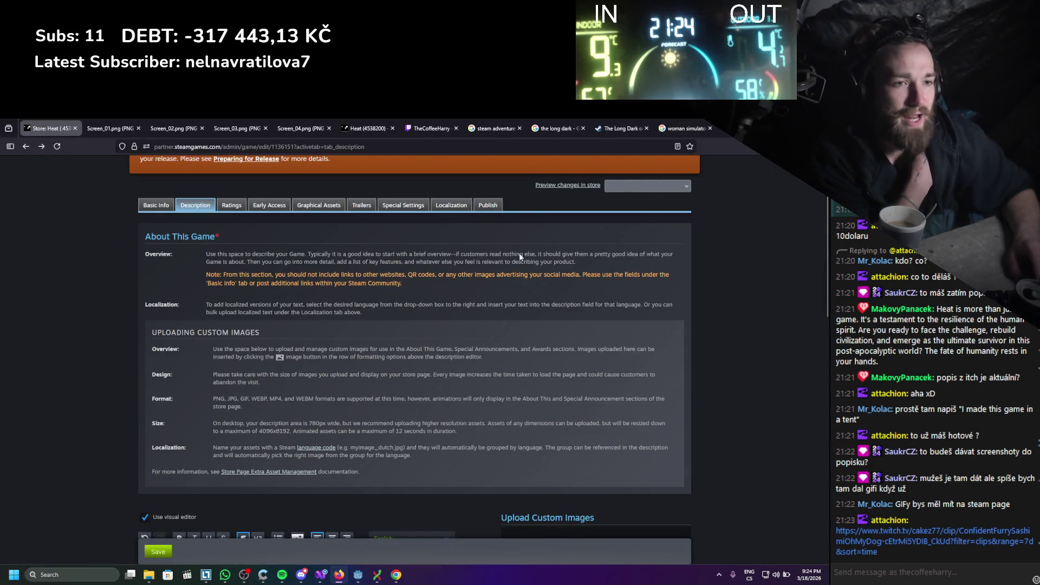
scroll(529, 233, "down", 2)
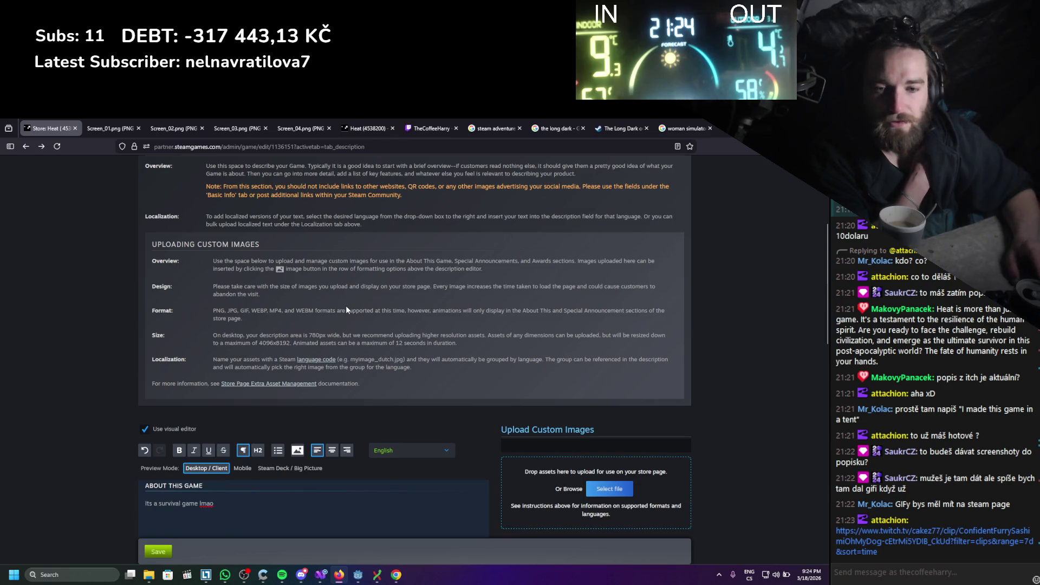
scroll(336, 322, "down", 3)
left_click(279, 378)
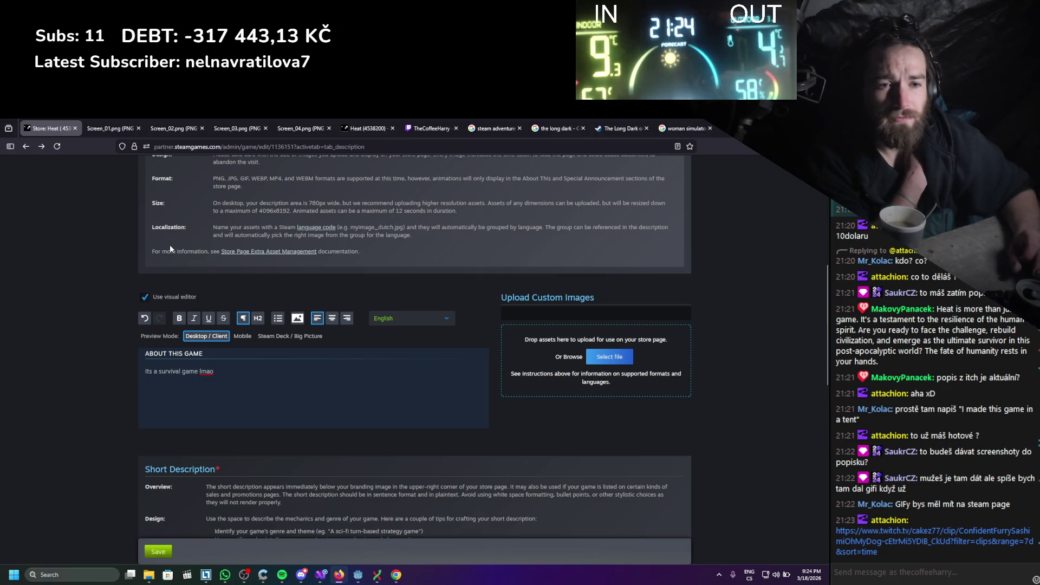
scroll(170, 247, "up", 3)
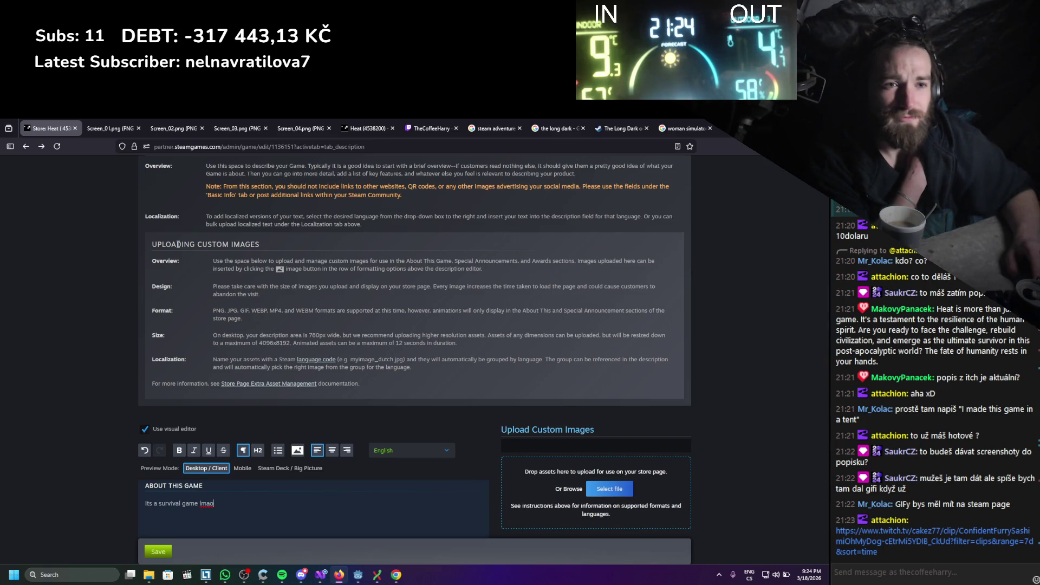
scroll(194, 297, "up", 3)
scroll(194, 299, "down", 4)
scroll(194, 298, "down", 2)
key("ctrl+shift+Left")
key("shift+Home")
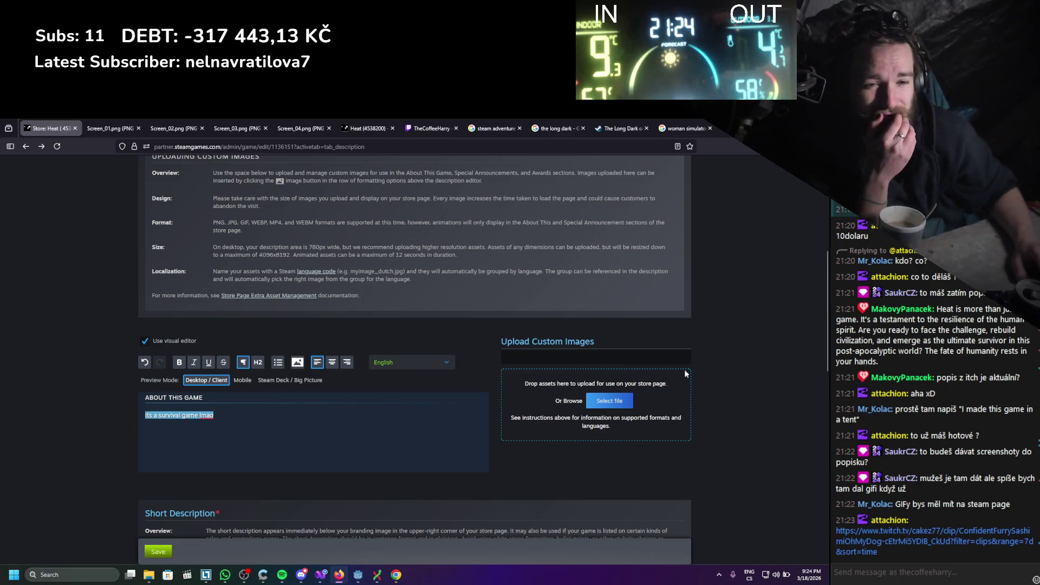
scroll(377, 212, "down", 3)
scroll(360, 271, "up", 2)
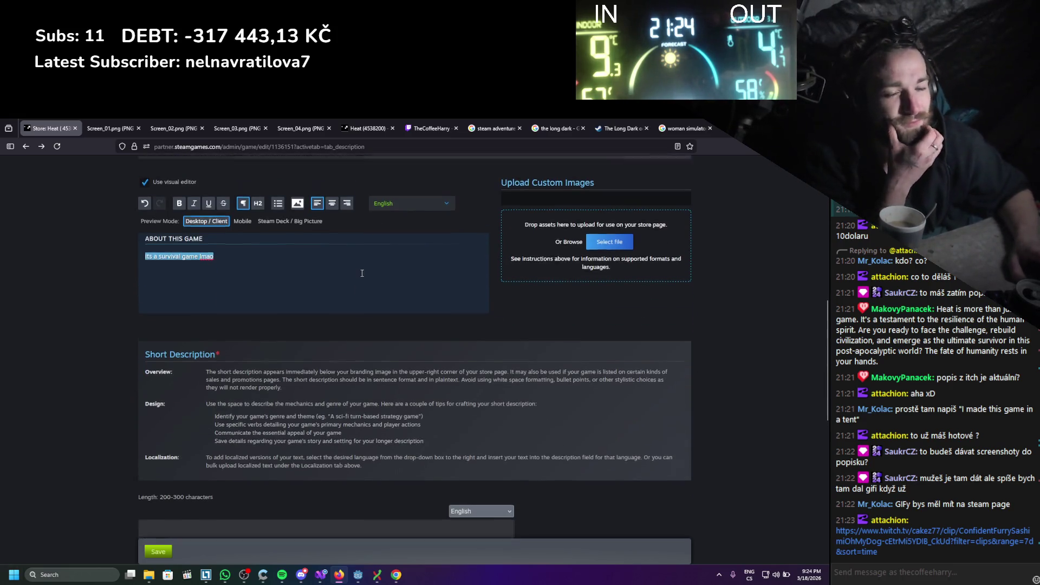
left_click(278, 396)
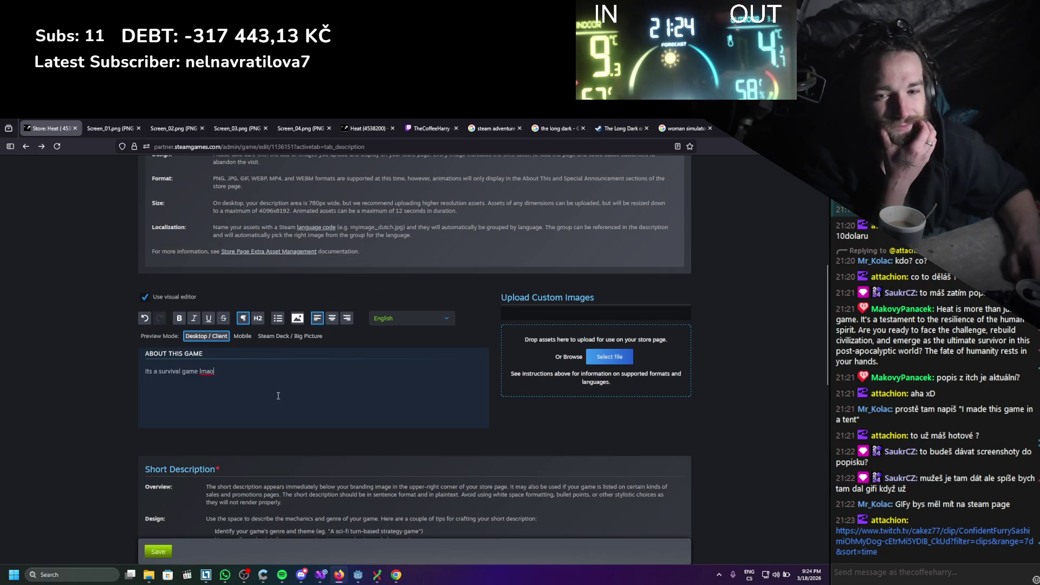
triple_click(175, 371)
left_click(229, 401)
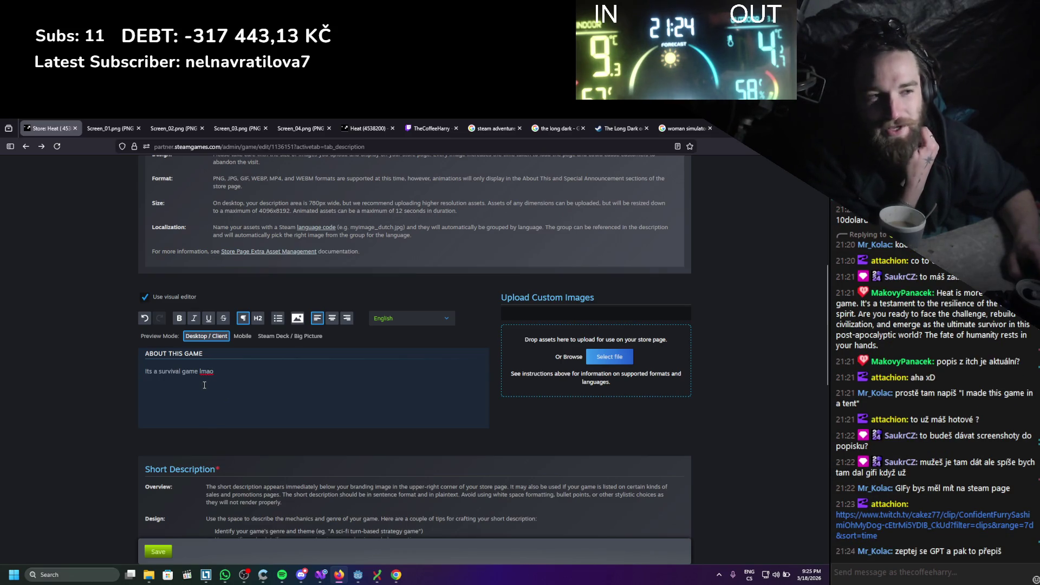
scroll(204, 385, "up", 3)
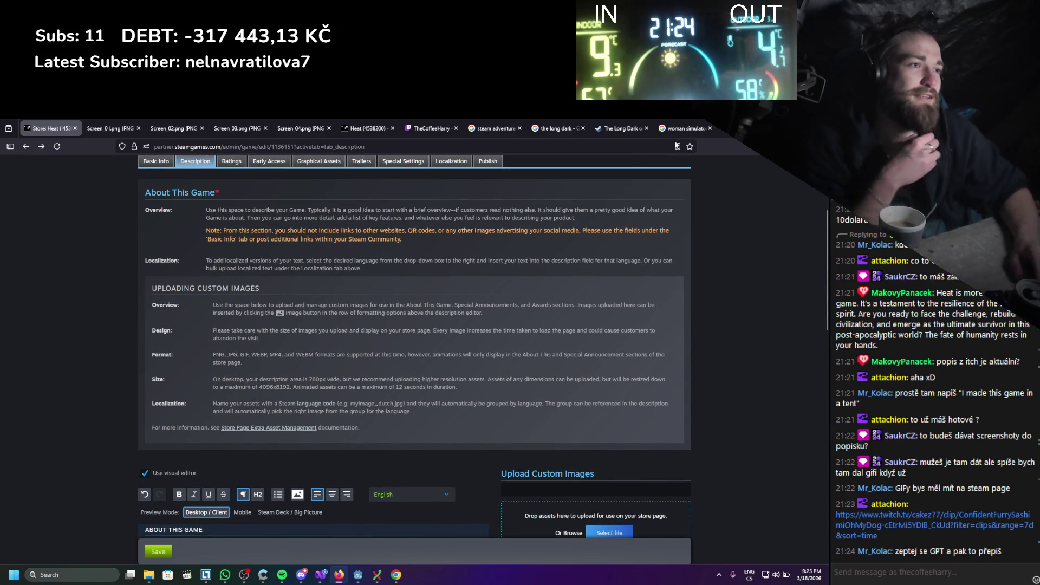
key("ctrl+t")
Load ChatGPT and begin a description request covering modular tools, base building and exploration
type("chatgpt.com")
key("Return")
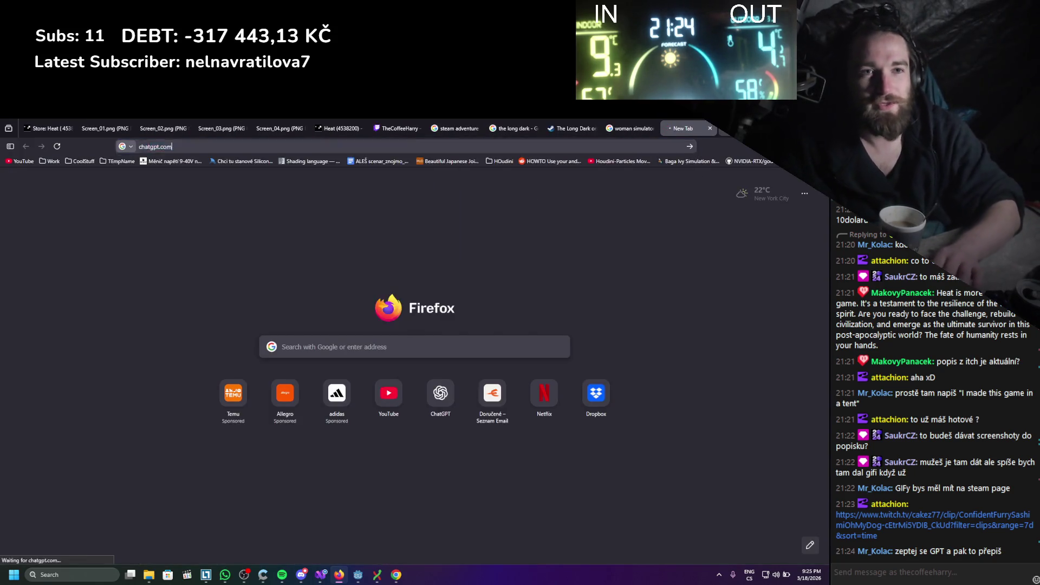
type("hi c")
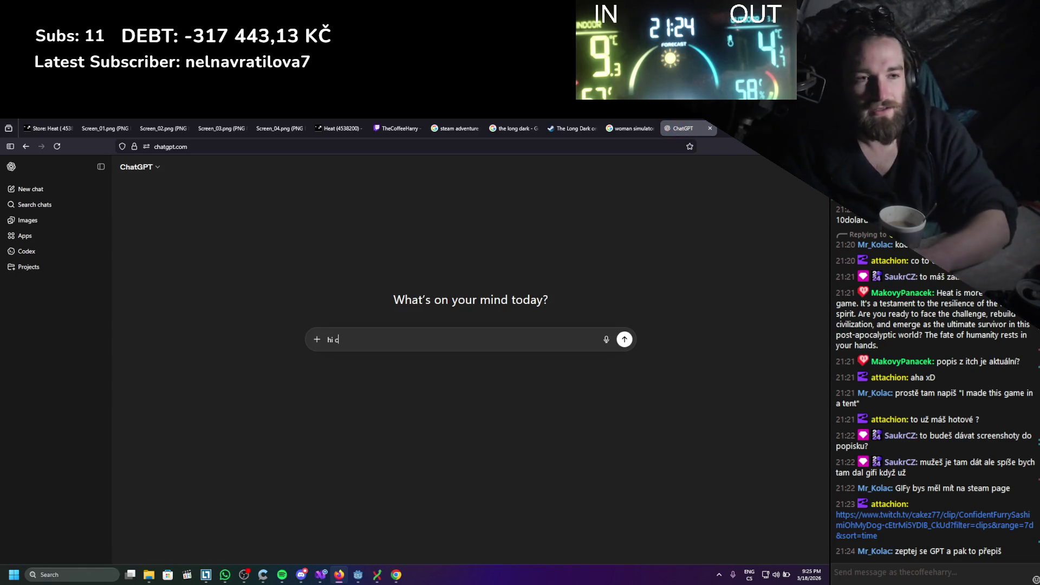
type("an u give me de")
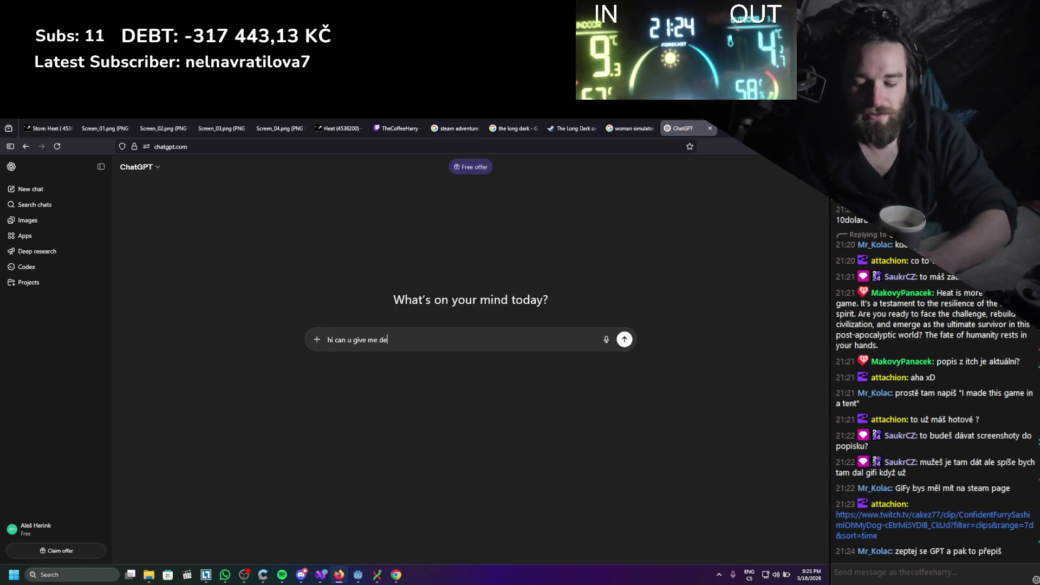
type("scription")
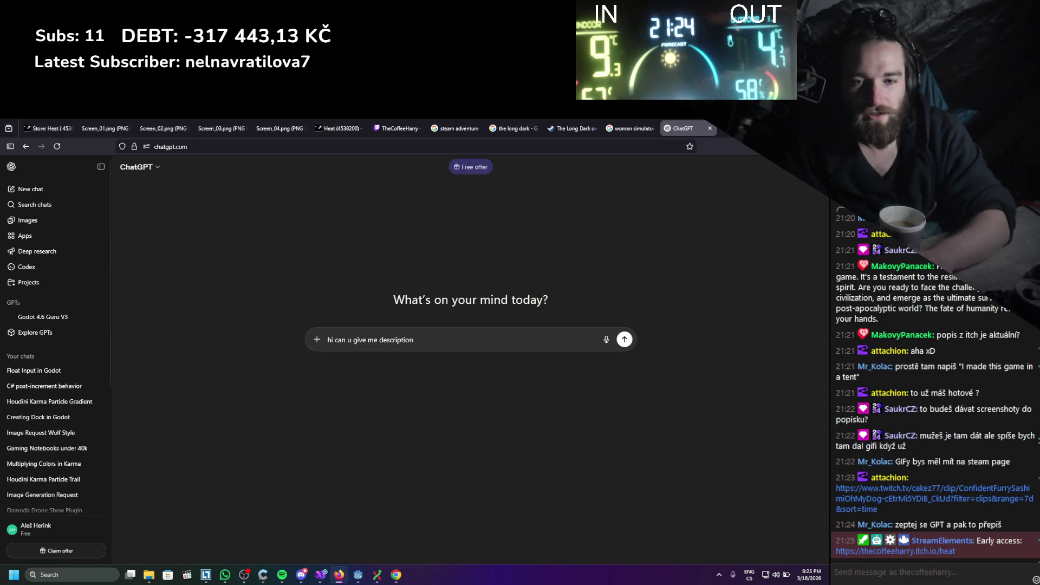
key("BackSpace")
key("BackSpace")
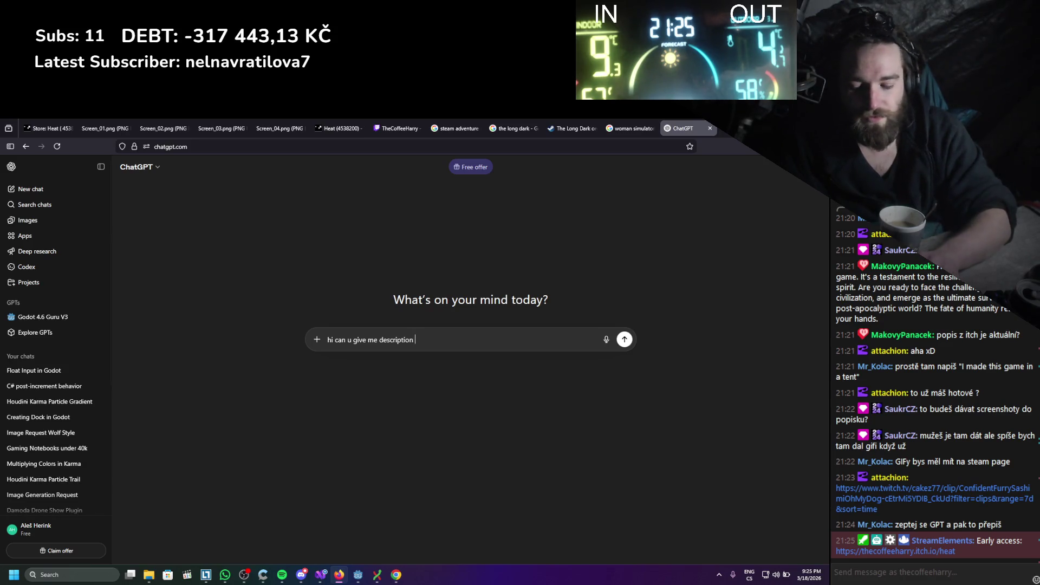
key("BackSpace")
key("BackSpace")
key("BackSpace")
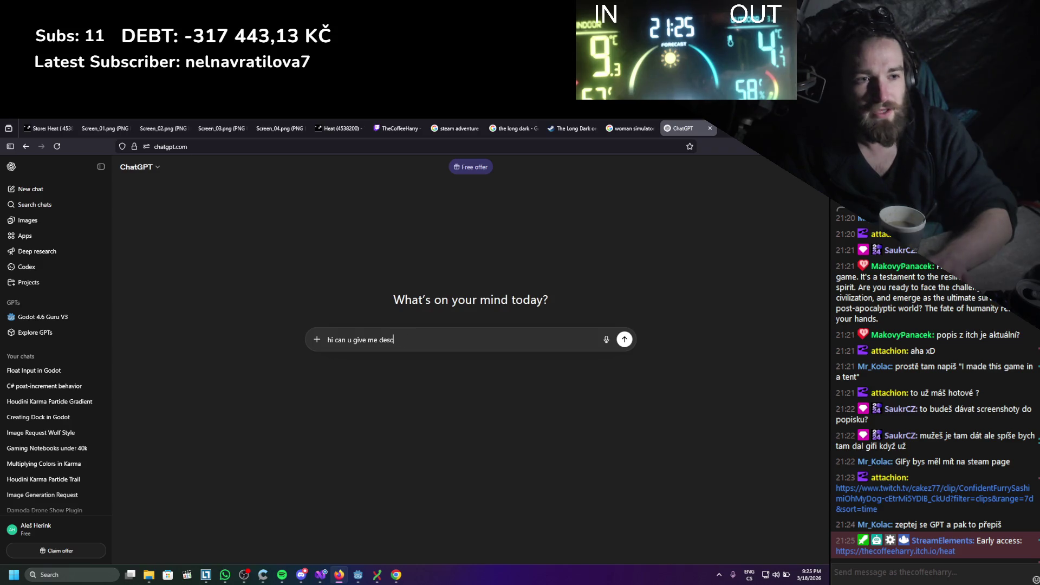
type("hort")
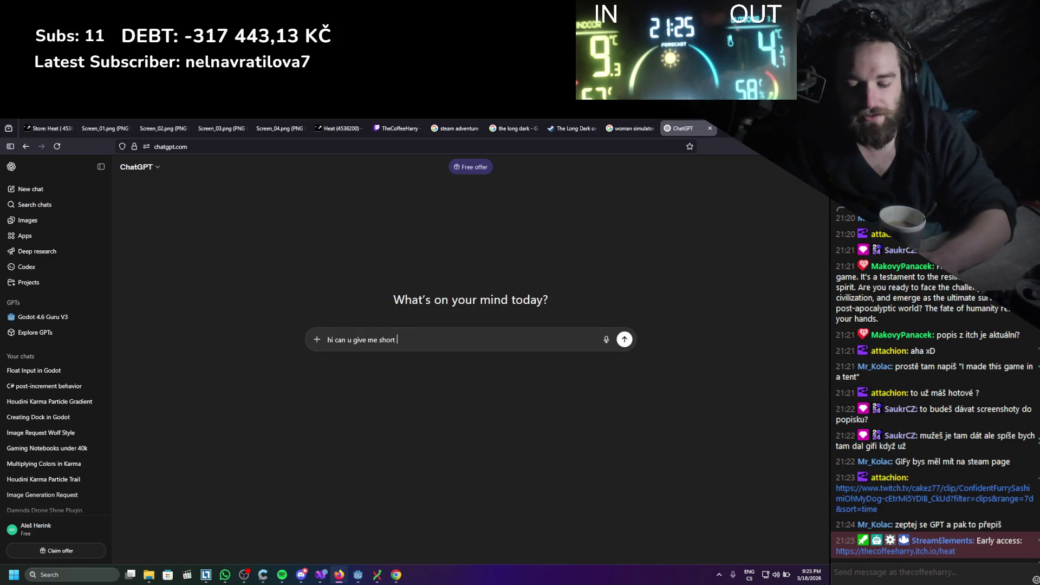
key("BackSpace")
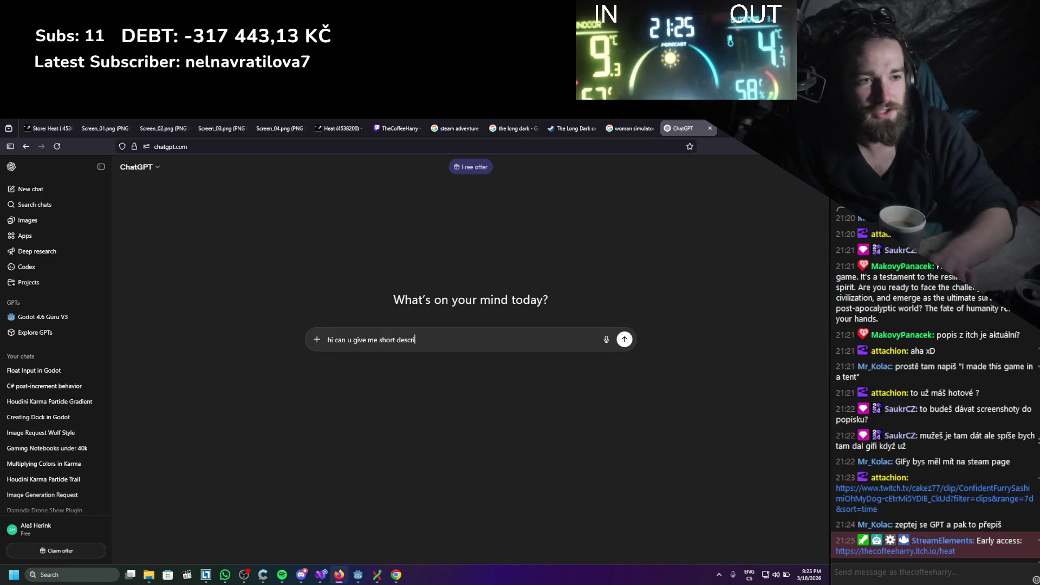
type("ption o")
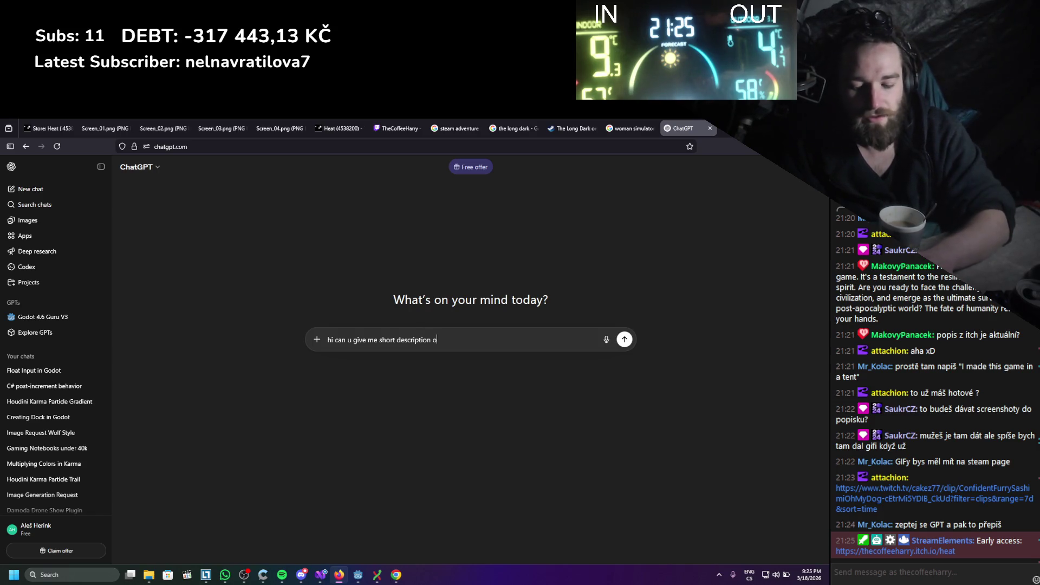
key("BackSpace")
type("for ")
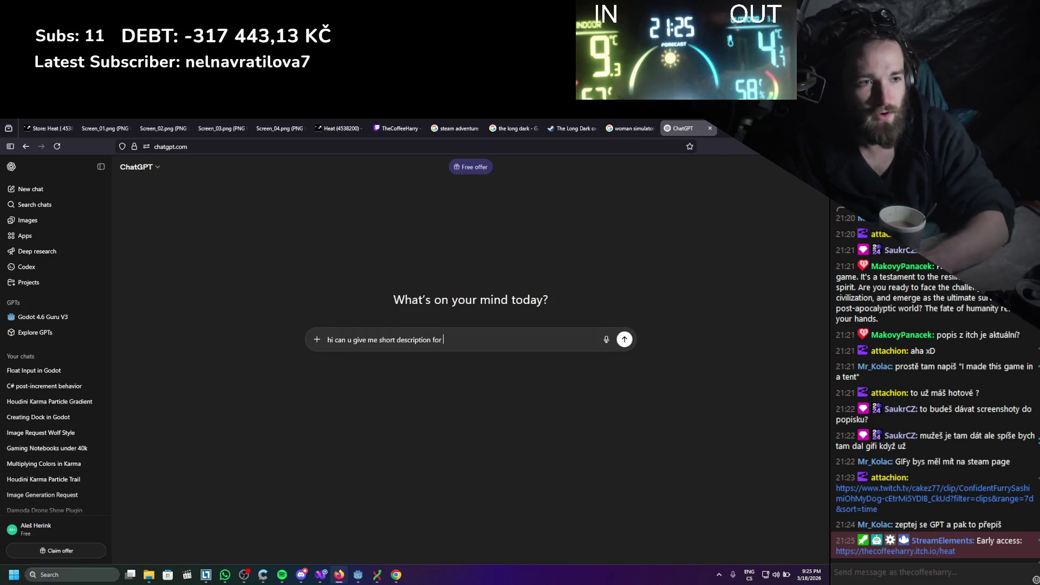
type("my game,")
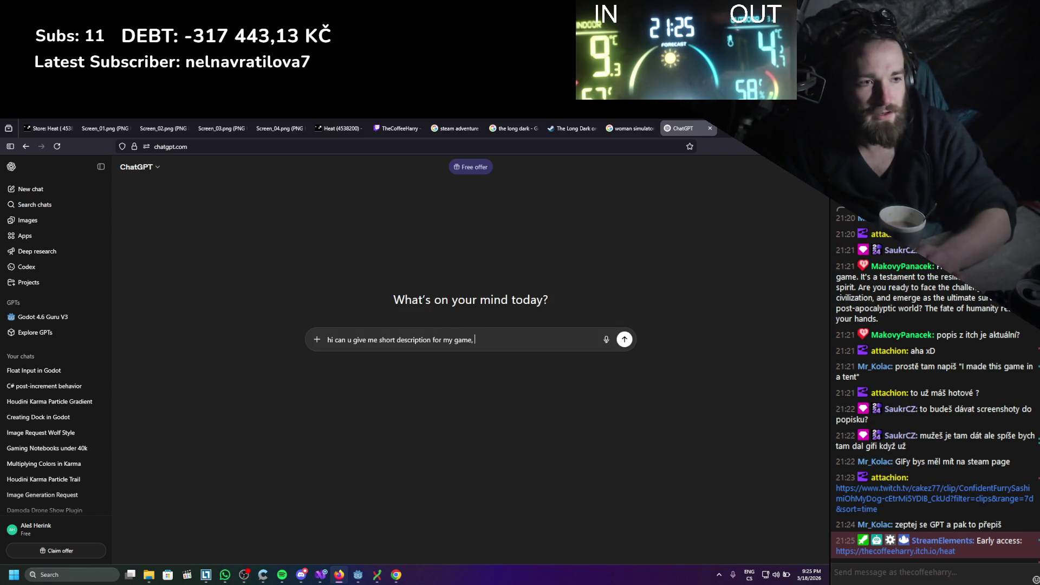
type(" main p")
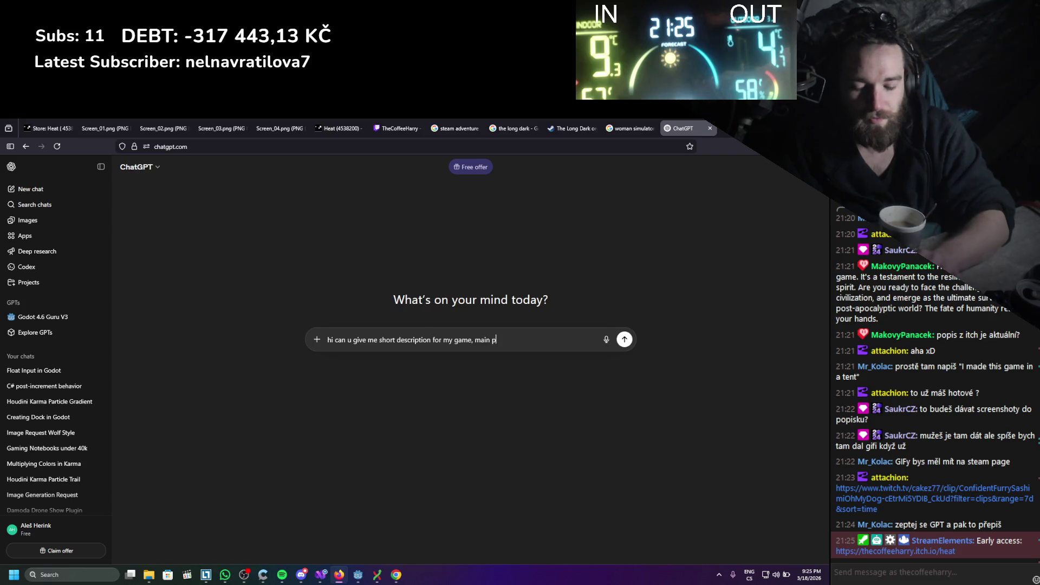
type("nt ")
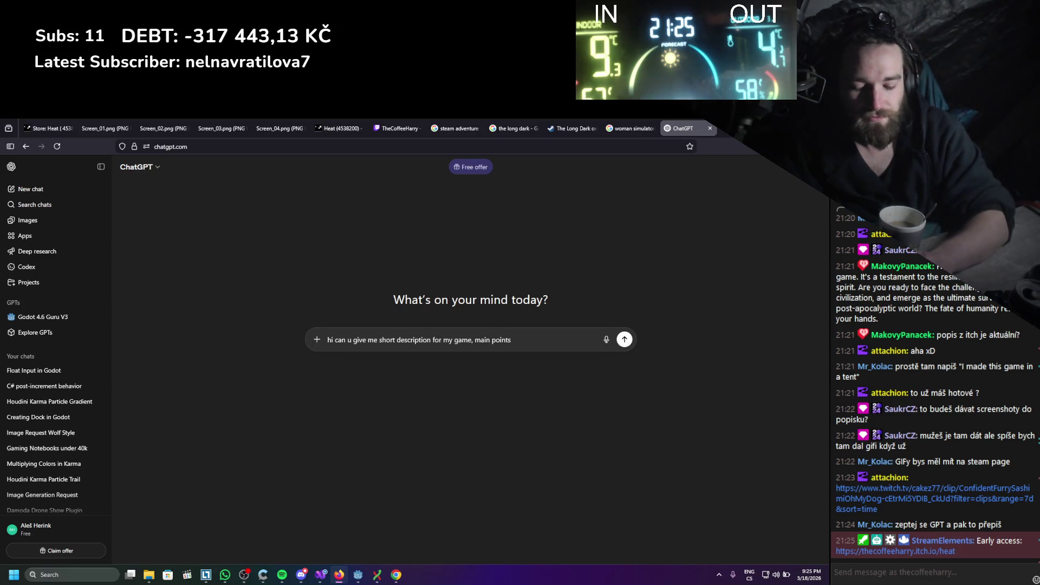
type("is mode")
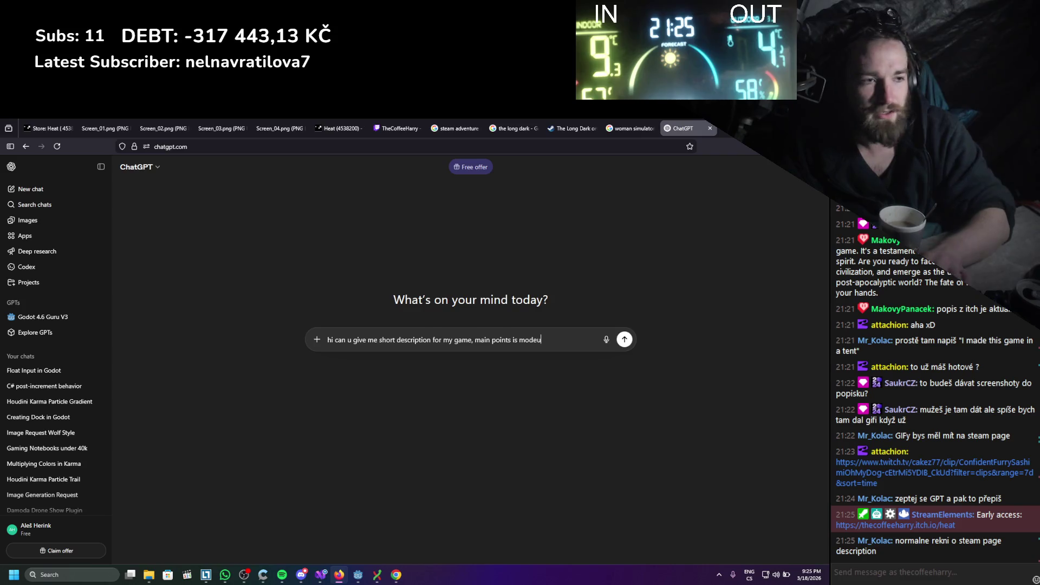
type("ular ")
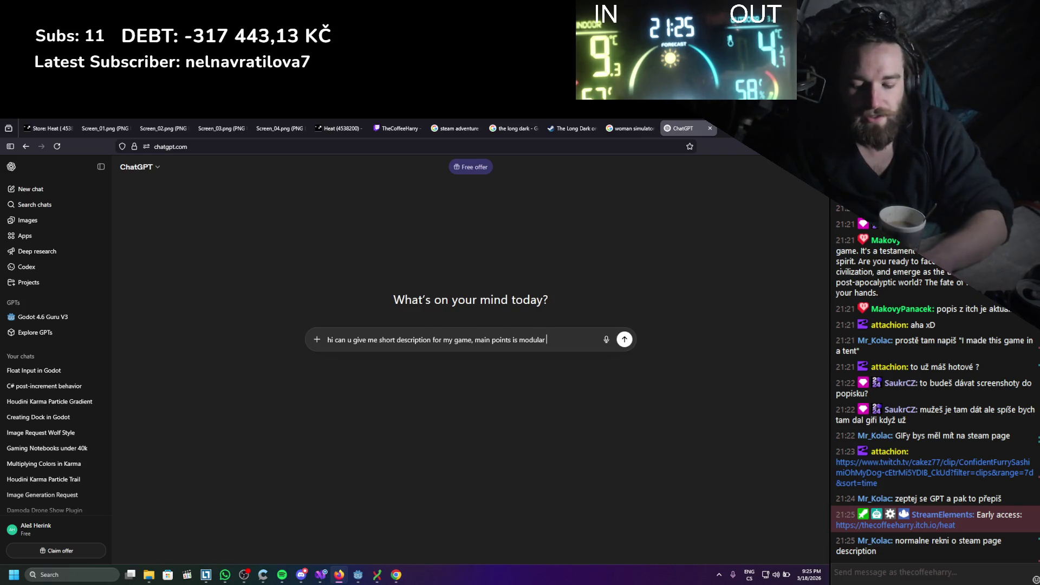
type("lks")
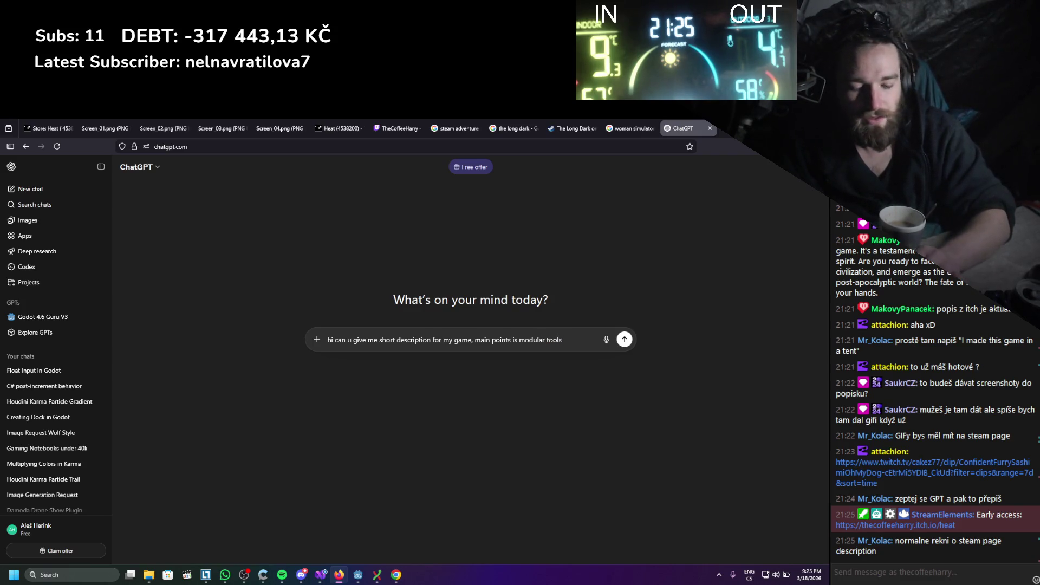
type(",")
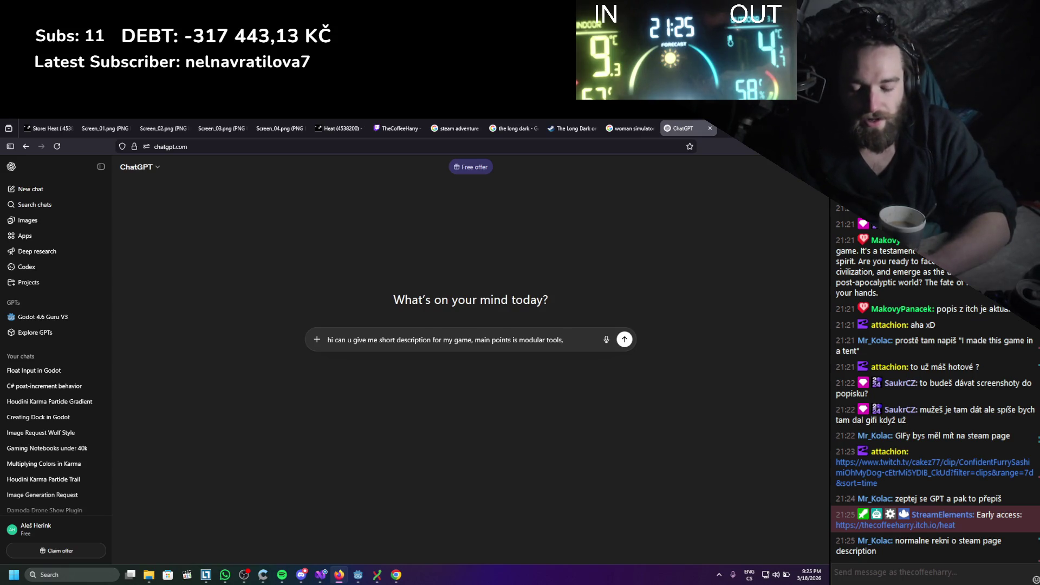
type(" base building")
type(", exploration")
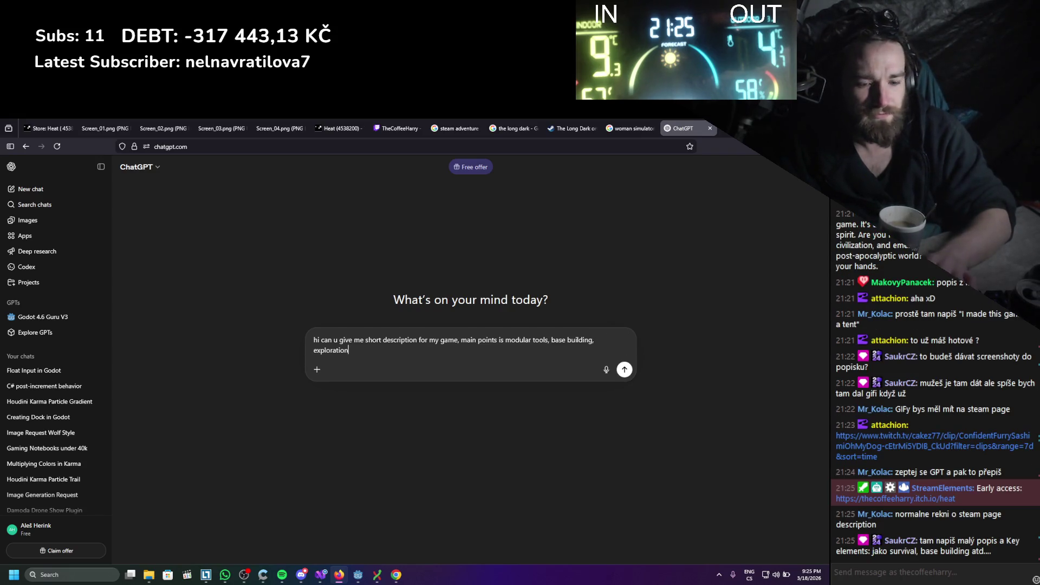
type("Most enemie")
type("s")
key("BackSpace")
key("BackSpace")
key("BackSpace")
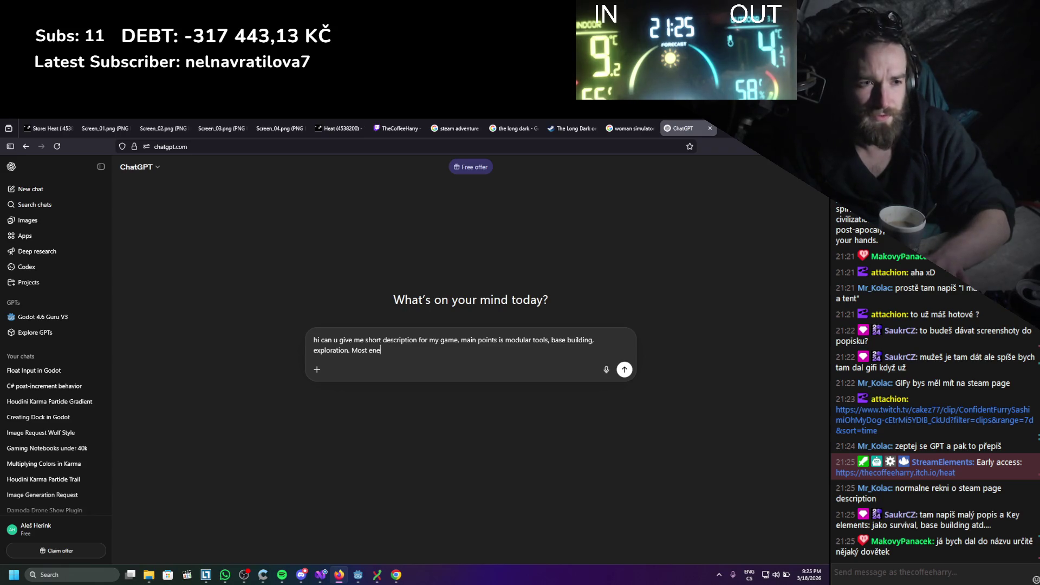
key("BackSpace")
key("BackSpace")
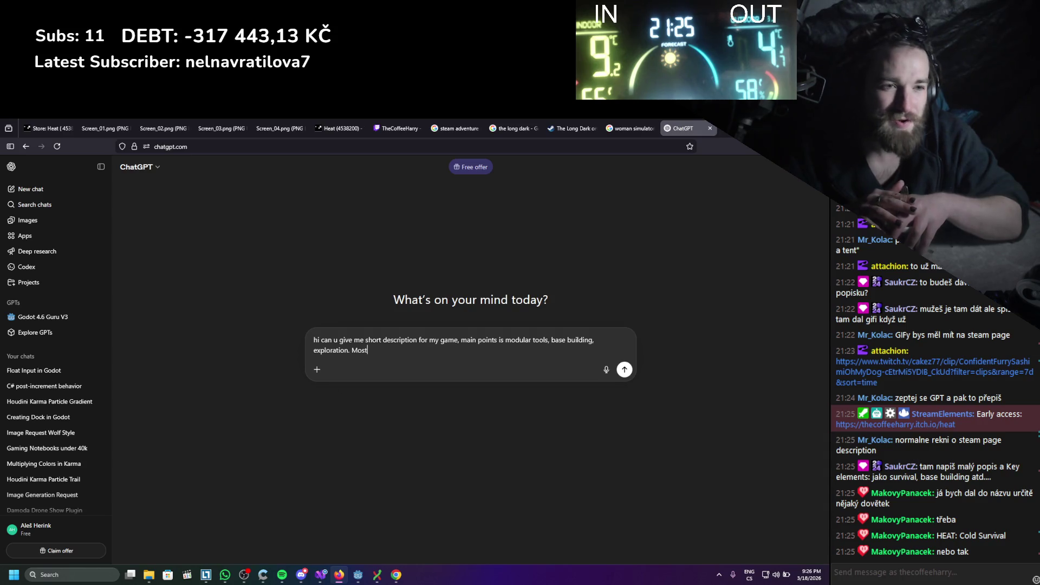
key("BackSpace")
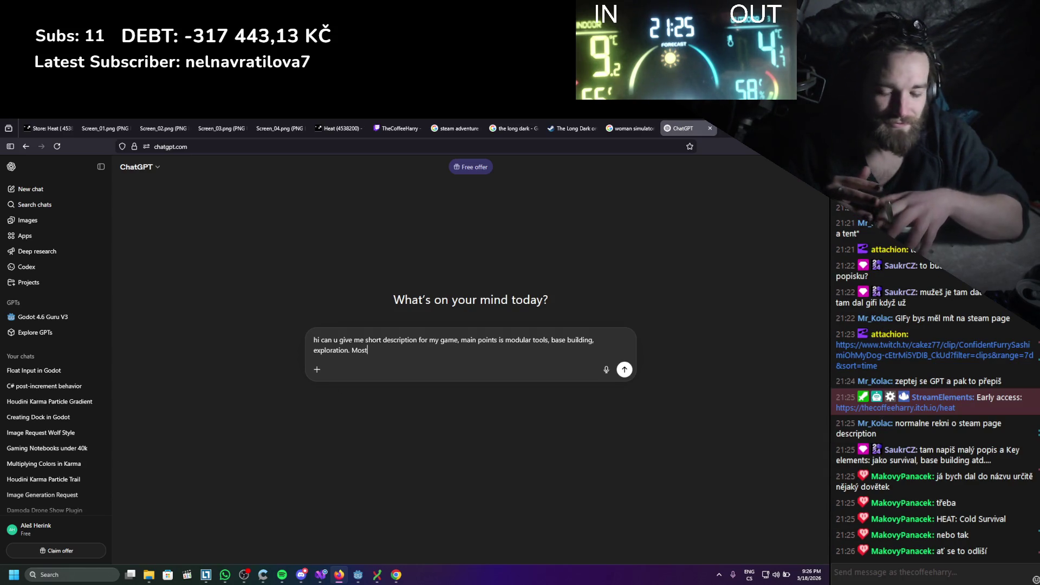
key("BackSpace")
key("BackSpace")
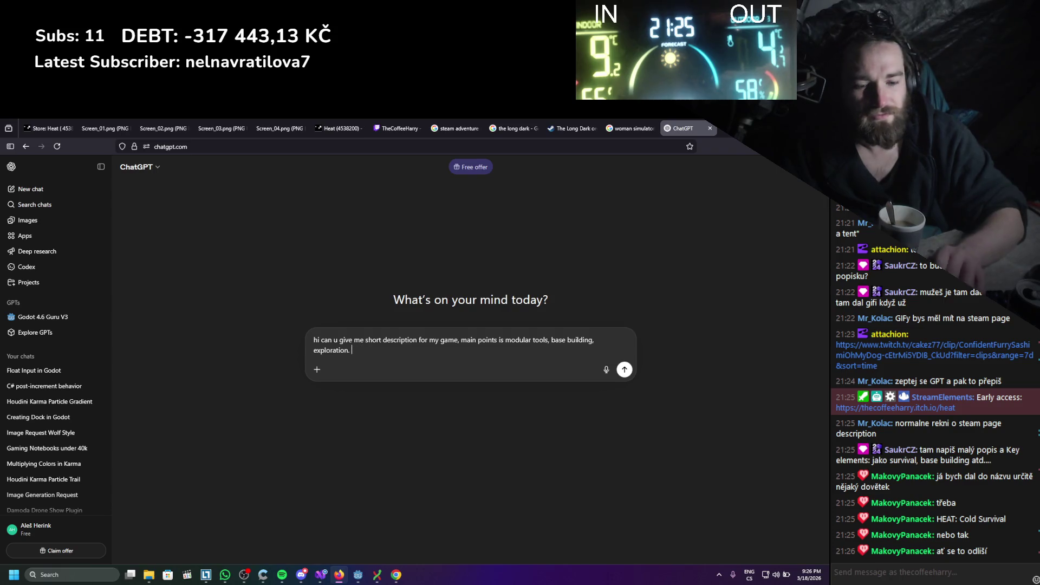
Add a living-world goal, instanced loot runs and tower defence elements, then send the request
type("Its")
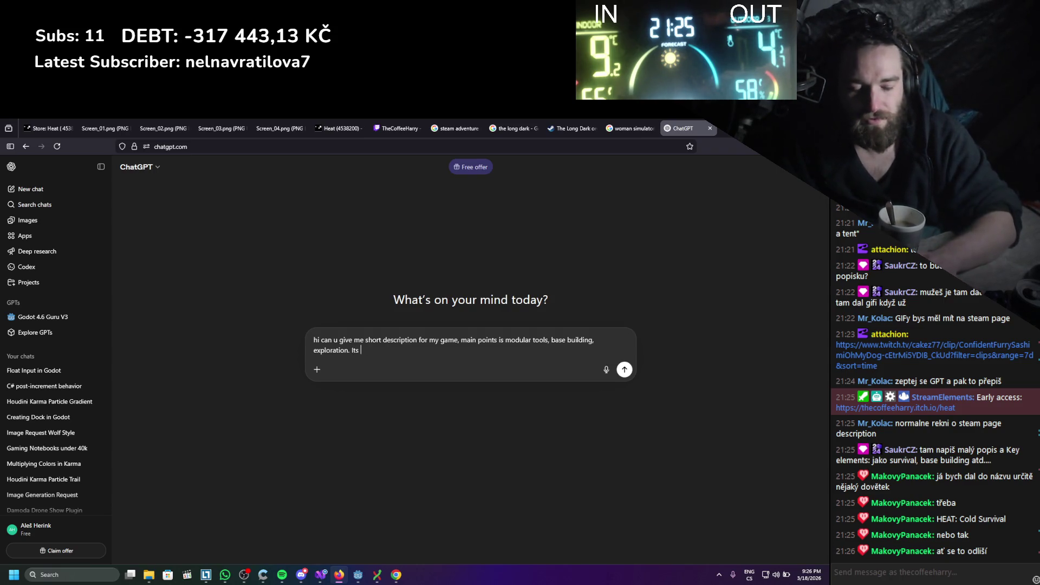
key("BackSpace")
type("m t")
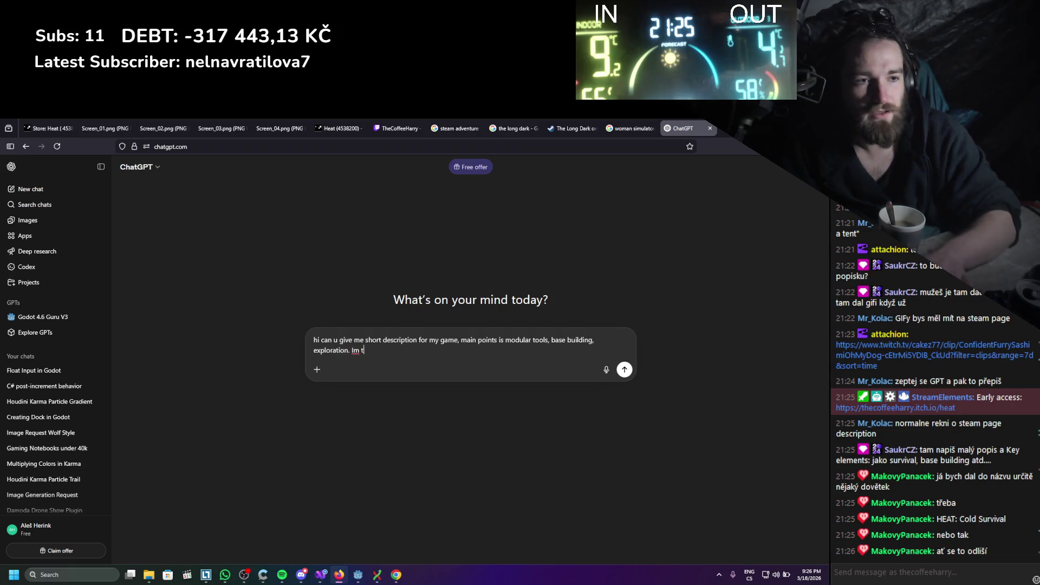
type("rying to bu")
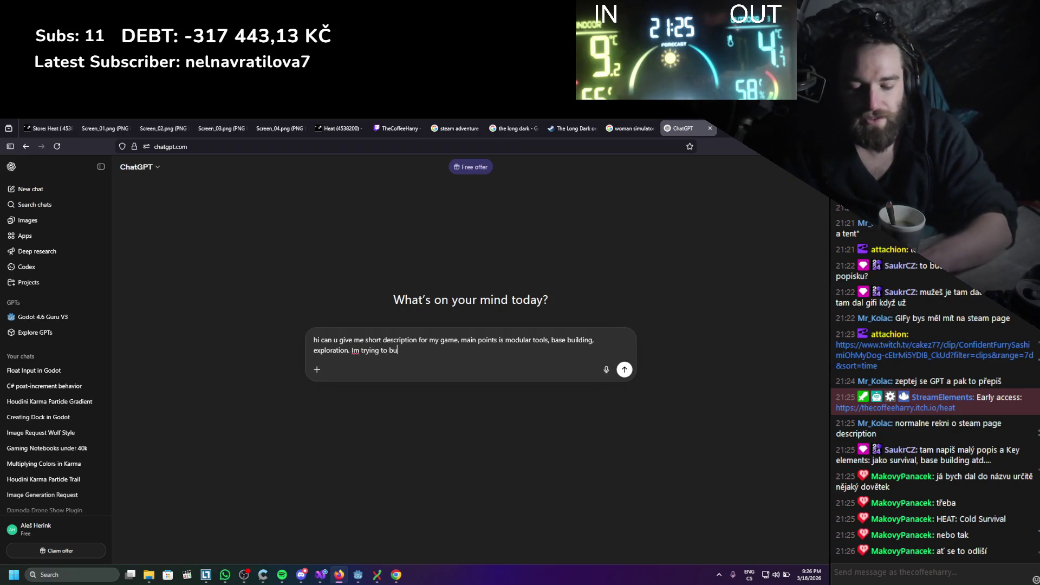
type("ild a live worl")
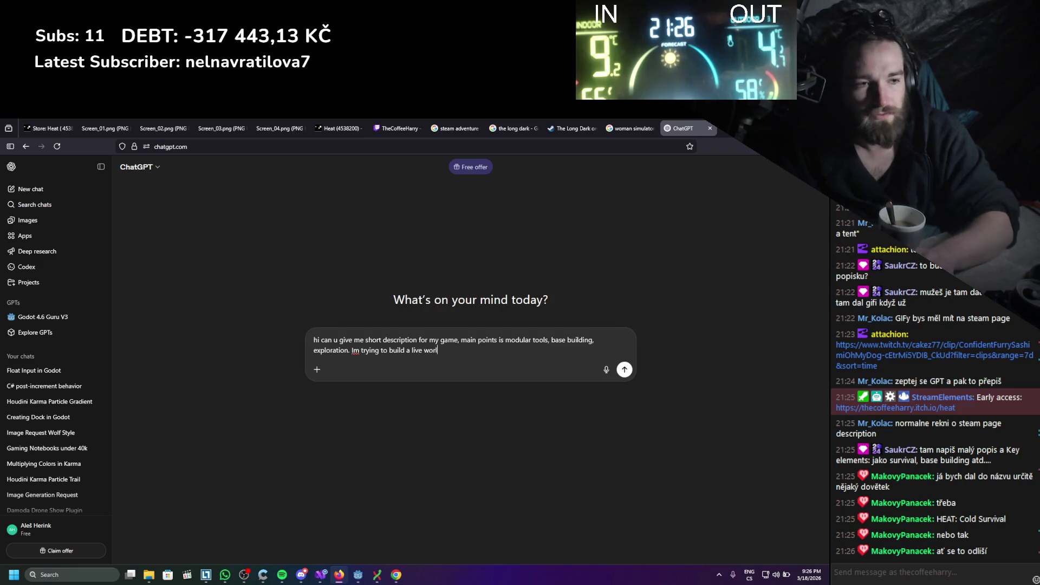
type("d, like play is just pat of it")
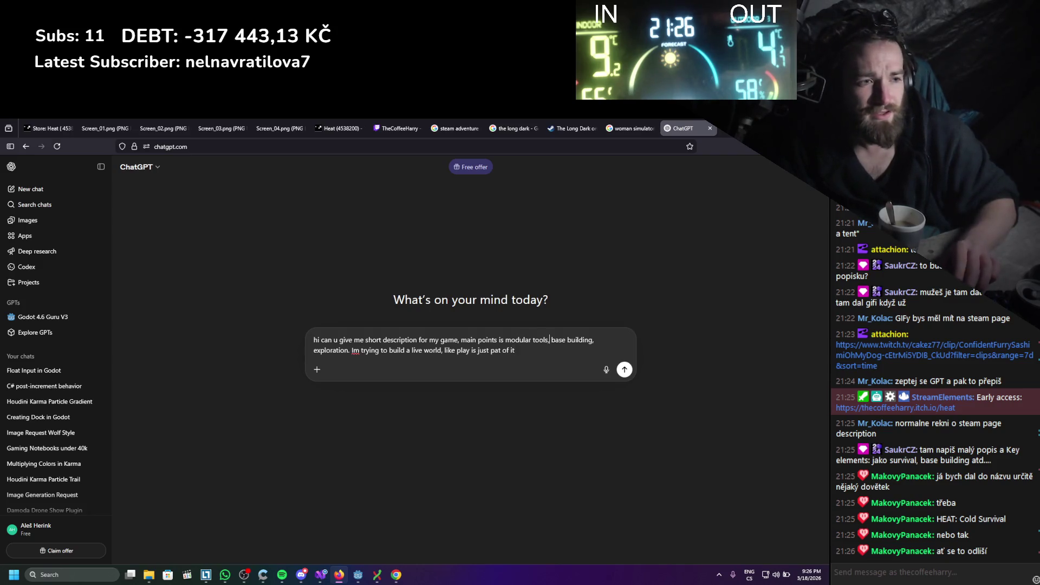
type("cool advan")
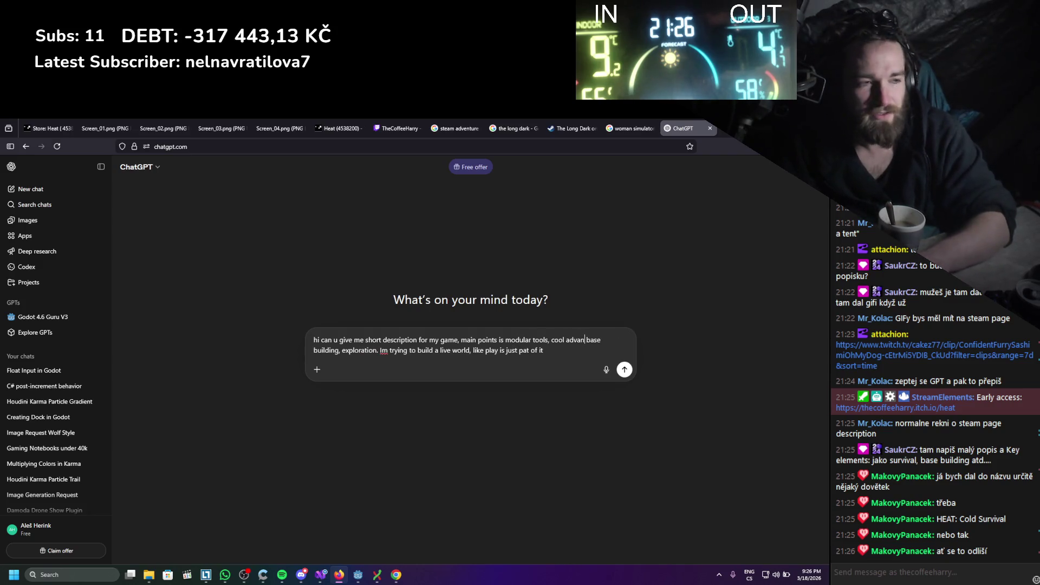
type("ce")
key("Down")
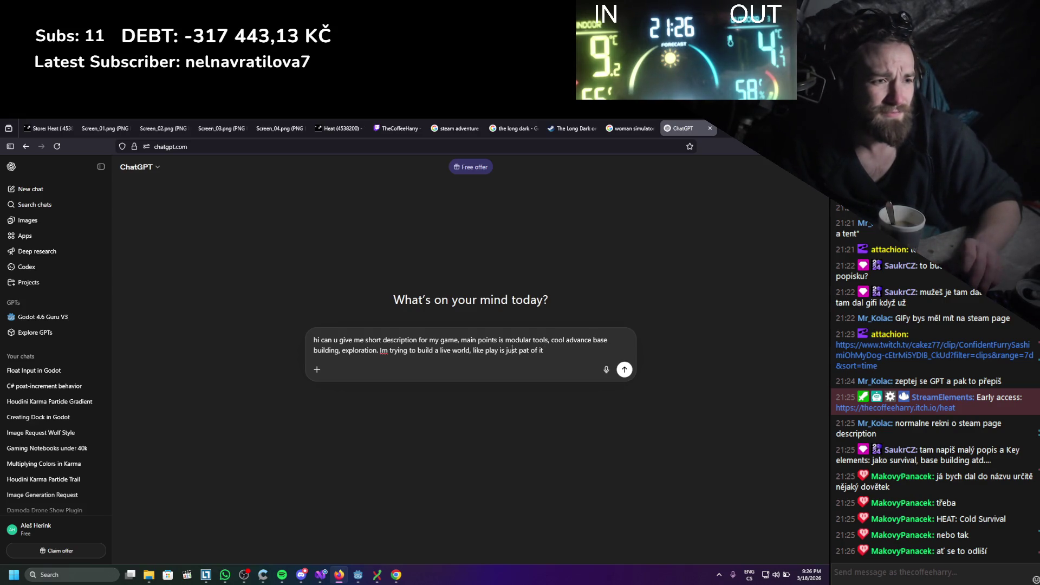
type(". U will be going into ")
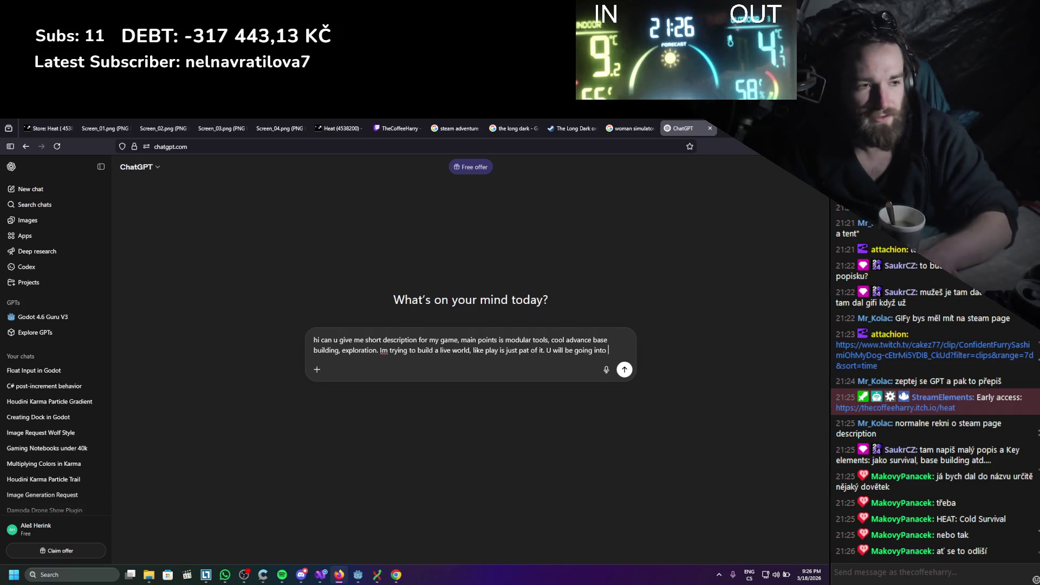
type("instance")
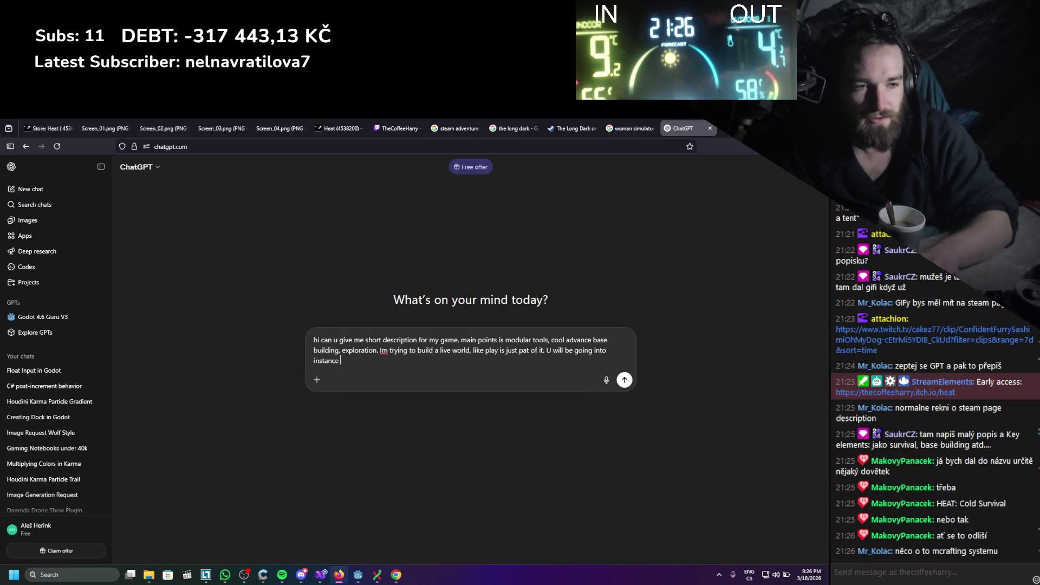
type("s to try")
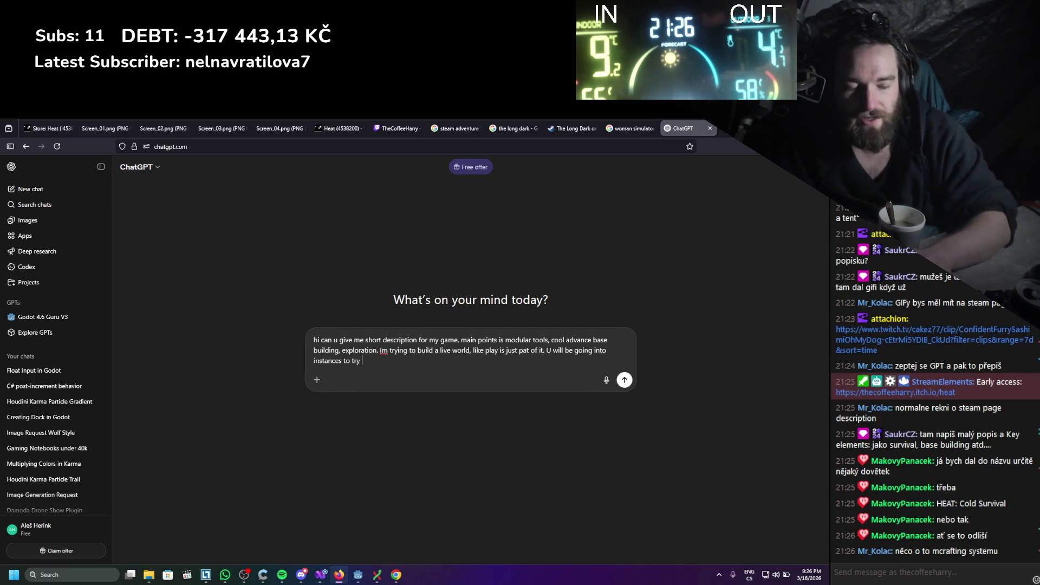
type(" to retrieve lo")
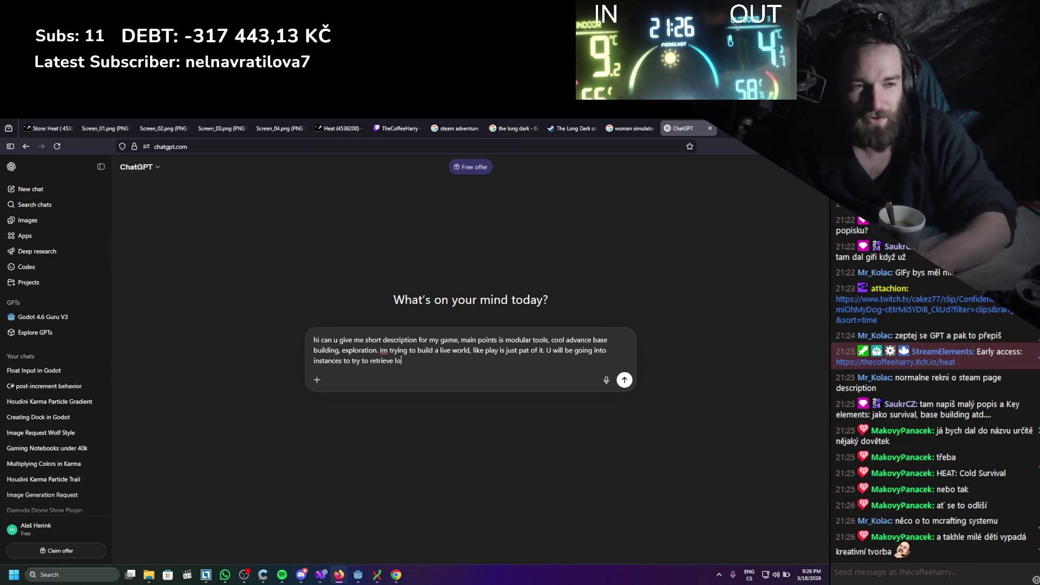
type("ot. With som etc")
key("BackSpace")
type("e ttower defence elements ")
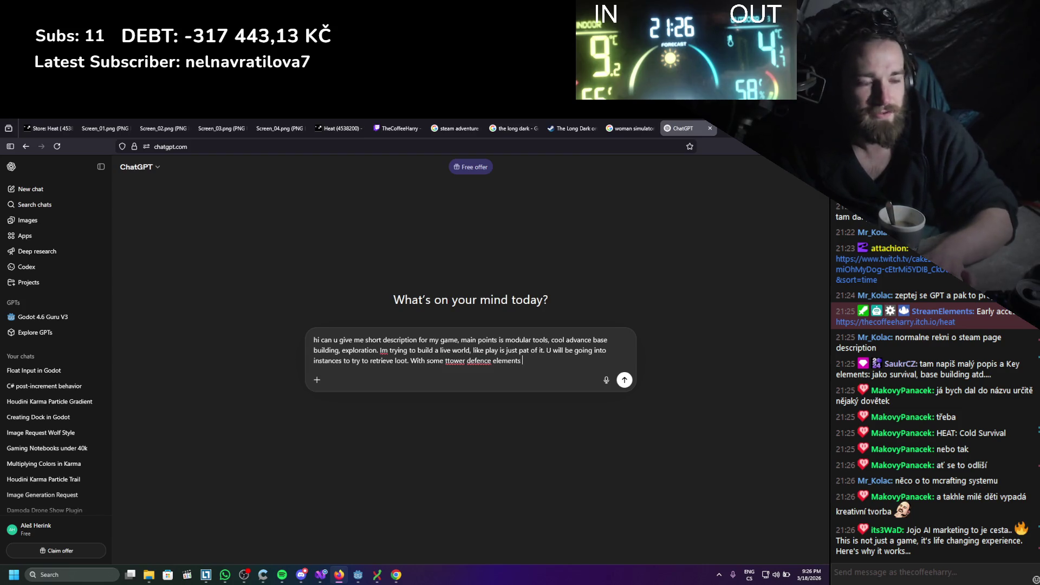
type(",")
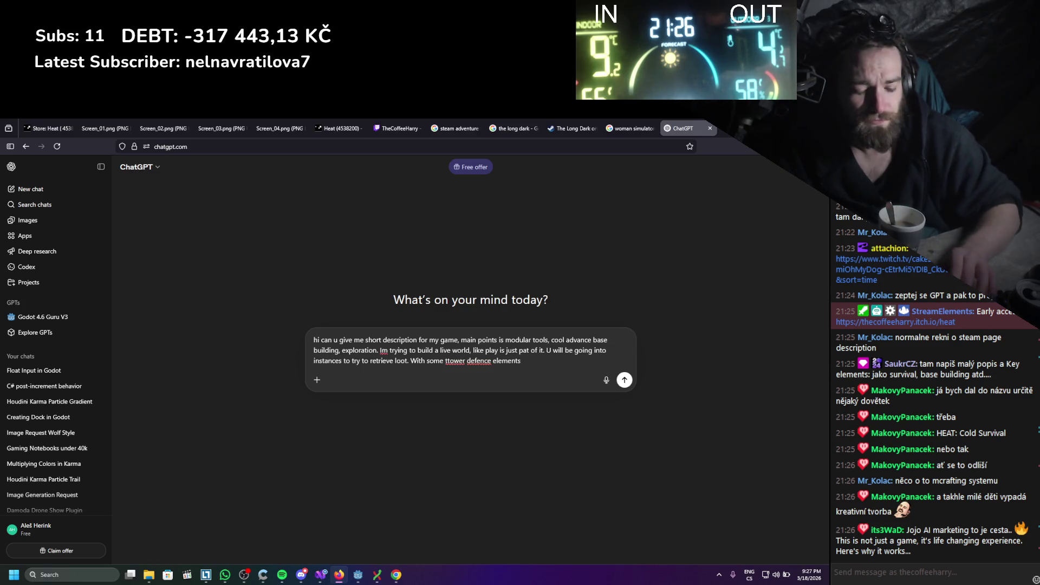
key("Return")
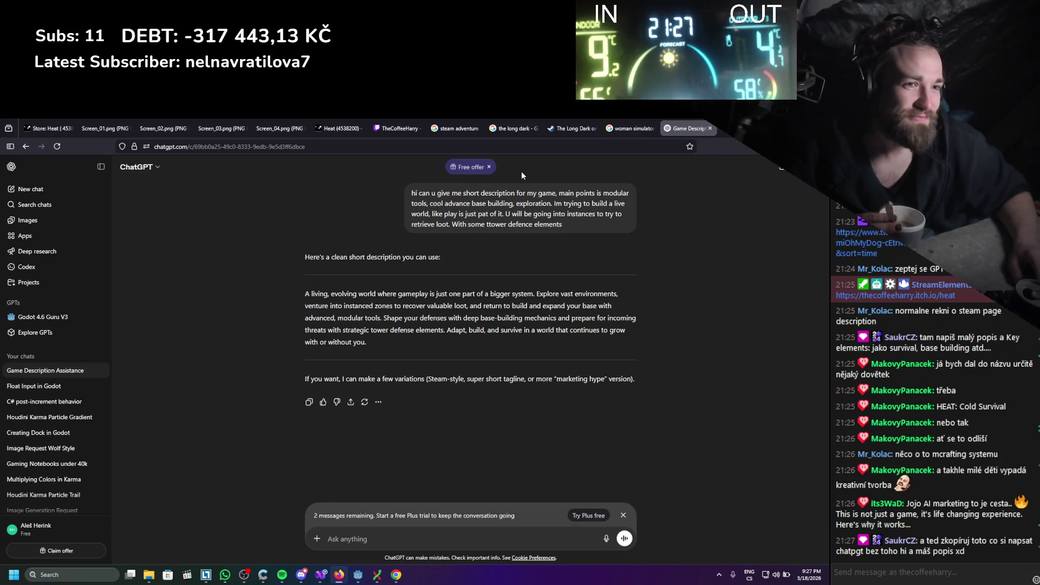
Reread ChatGPT's generated description paragraph and intro line, then close the ChatGPT tab
left_click_drag(367, 347, 351, 312)
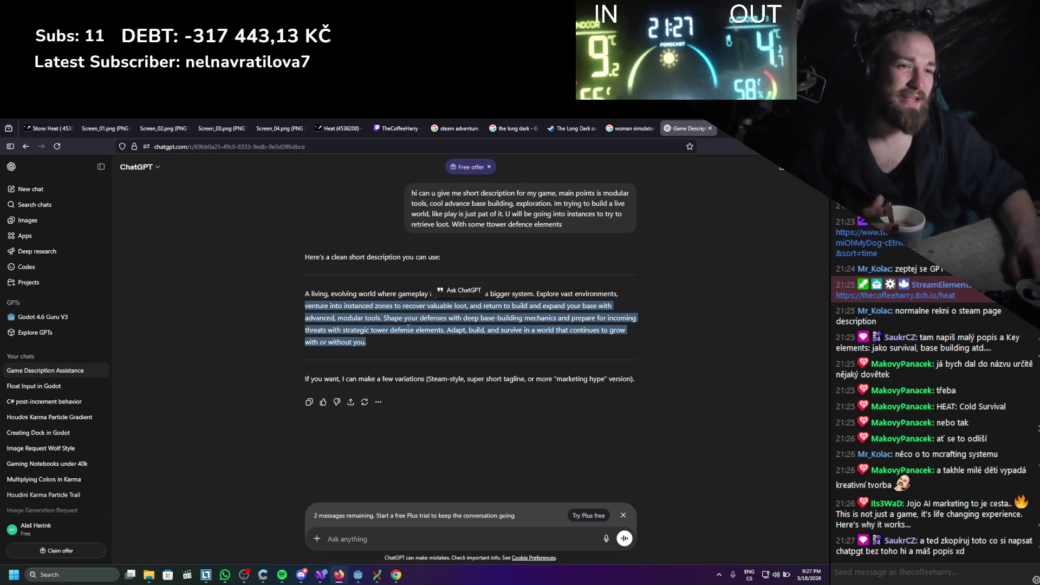
triple_click(352, 313)
left_click(352, 312)
triple_click(357, 317)
left_click(365, 319)
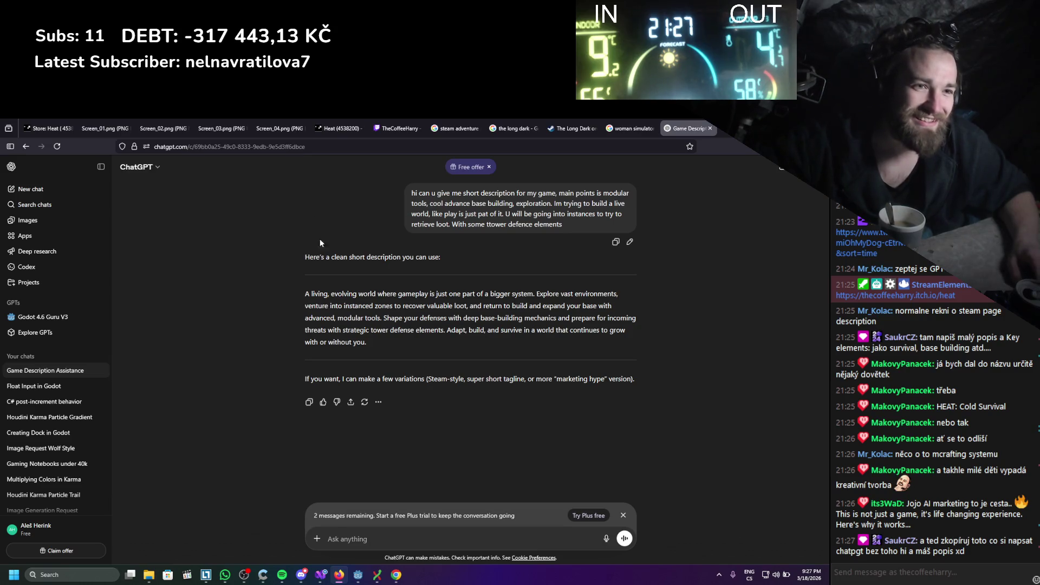
mouse_move(304, 257)
left_mouse_down()
mouse_move(476, 305)
mouse_move(473, 259)
left_mouse_up()
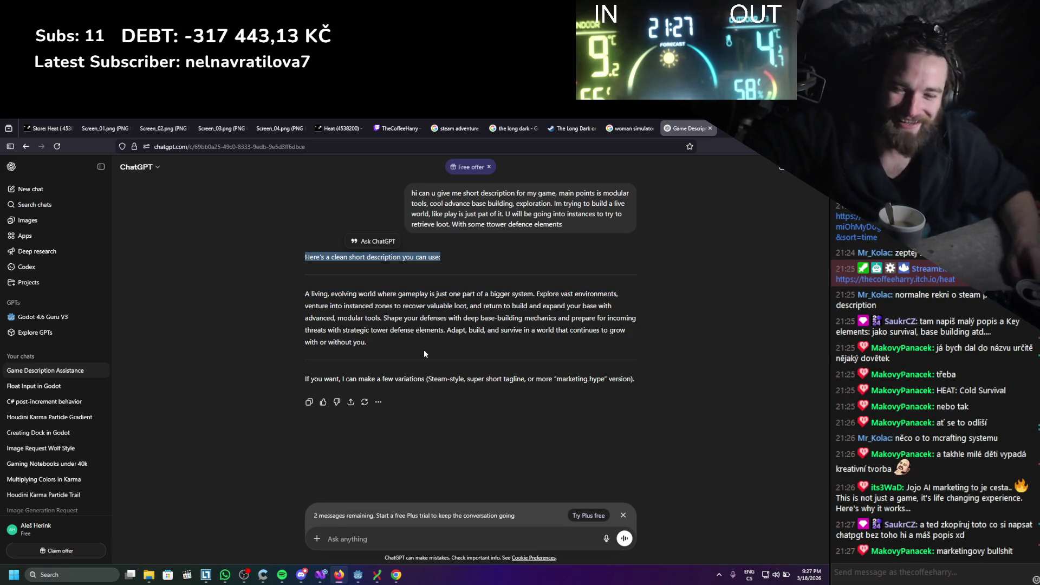
left_click(407, 333)
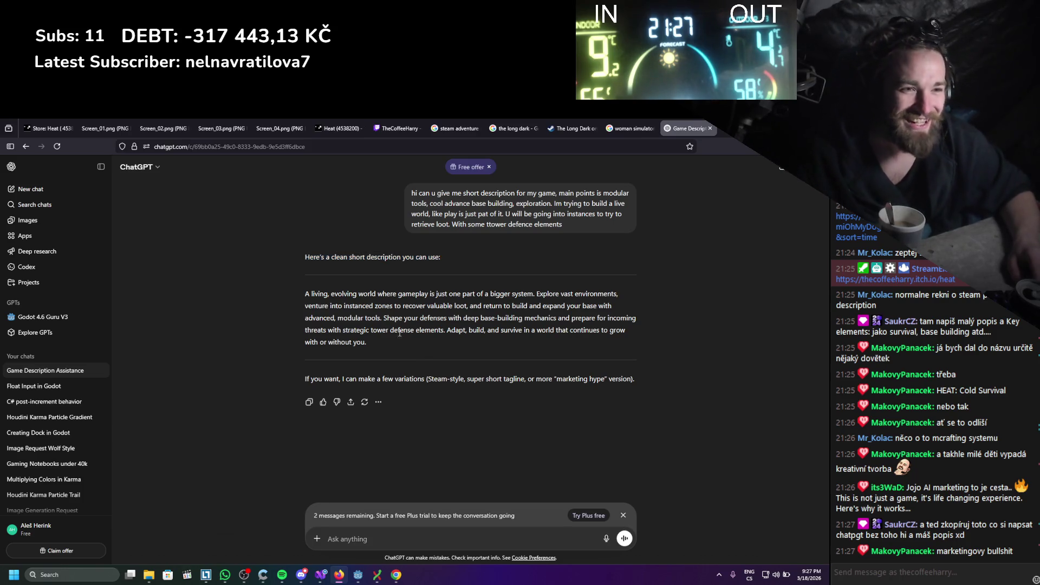
mouse_move(407, 333)
left_mouse_down()
mouse_move(325, 319)
mouse_move(305, 293)
left_mouse_up()
left_click(395, 317)
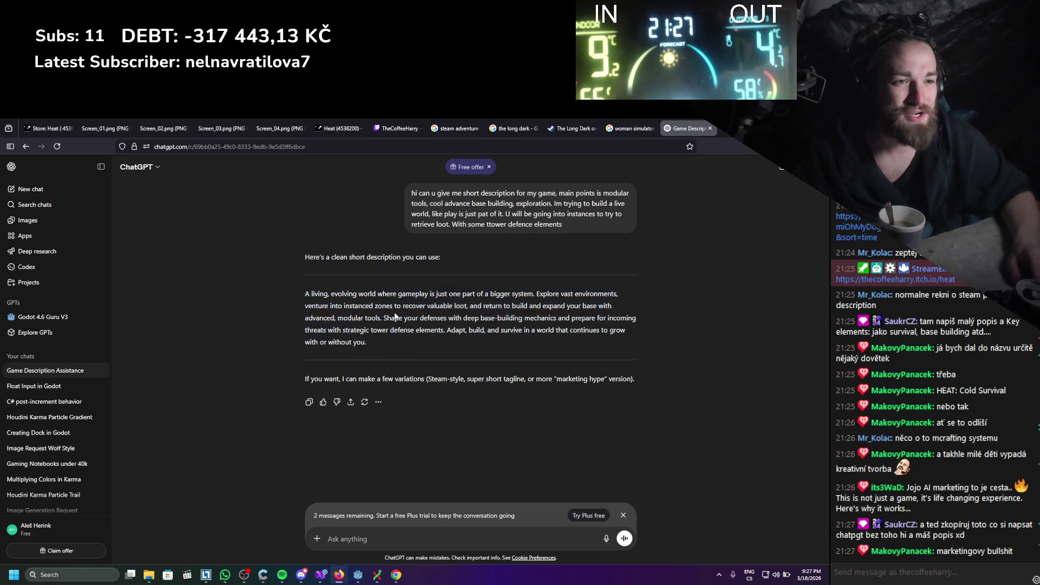
left_click(710, 129)
Replace the old About This Game text with a 'Sup my fellow players' sandbox survival intro
scroll(396, 323, "down", 7)
key("ctrl+a")
type("Sup my fellow players. I als")
key("BackSpace")
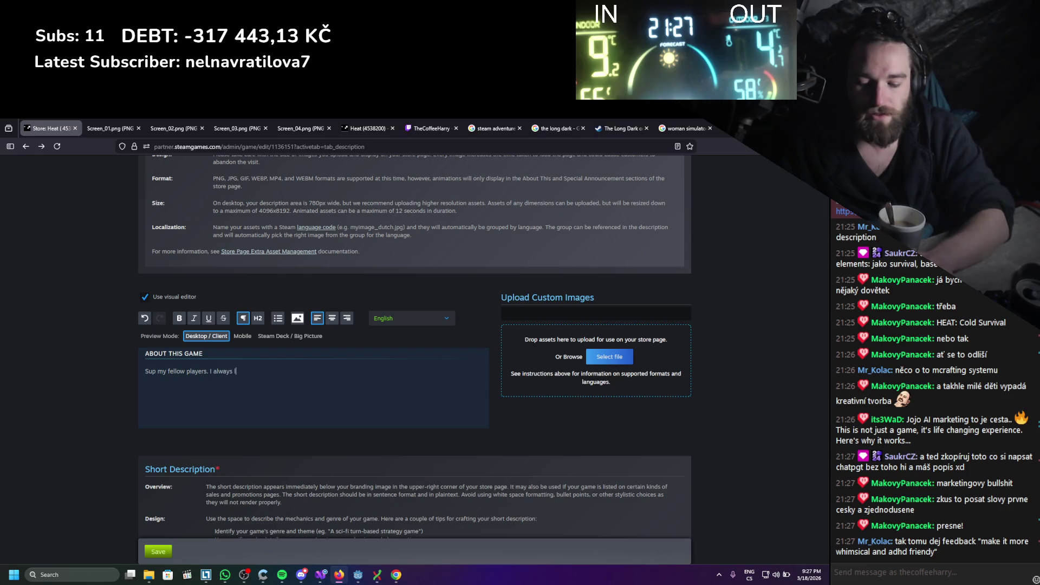
type("urvi")
type("val gmae")
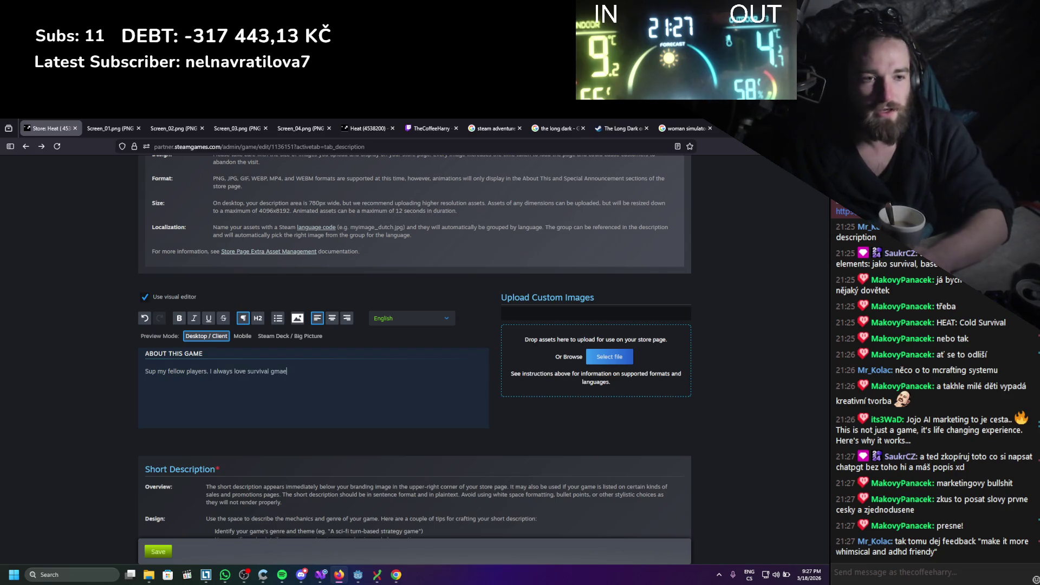
key("BackSpace")
key("BackSpace")
key("BackSpace")
type("ames")
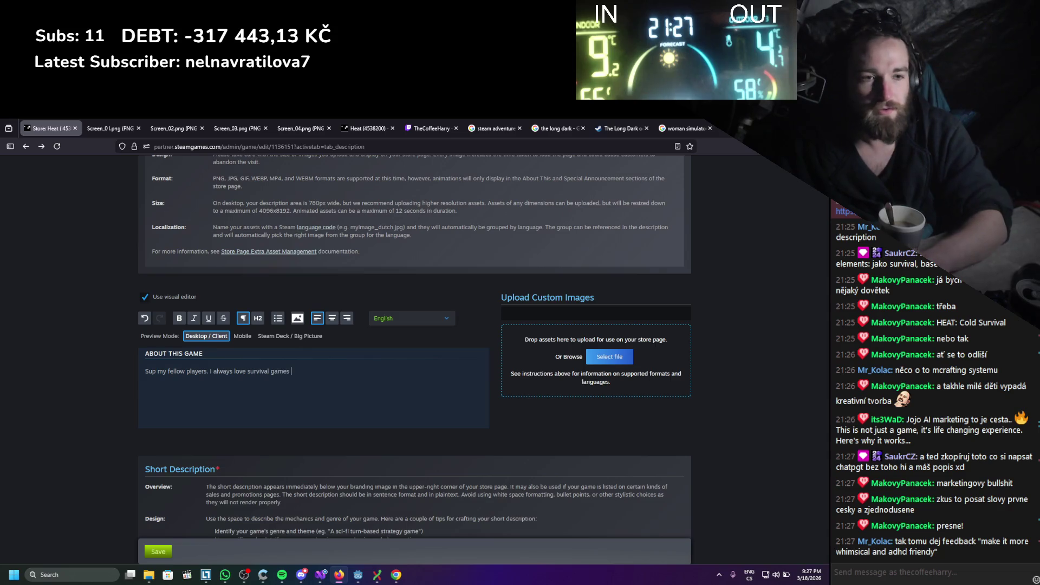
key("BackSpace")
key("BackSpace")
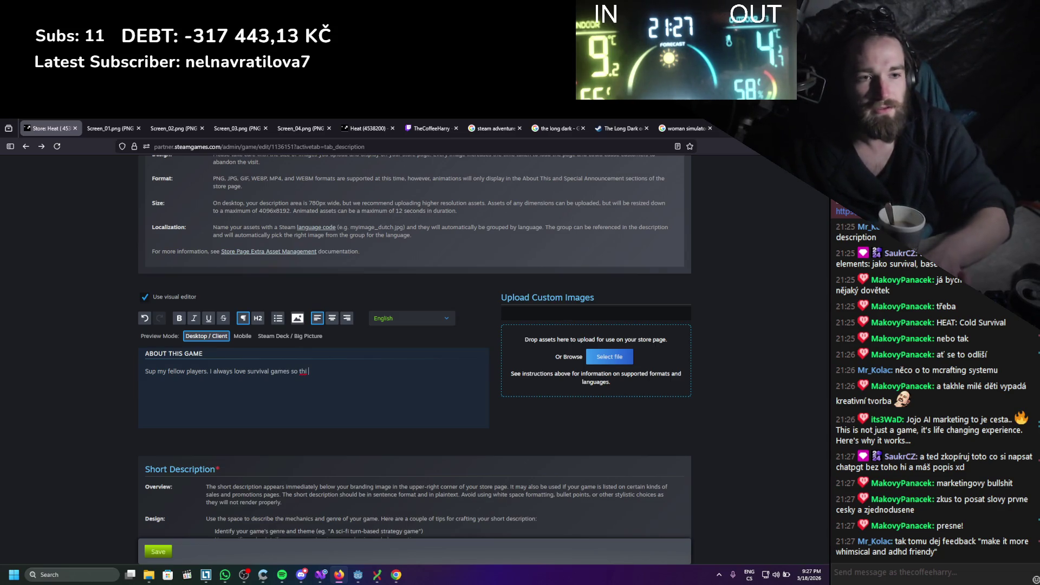
type("is mo")
type("s most")
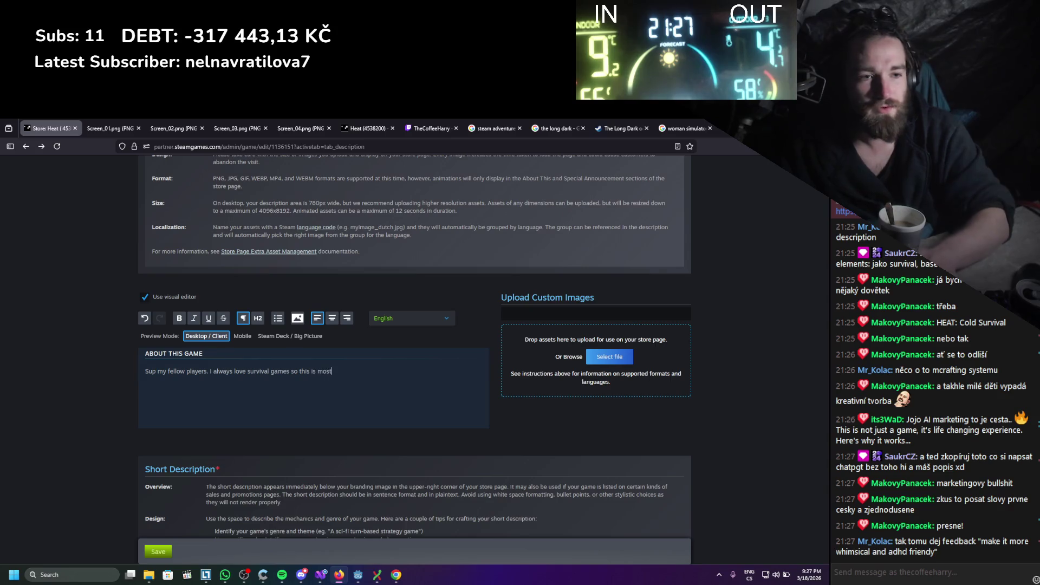
type("ly ru")
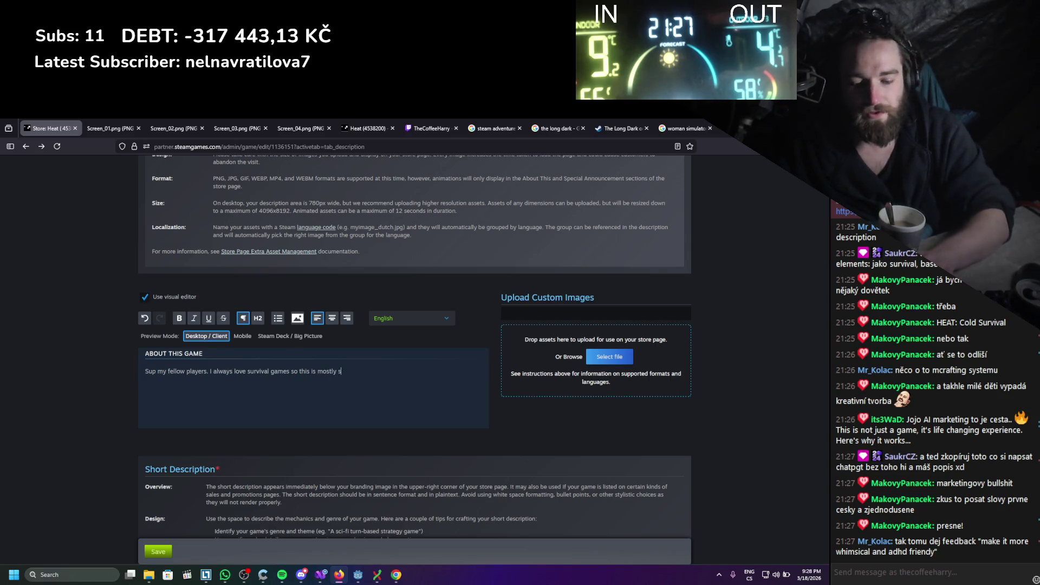
type("andbox")
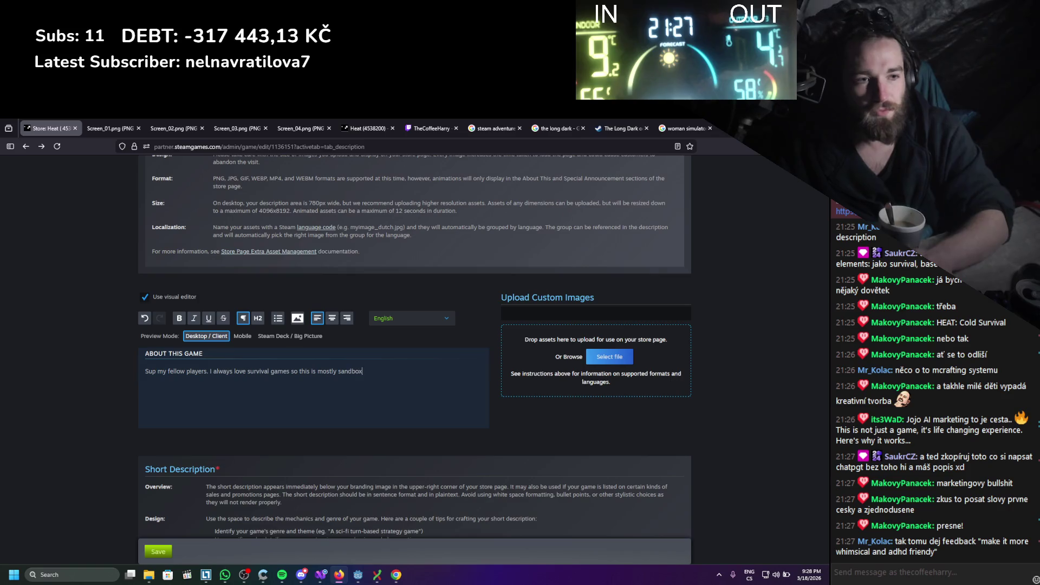
type("vivalgame.")
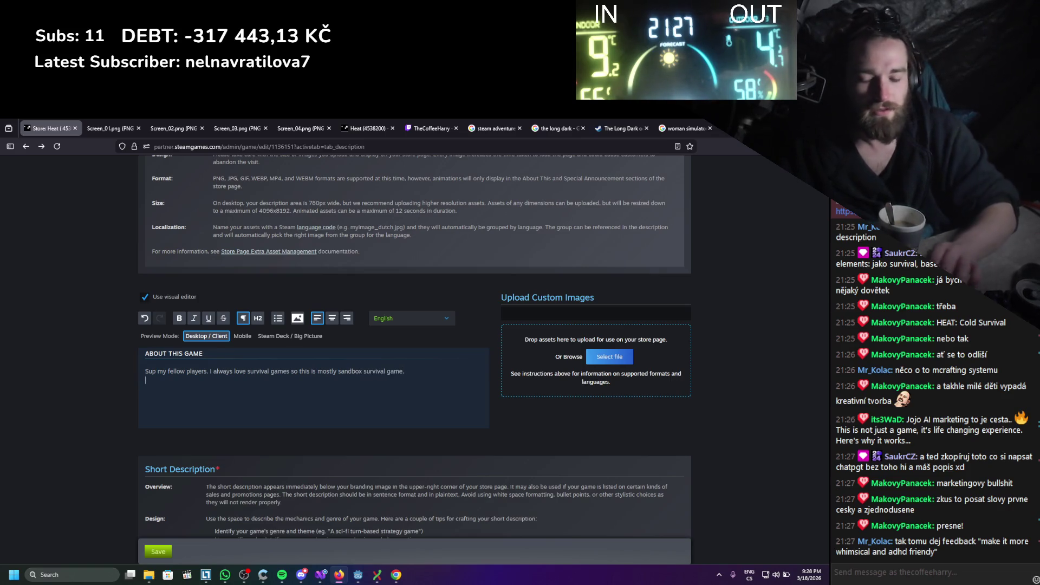
Add a line about making survival systems interactive and start a paragraph on modular tools
key("Return")
type("I mo")
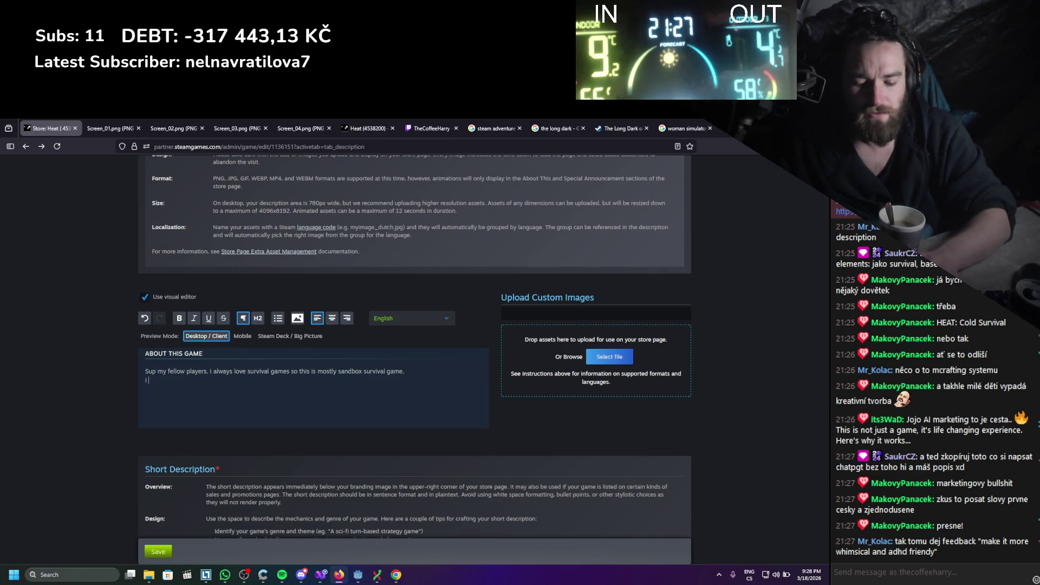
type("'m tr")
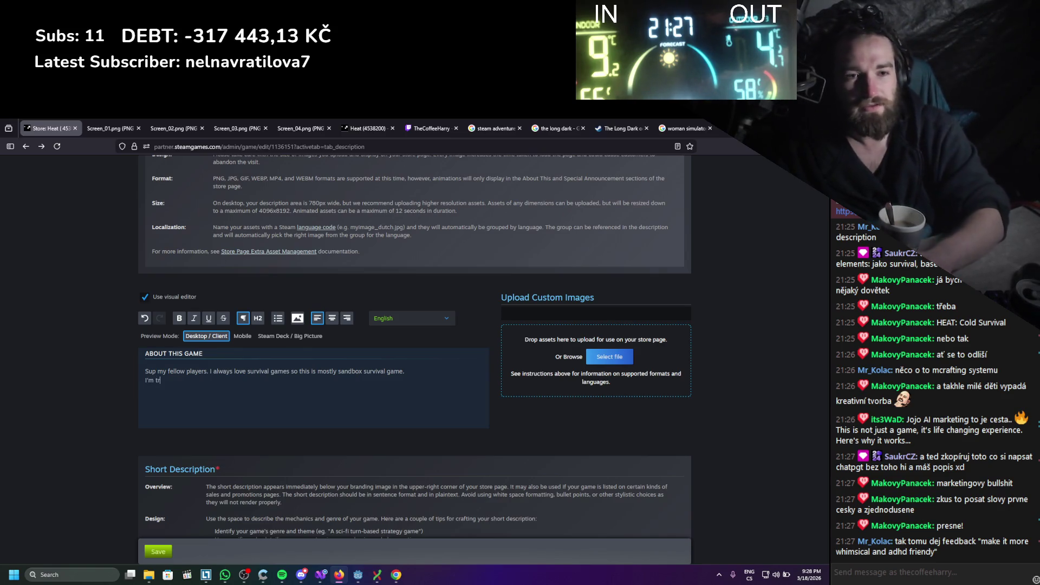
type("to focu")
key("BackSpace")
key("BackSpace")
key("BackSpace")
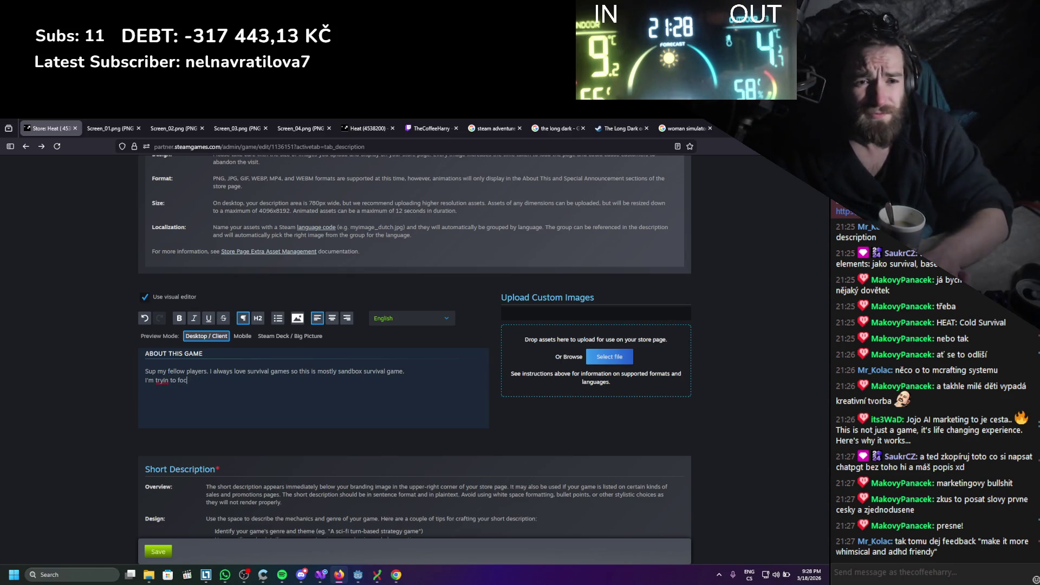
key("BackSpace")
key("BackSpace")
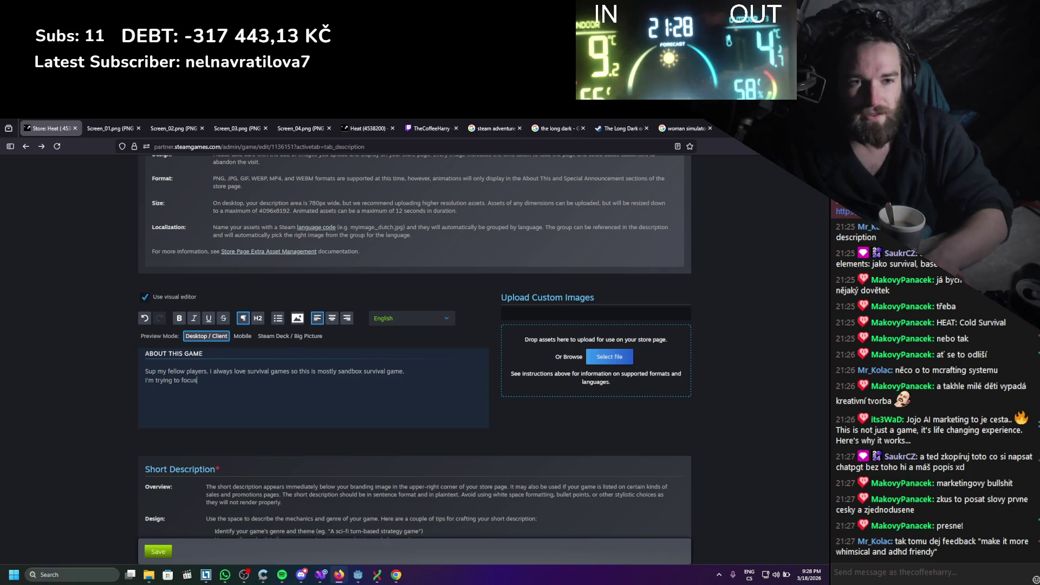
key("BackSpace")
key("BackSpace")
type("ot ")
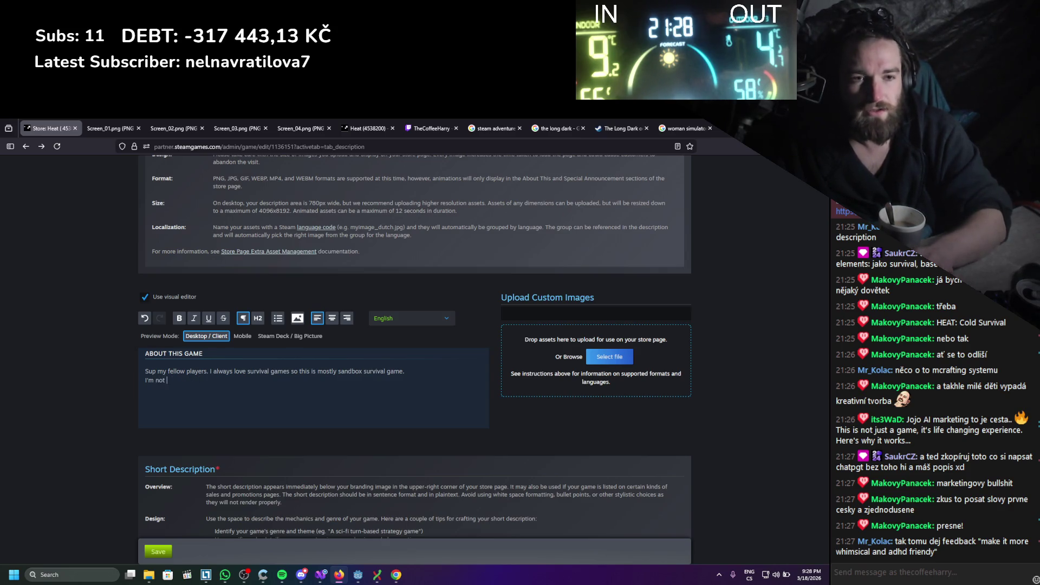
type("trying to cre")
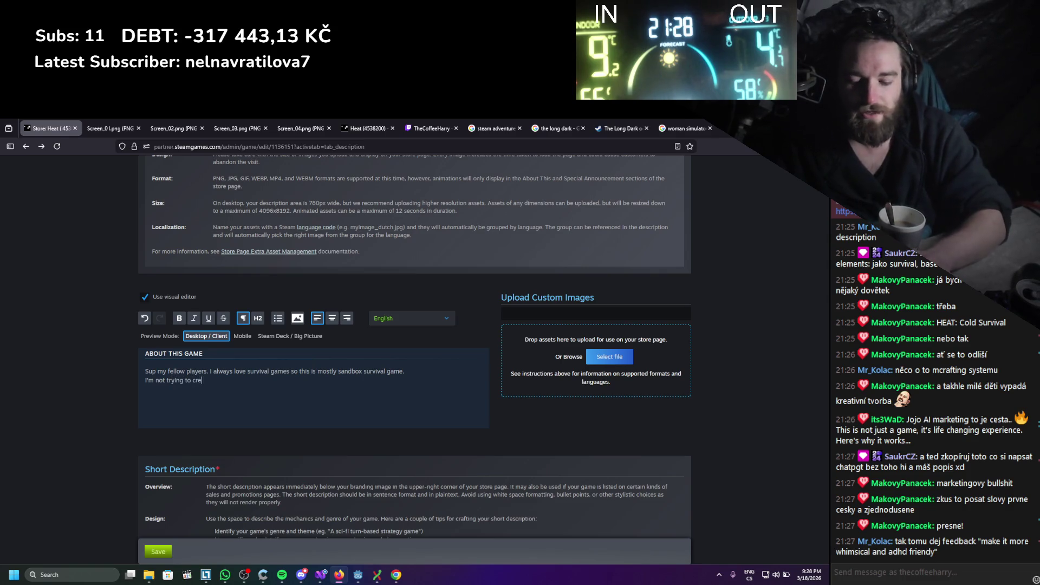
type("ate anything super dupe")
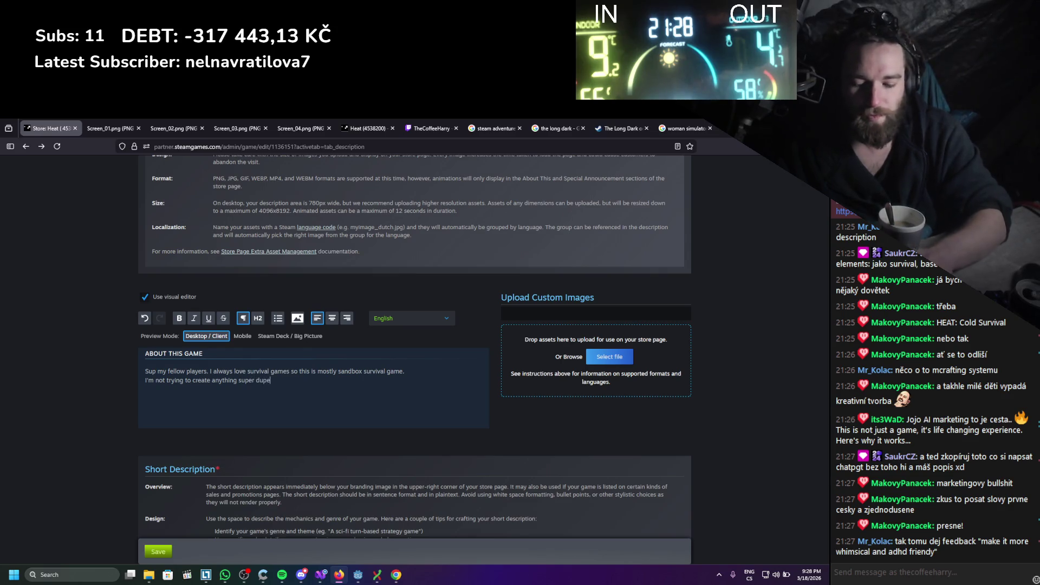
type("r new and")
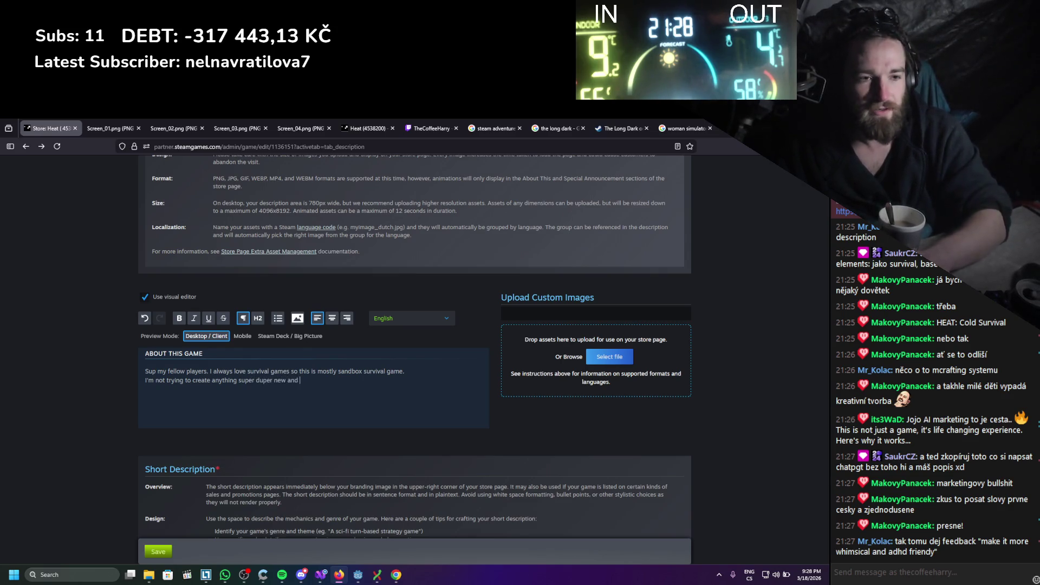
type("sp")
type("l ")
type("just ")
type("e the systems of su")
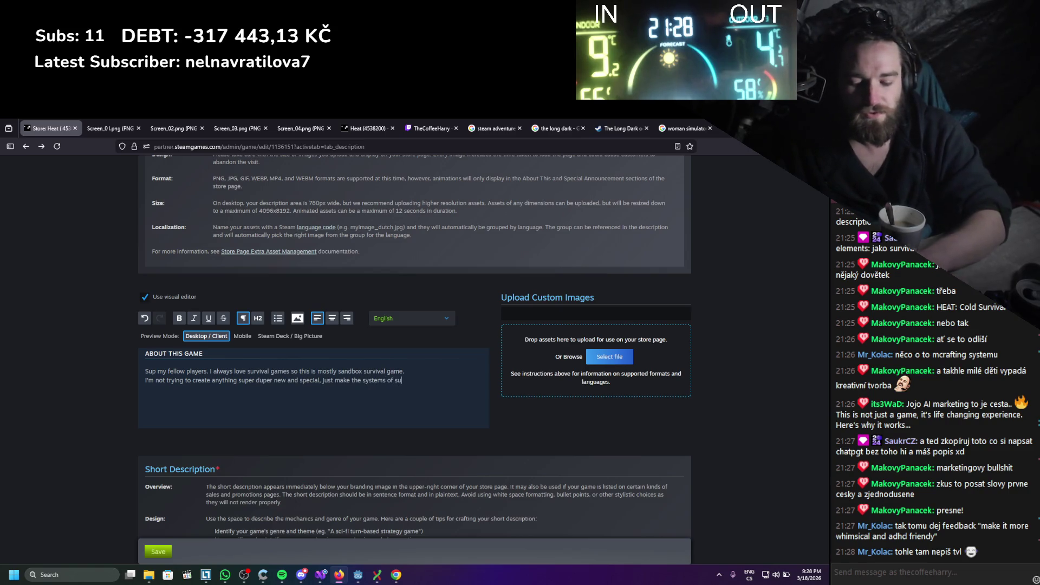
type("rvival games mor")
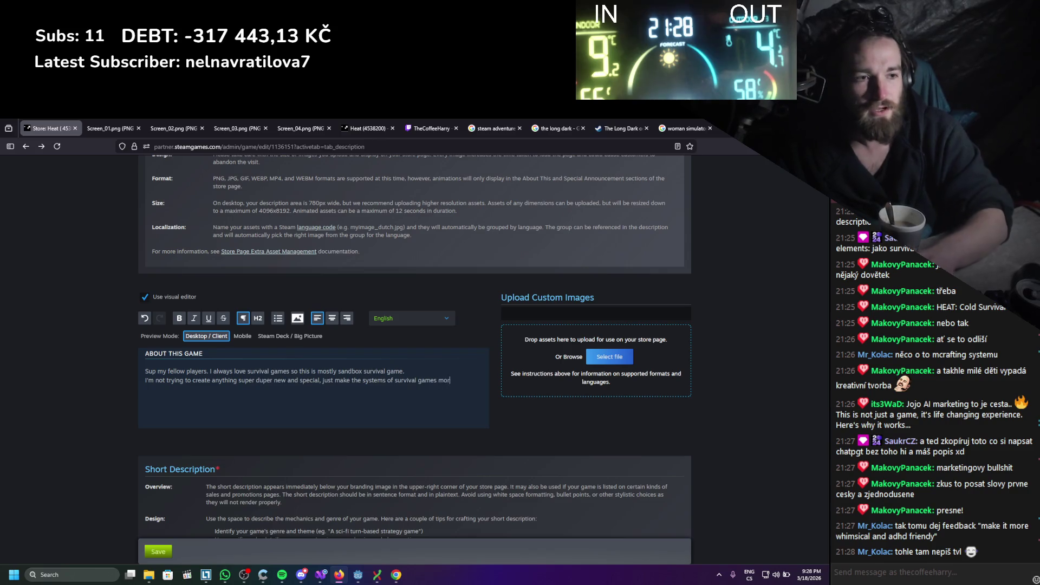
type("e interactive")
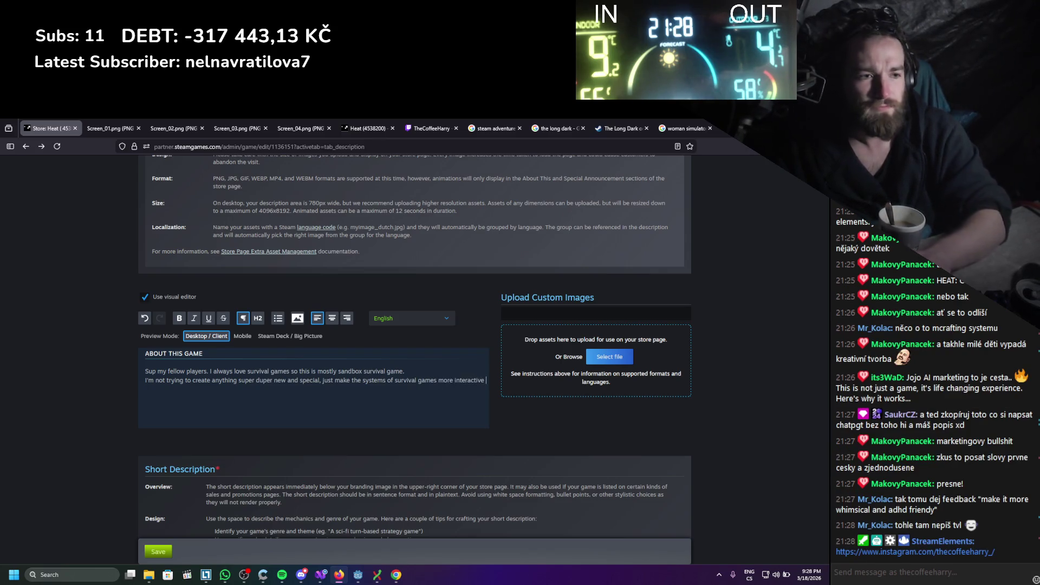
key("BackSpace")
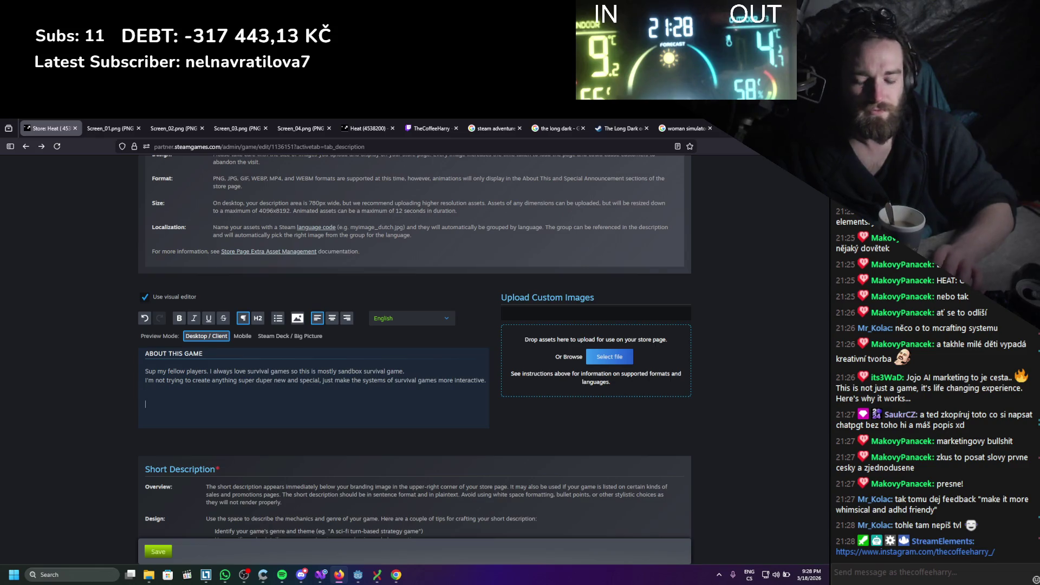
type("For e")
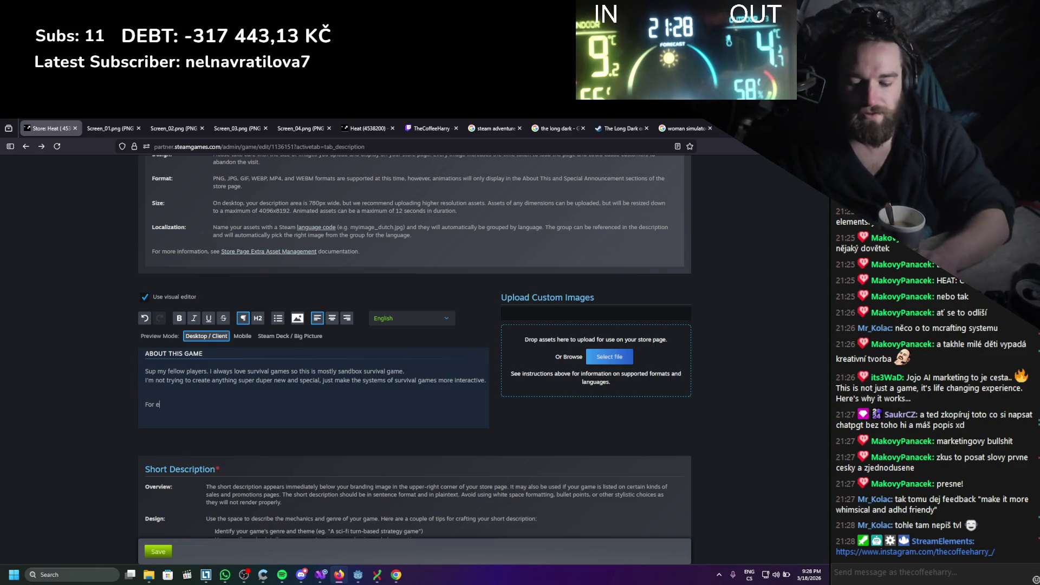
type("ple we got modular d")
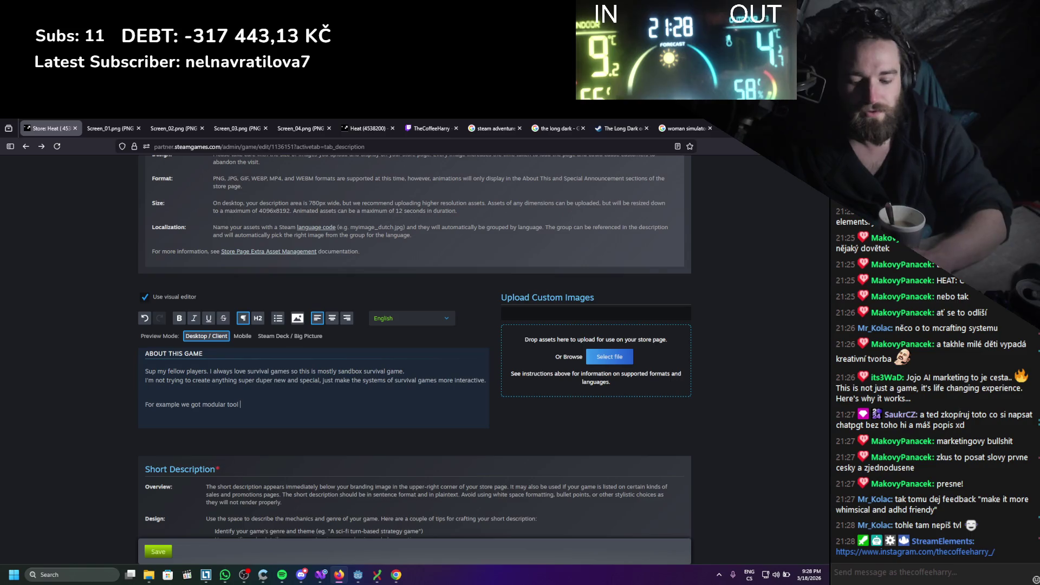
type("so u will mostly be creafti")
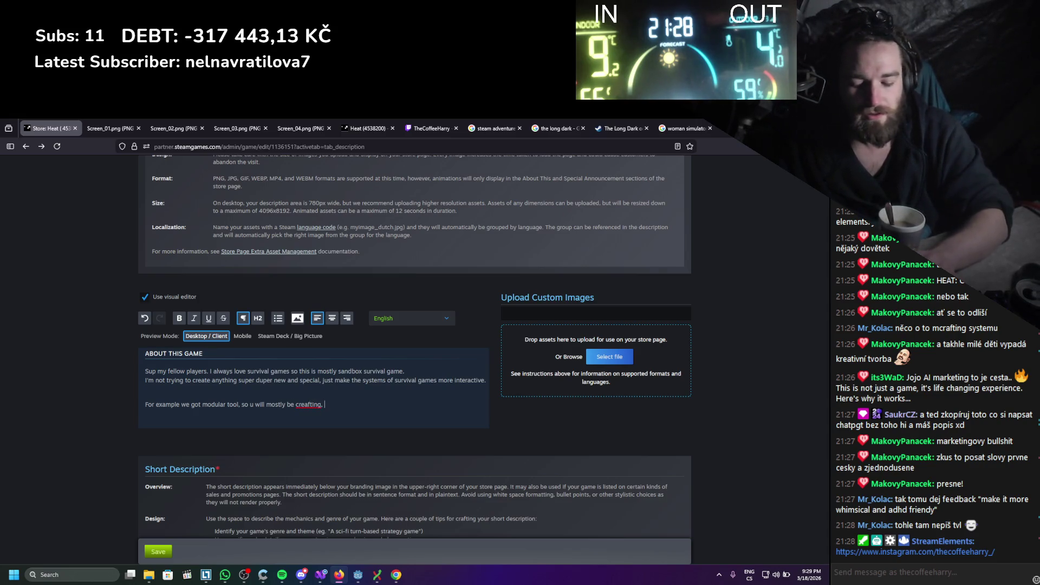
type("ng")
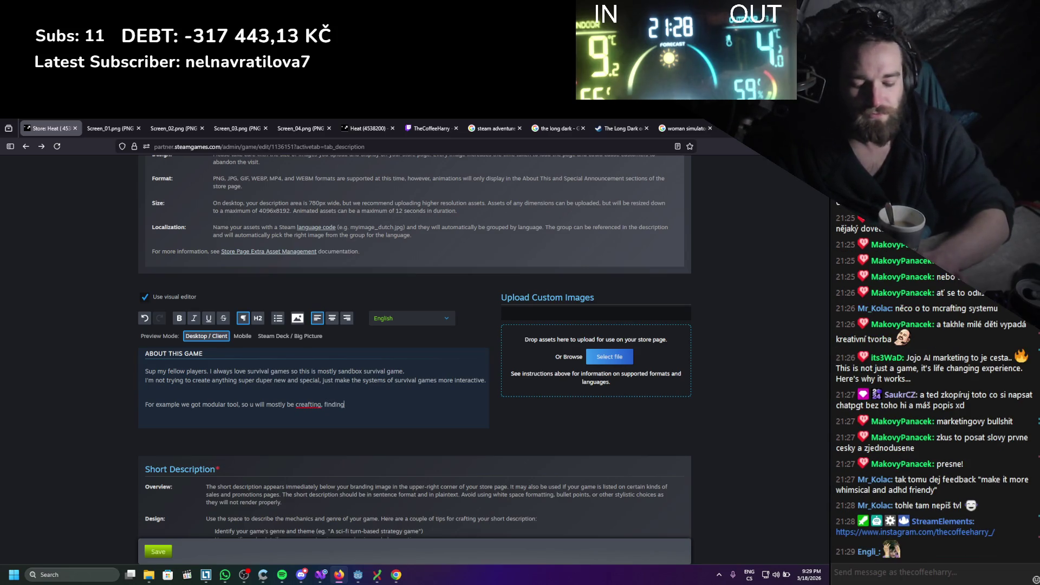
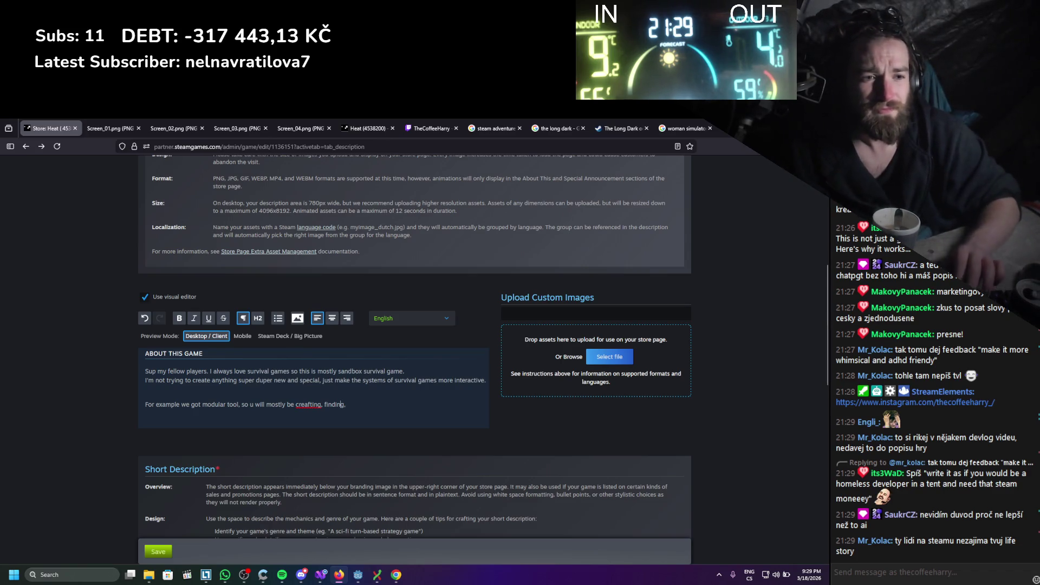
Correct 'creafting' and end the sentence with 'and retrieving components. So u can explore all of the possible combinations.'
left_click(303, 404)
key("BackSpace")
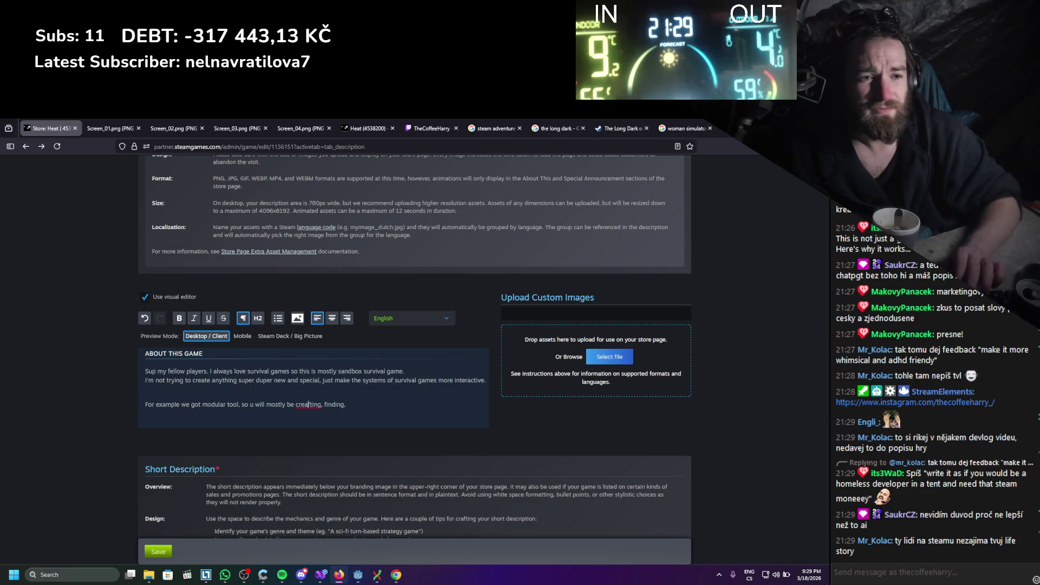
left_click(343, 404)
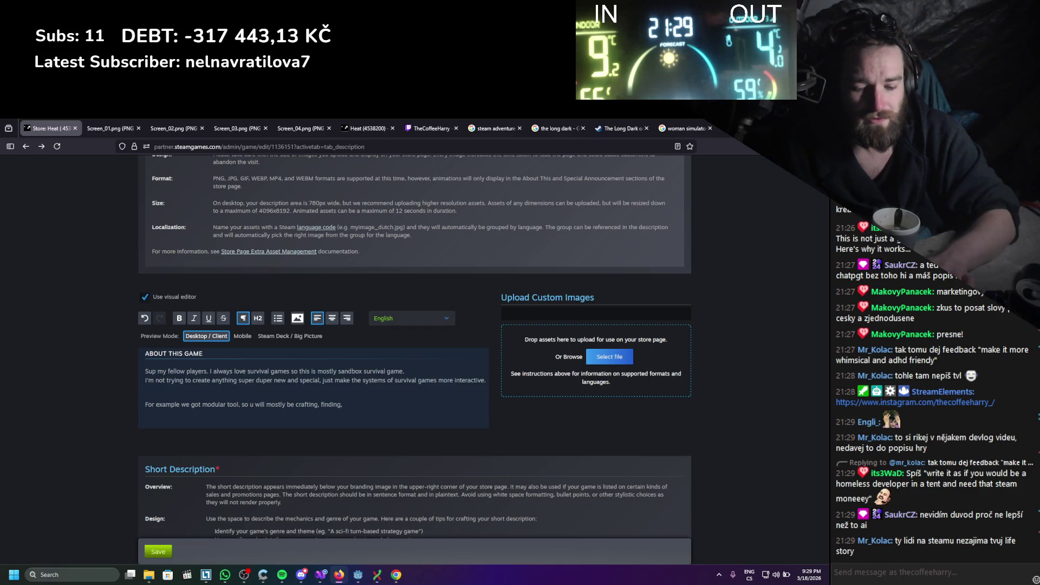
key("BackSpace")
key("BackSpace")
type("and ret")
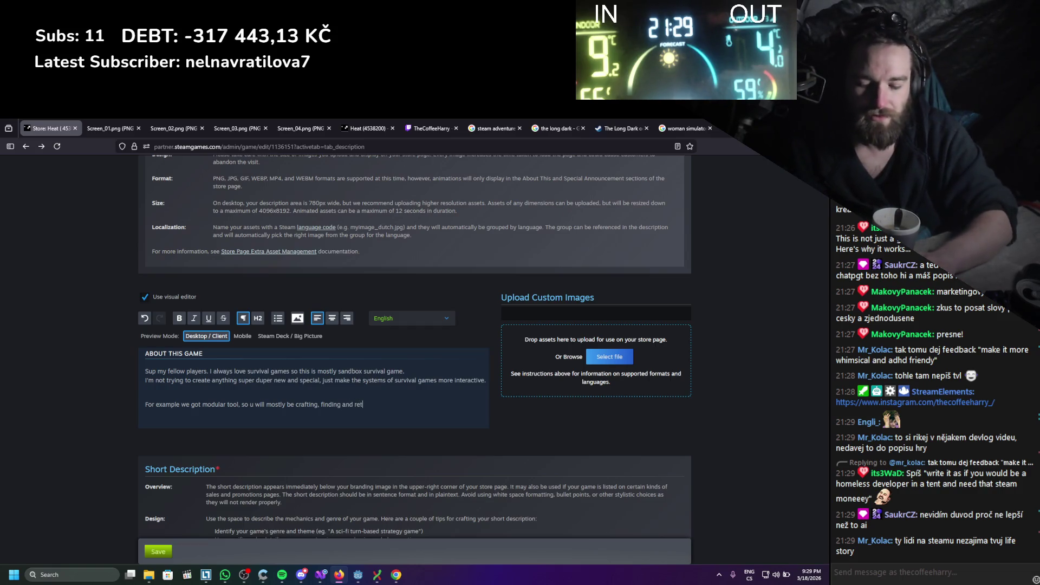
type("rieving com")
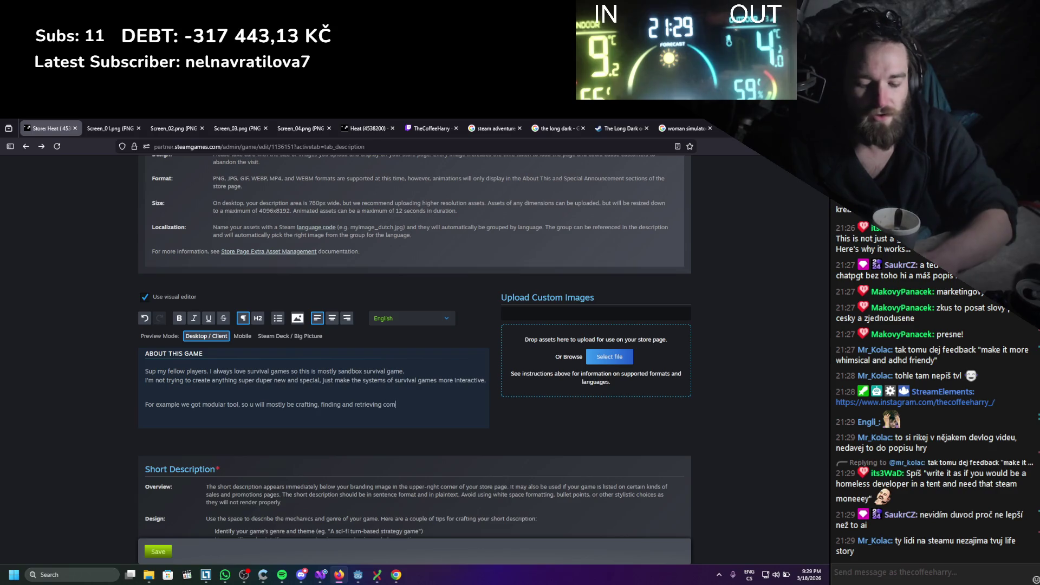
type("ponents. ")
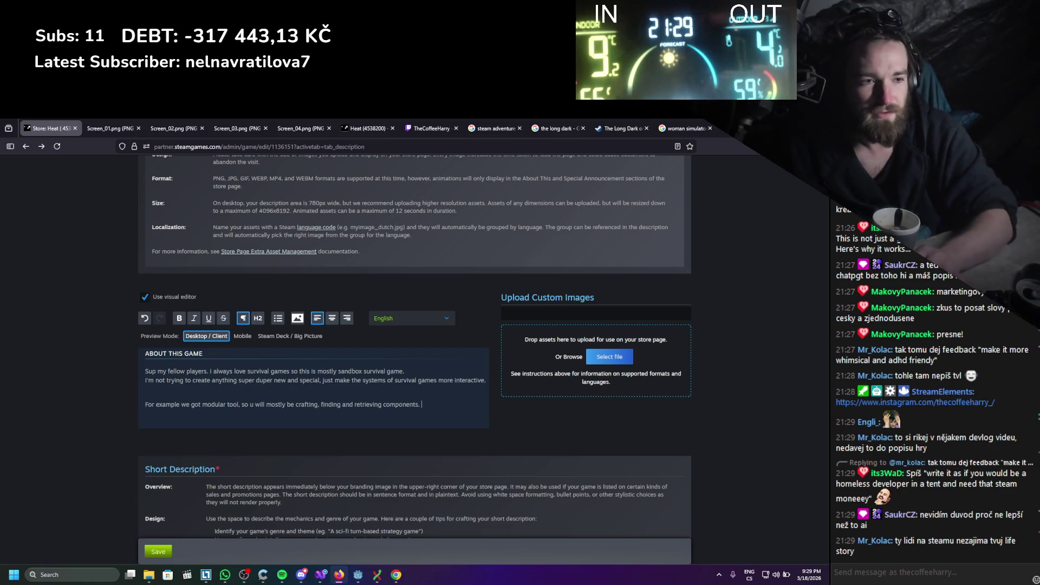
type("So uu can exp")
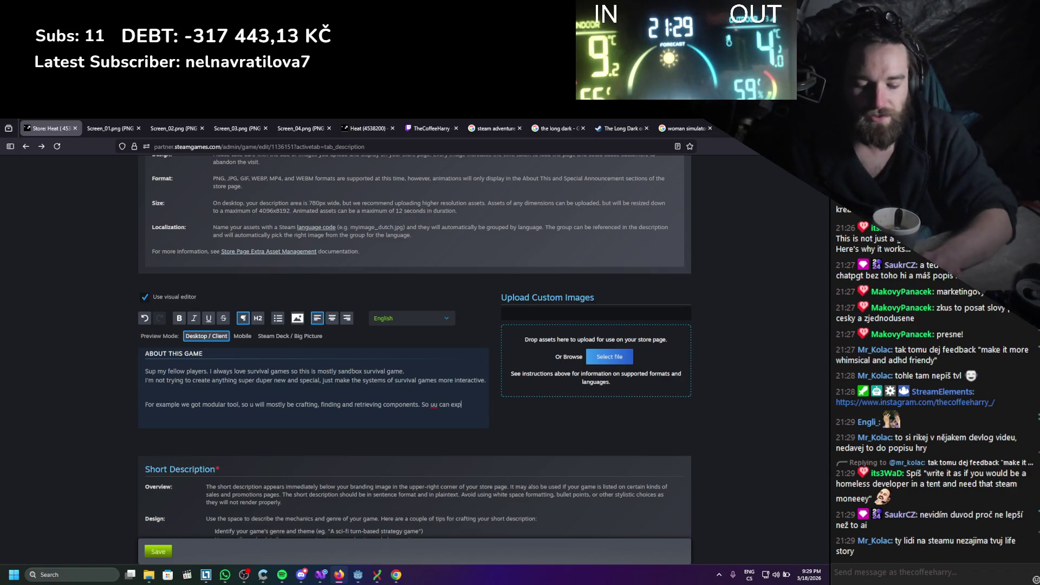
type("lore all")
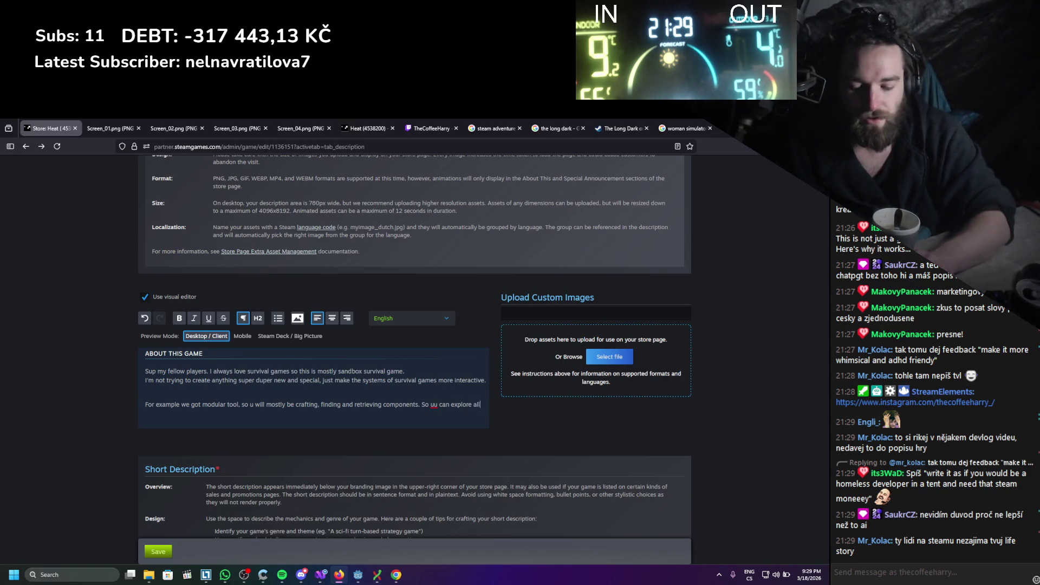
type(" of the possible combinatio")
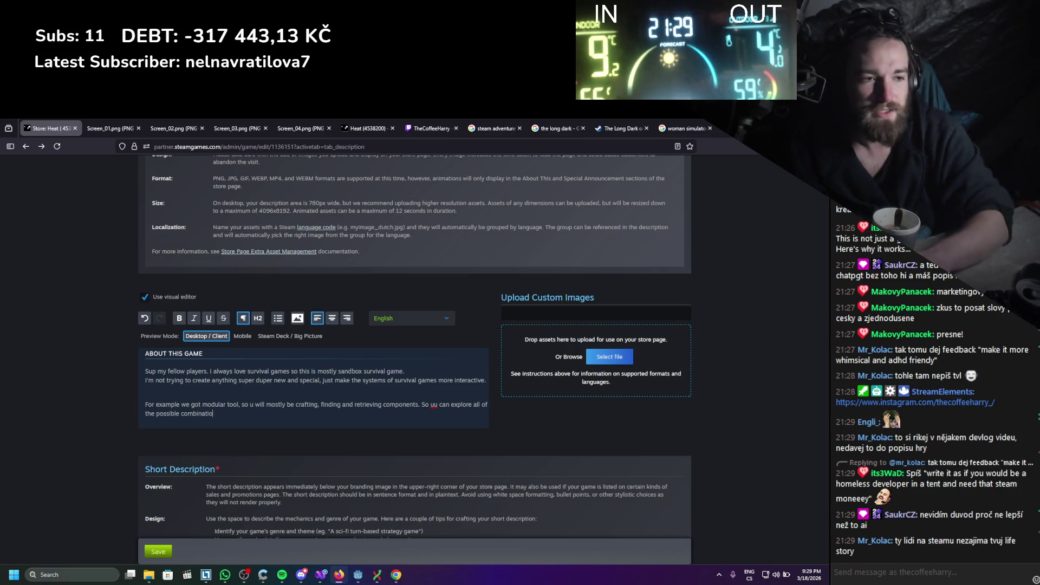
type("ns")
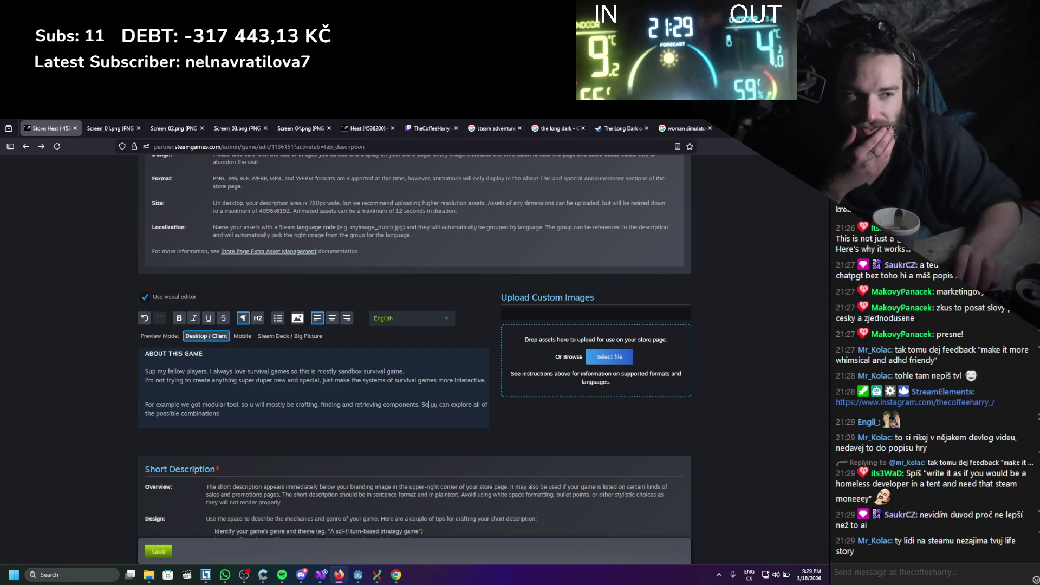
left_click(434, 405)
key("BackSpace")
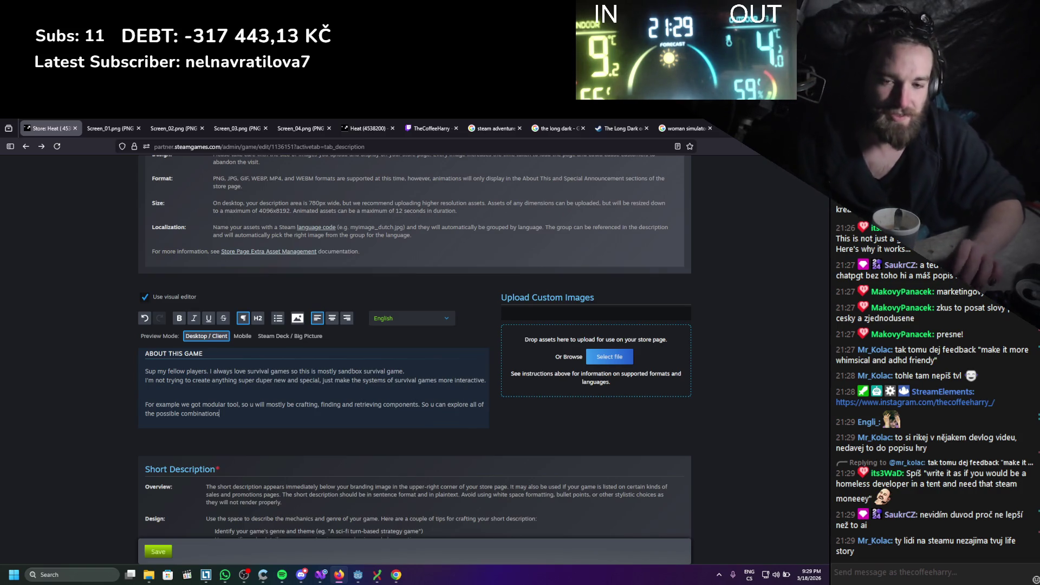
left_click(219, 413)
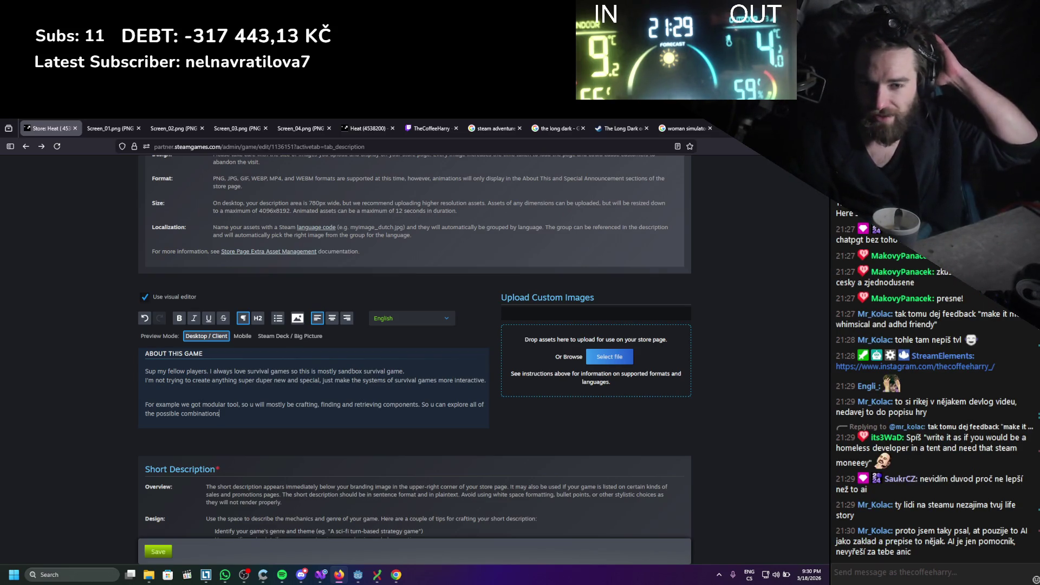
type(".")
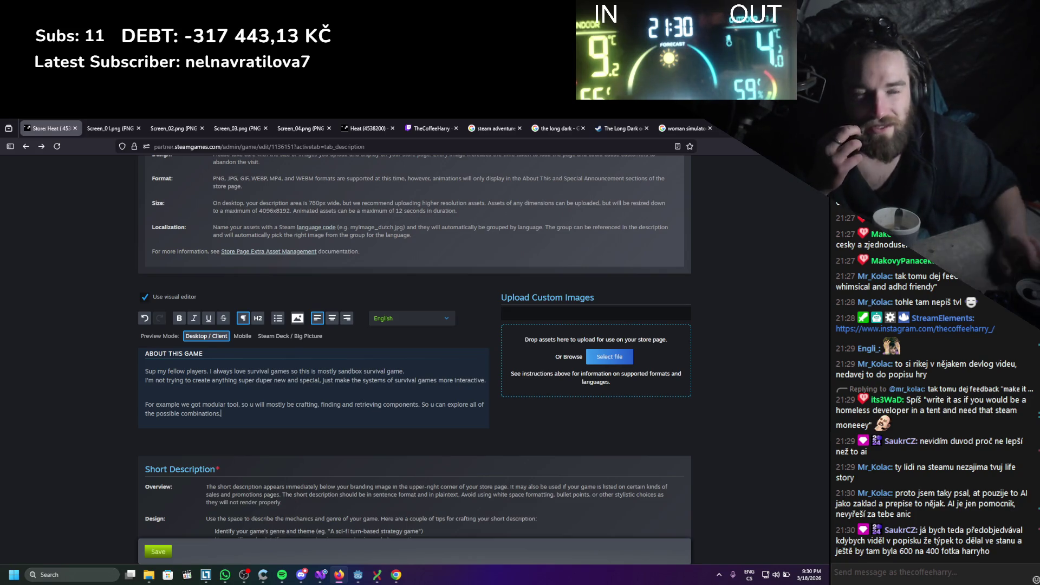
Check The Long Dark store page for reference, then start a new paragraph after 'combinations.'
left_click(622, 128)
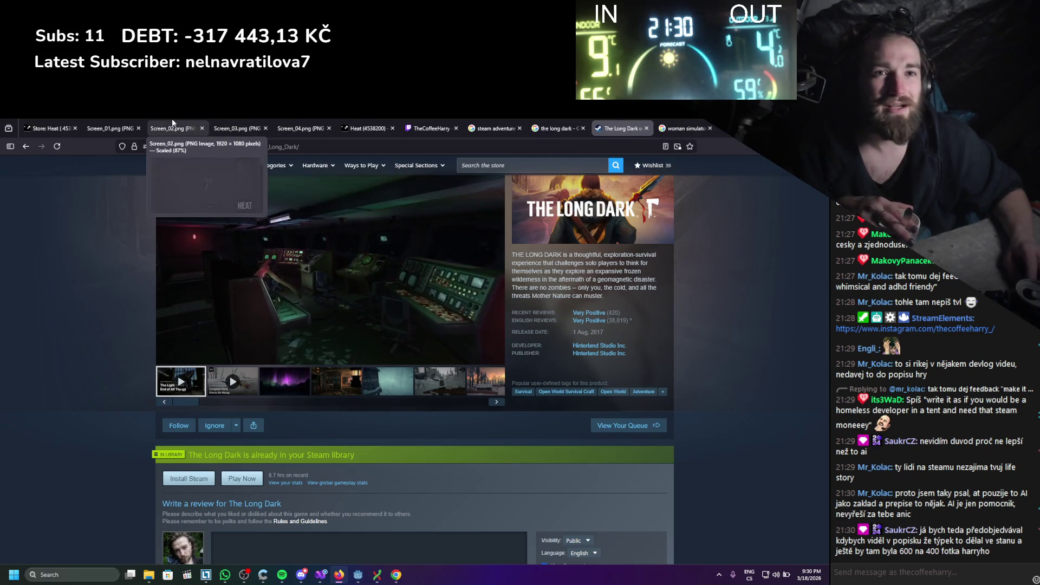
left_click(54, 121)
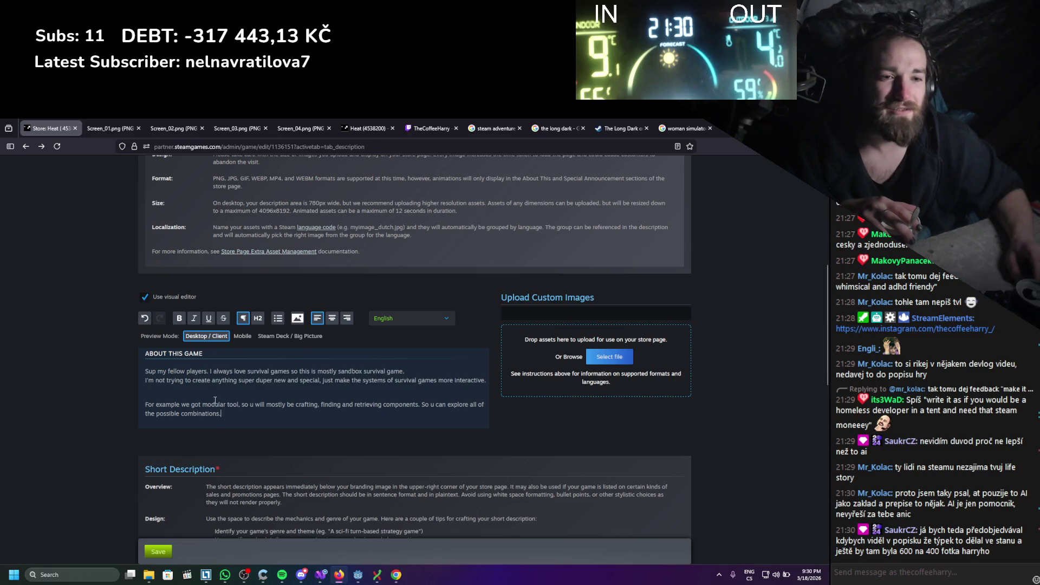
left_click(226, 416)
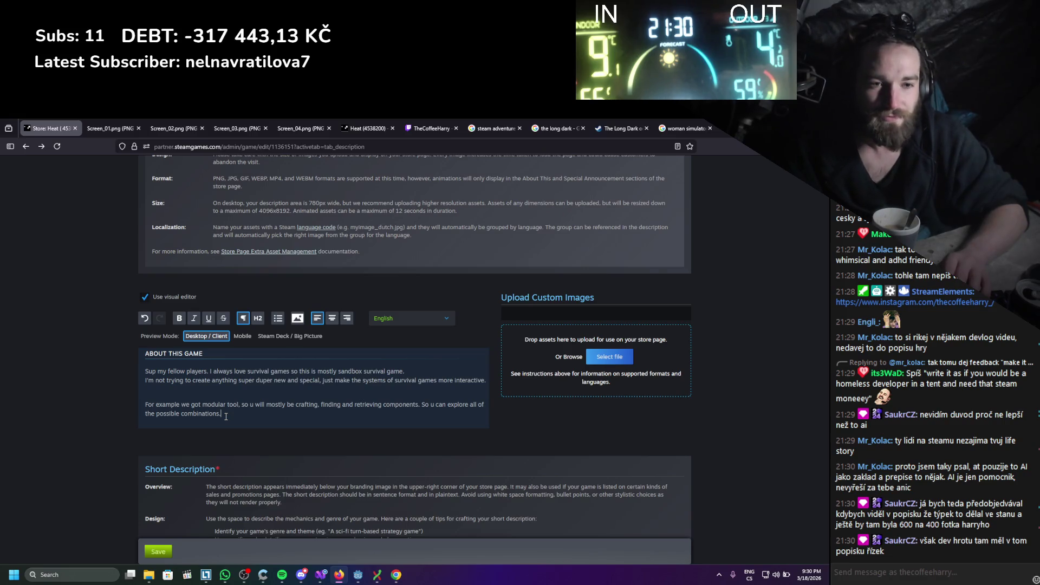
key("Return")
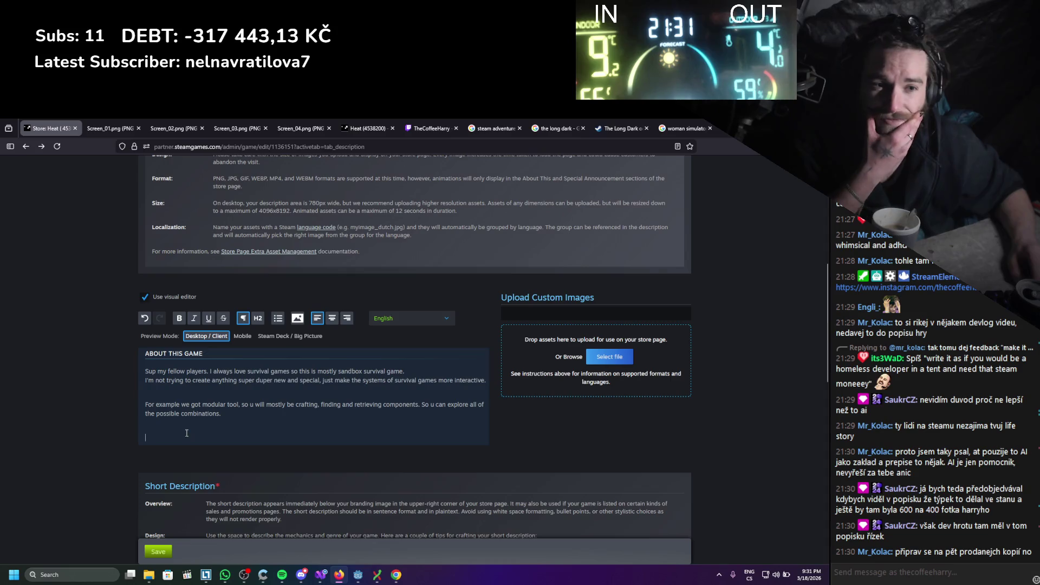
Type the placeholder line 'INSERT IMAGE OF TOOL ASSEMBLING' on the new paragraph
type("IAMG")
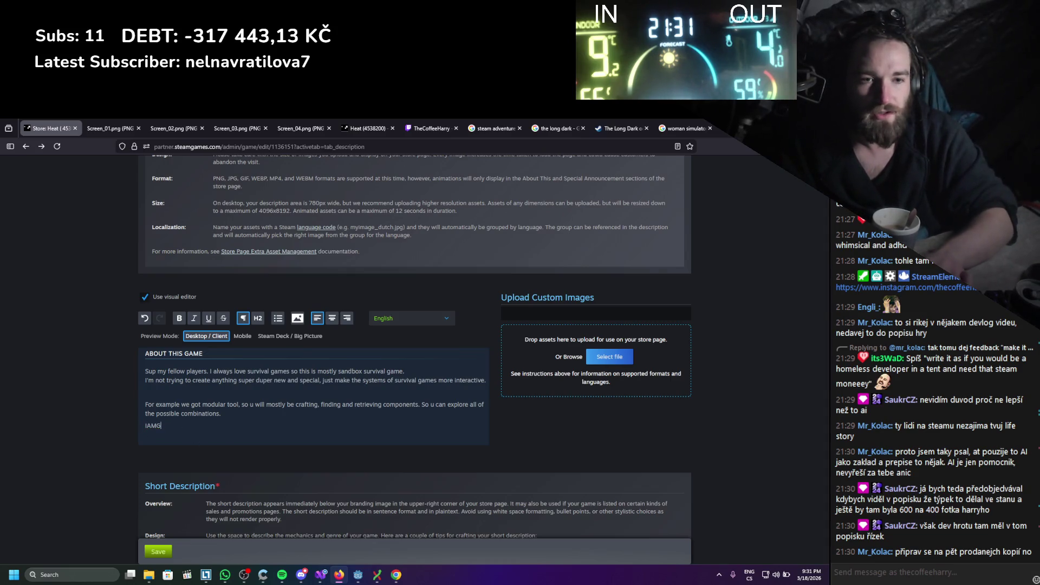
type("INSERT ")
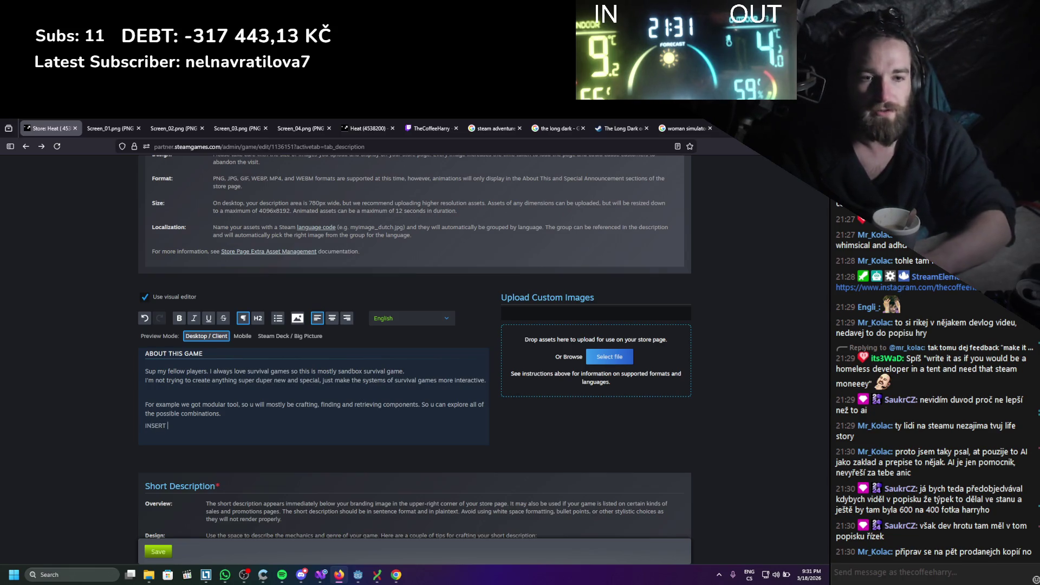
type("IMAGE OF ")
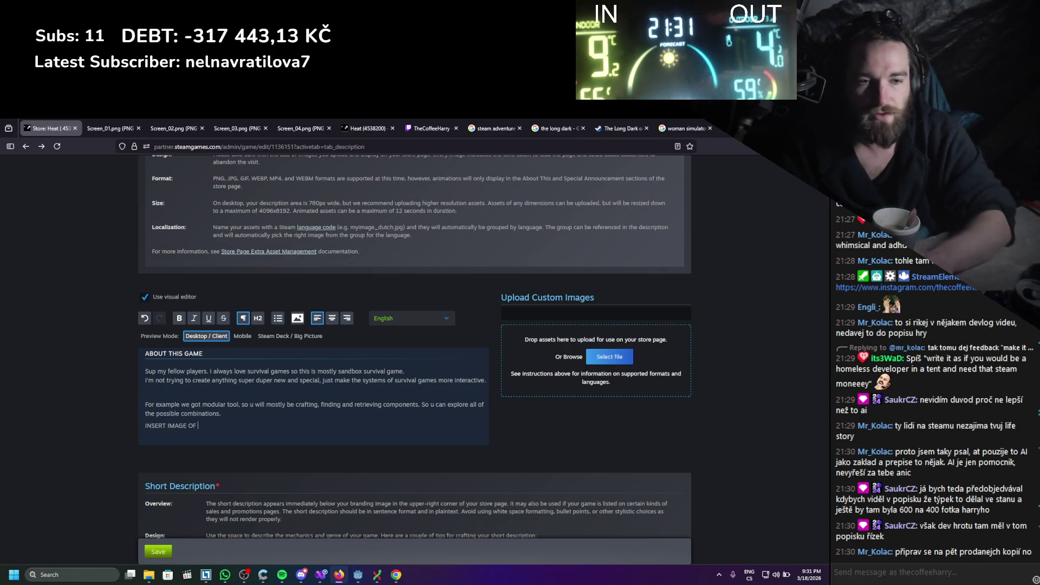
type("TOOL ")
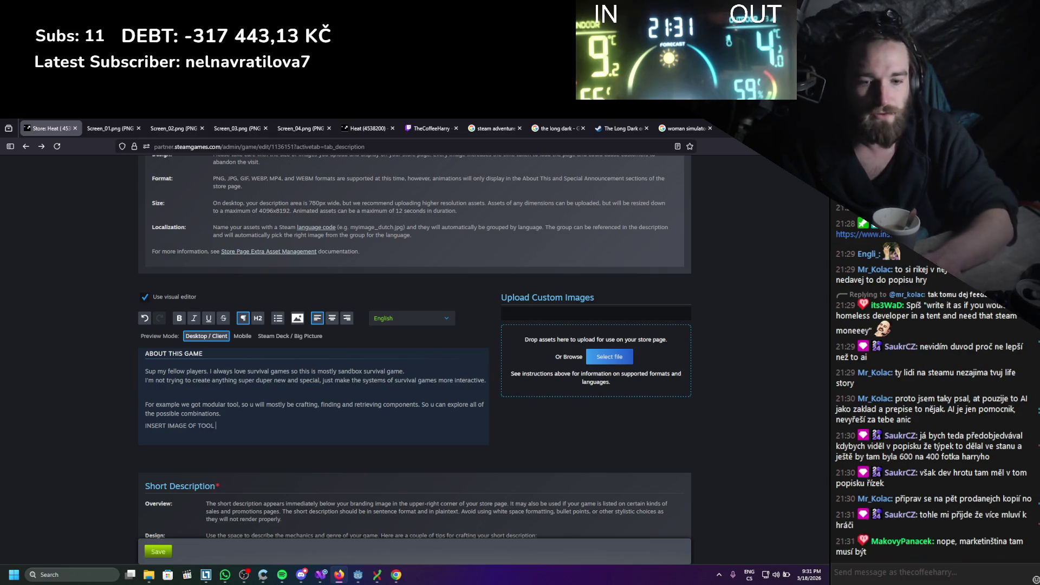
type("AASSEMBLING")
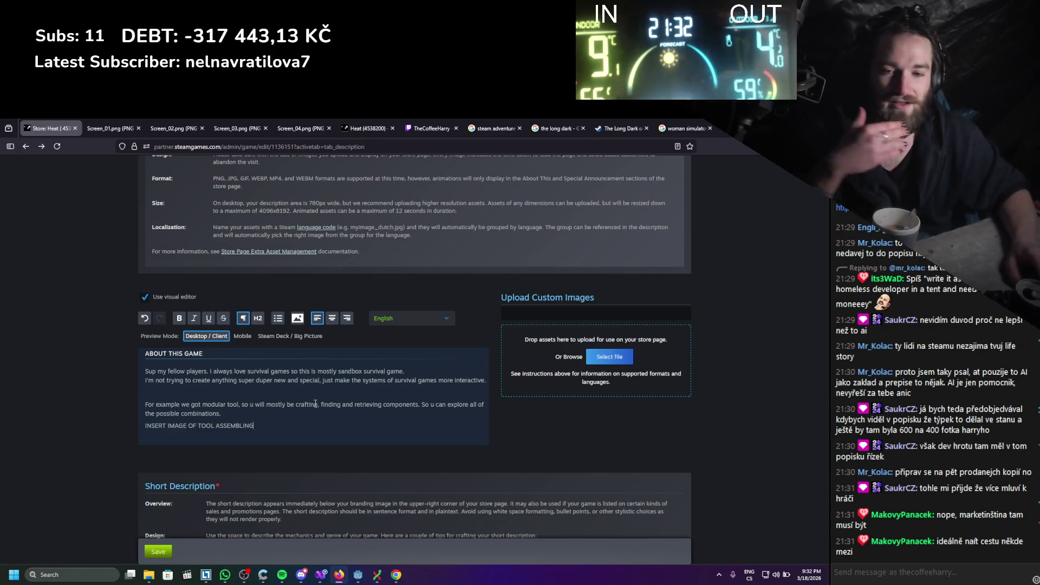
Add empty lines below the INSERT IMAGE OF TOOL ASSEMBLING placeholder
key("ctrl+a")
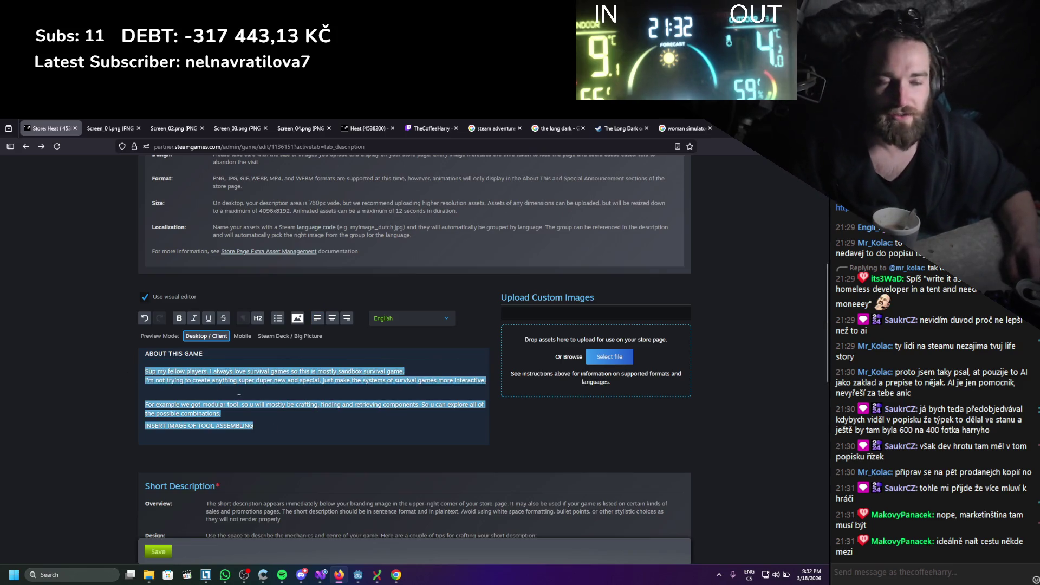
left_click(241, 404)
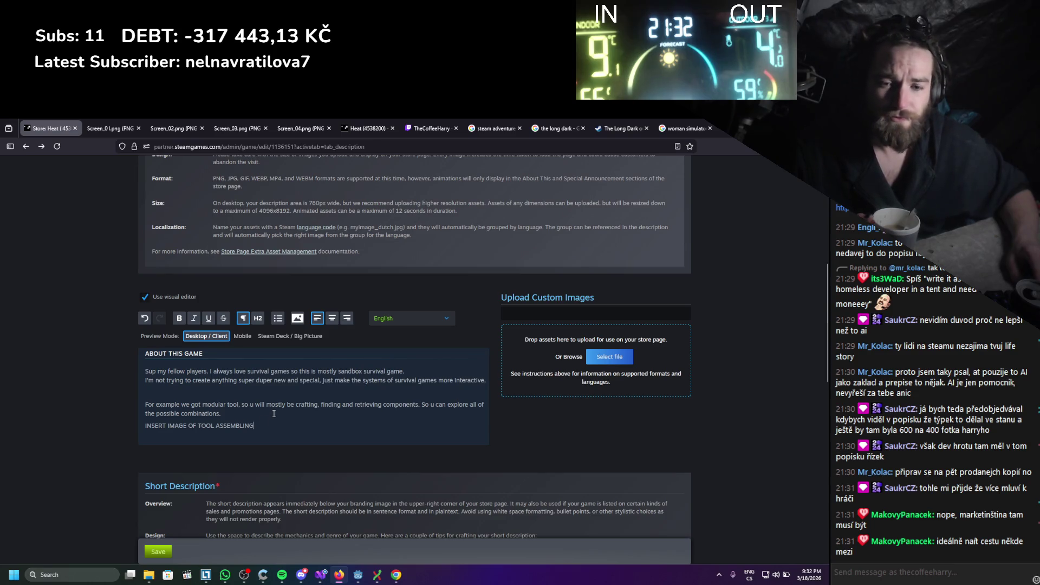
key("Return")
key("Return")
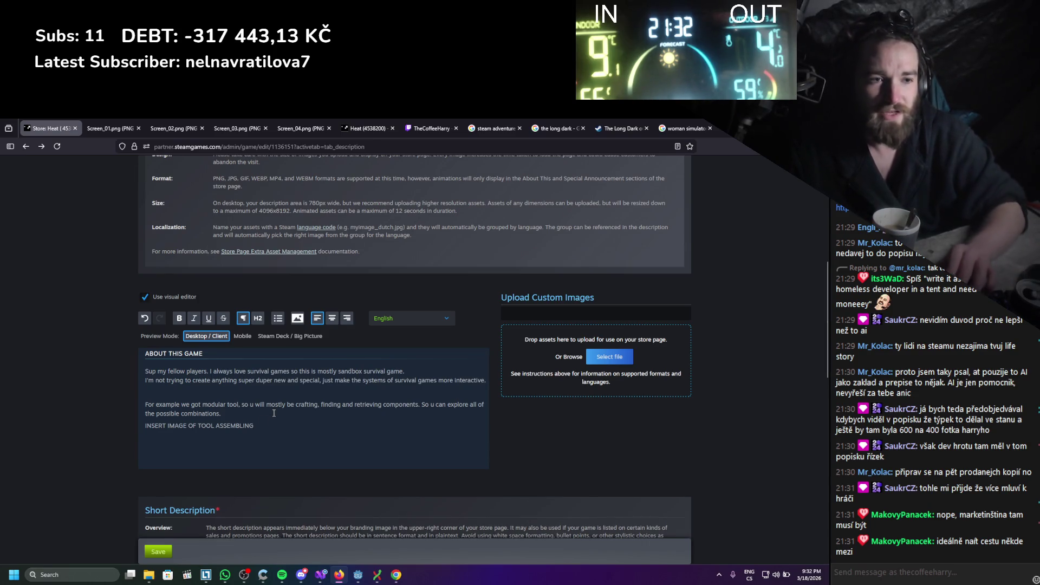
Review the description paragraphs by selecting them, ending on the empty line below the placeholder
left_click_drag(228, 446, 145, 371)
left_click(238, 404)
left_click_drag(228, 445, 139, 358)
left_click(233, 425)
left_click_drag(233, 425, 135, 348)
left_click(214, 412)
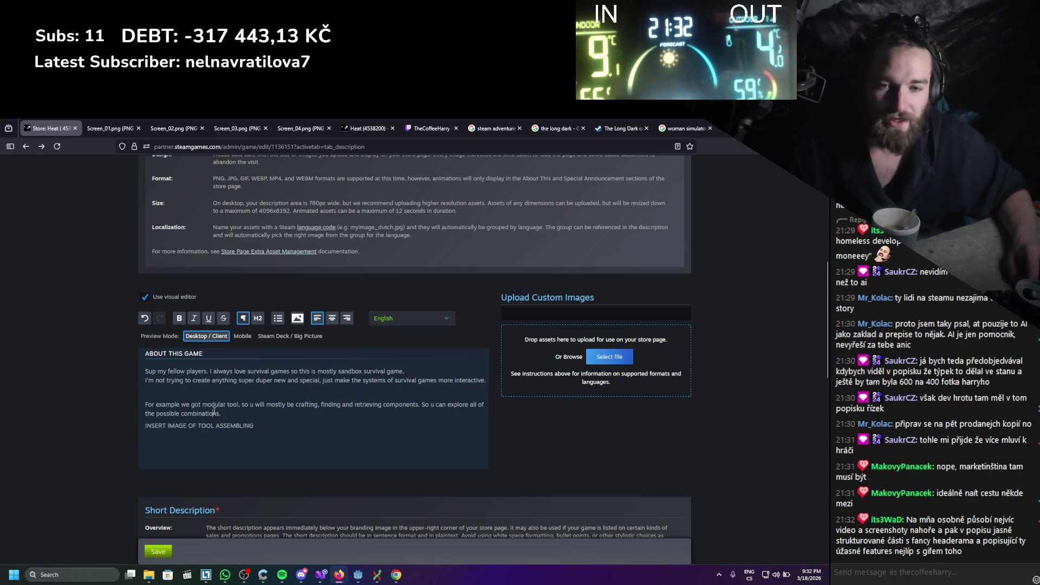
left_click_drag(257, 439, 145, 374)
left_click(303, 455)
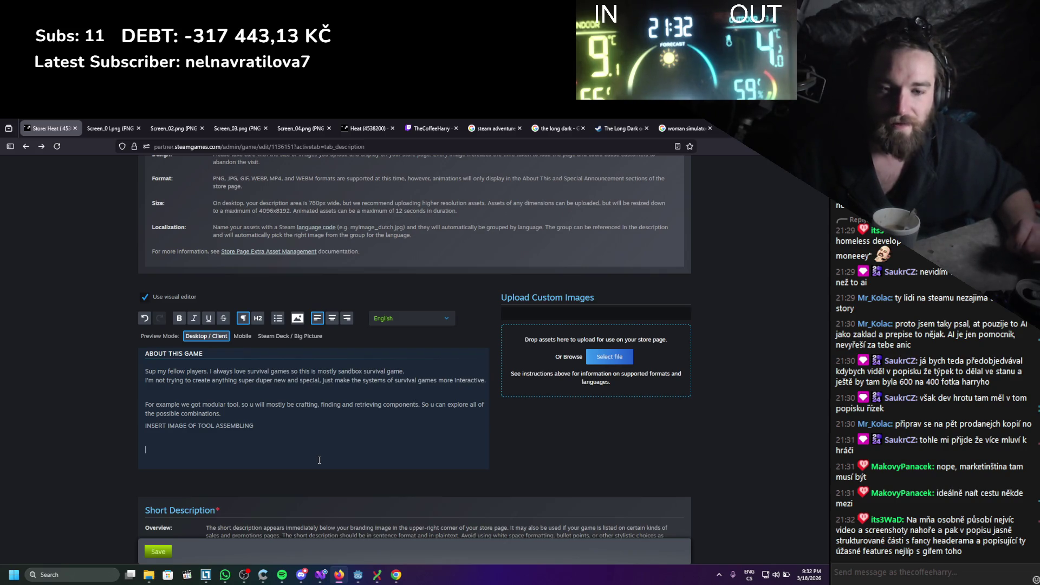
scroll(303, 453, "up", 1)
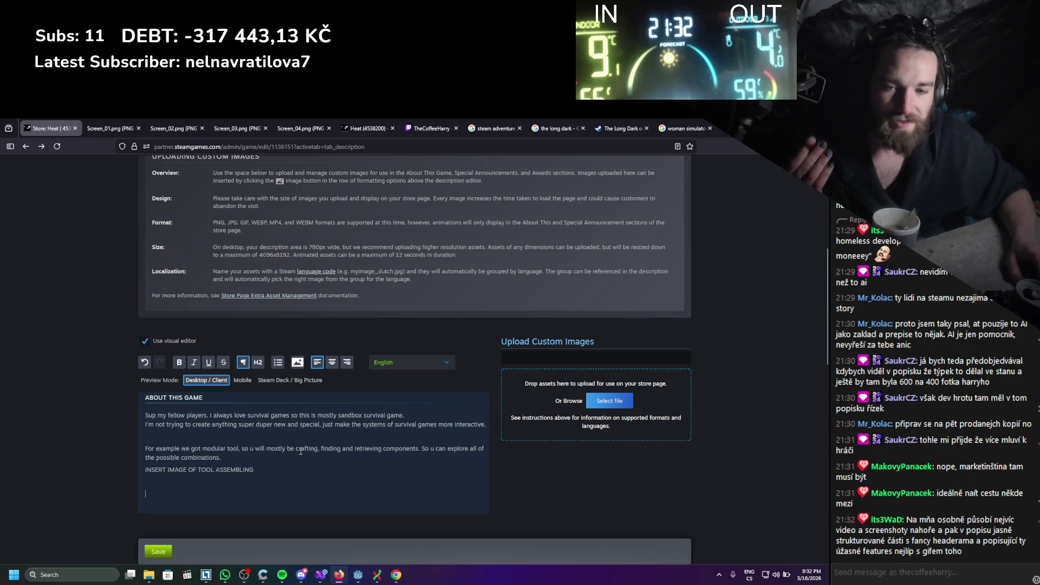
scroll(301, 451, "down", 1)
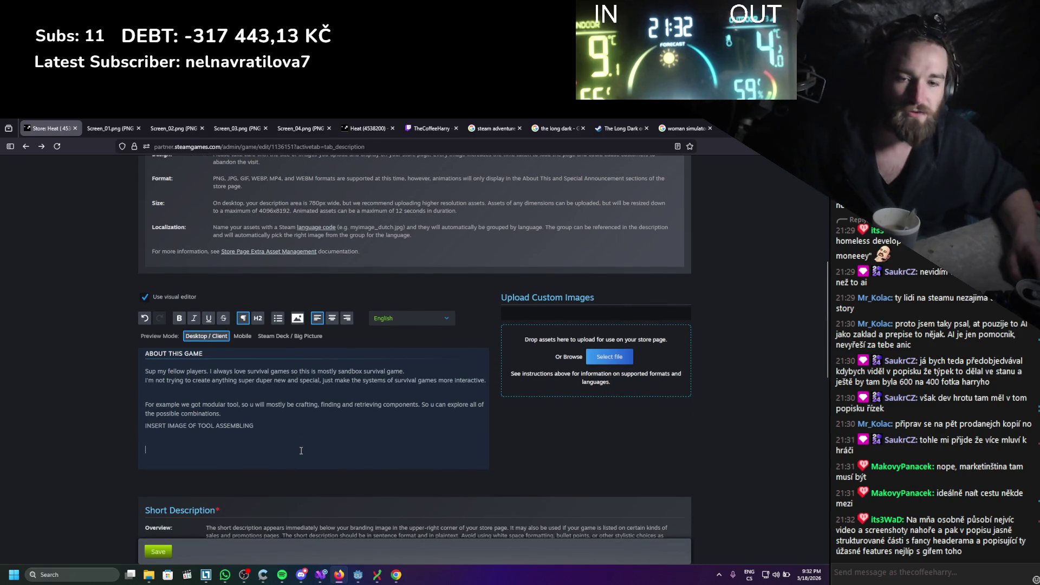
left_click_drag(187, 444, 111, 373)
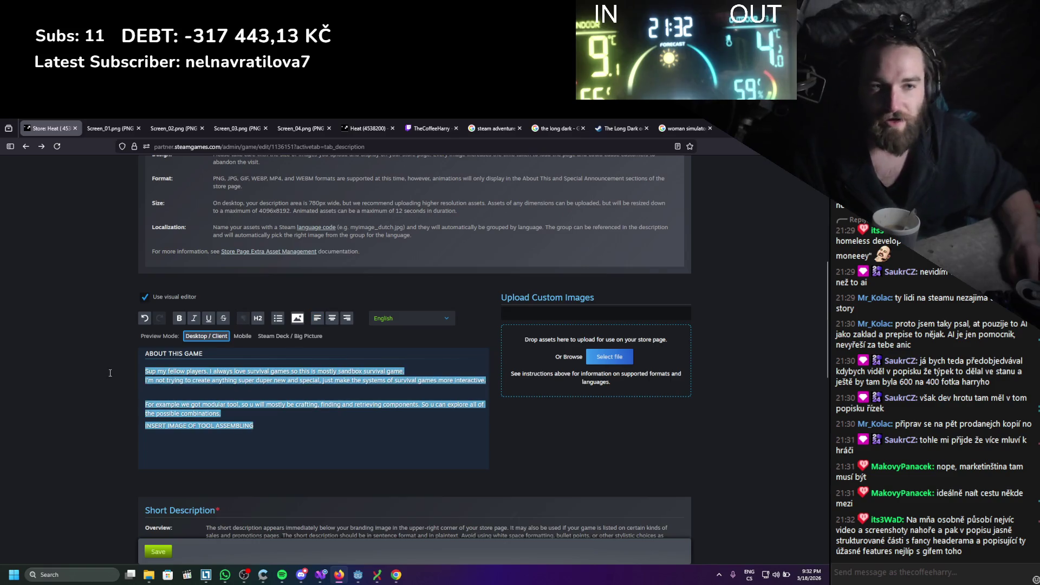
left_click(203, 448)
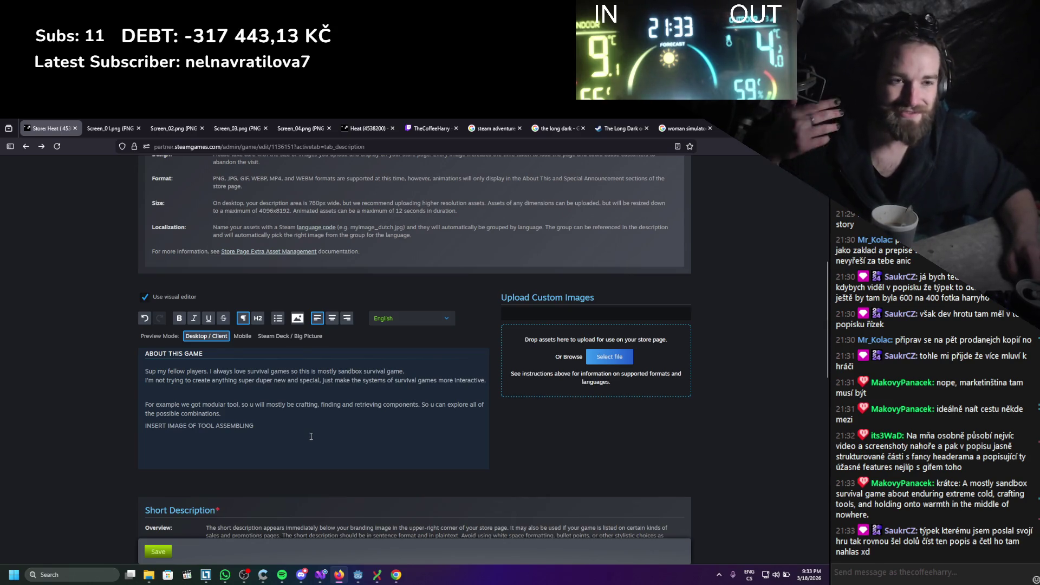
scroll(310, 446, "up", 2)
scroll(310, 436, "up", 3)
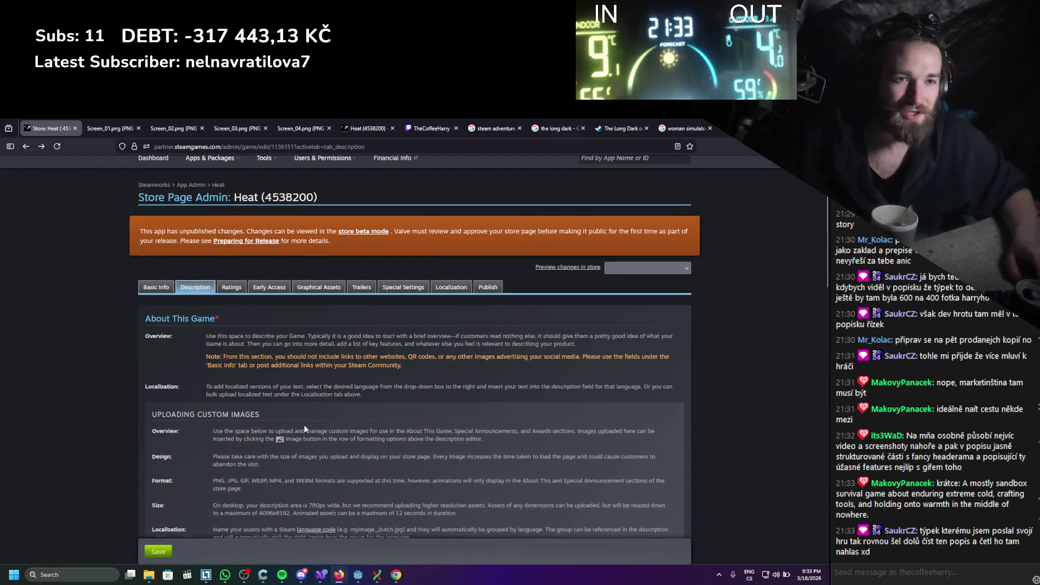
scroll(300, 417, "down", 3)
scroll(297, 413, "down", 2)
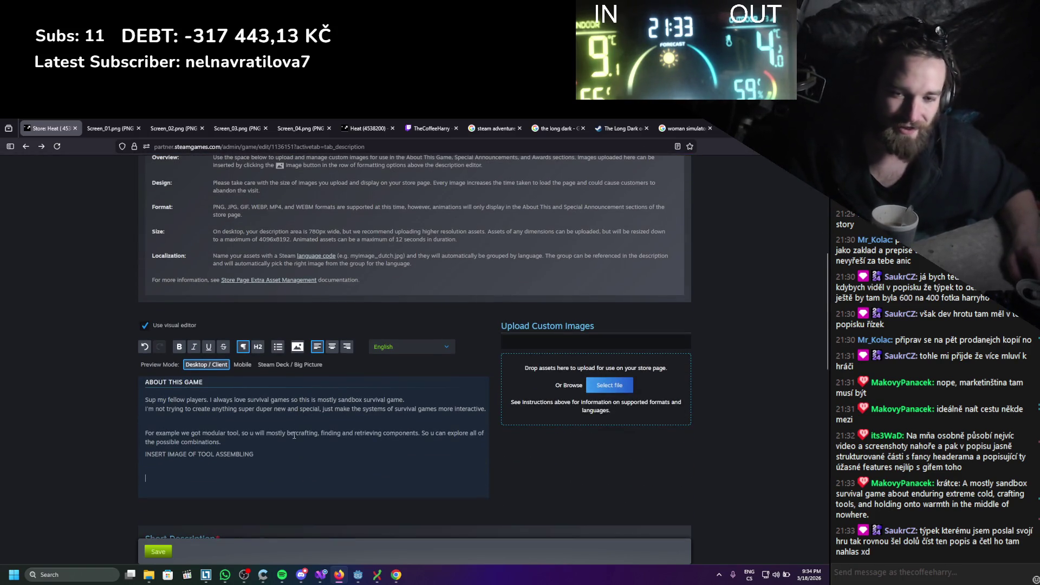
scroll(256, 392, "down", 2)
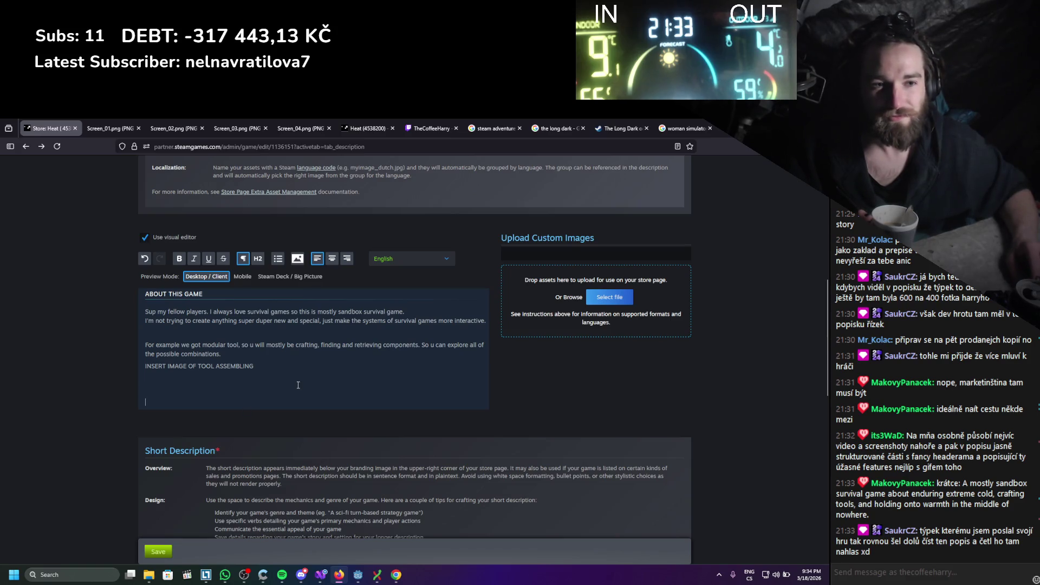
mouse_move(295, 392)
left_mouse_down()
mouse_move(173, 313)
mouse_move(145, 311)
left_mouse_up()
left_click(204, 390)
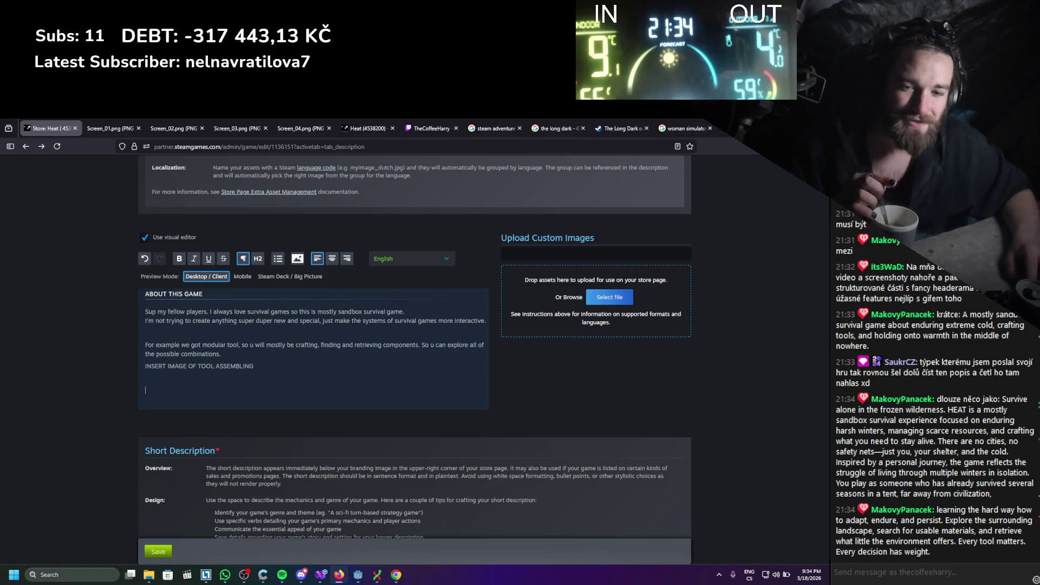
mouse_move(931, 553)
left_mouse_down()
mouse_move(918, 490)
mouse_move(942, 398)
left_mouse_up()
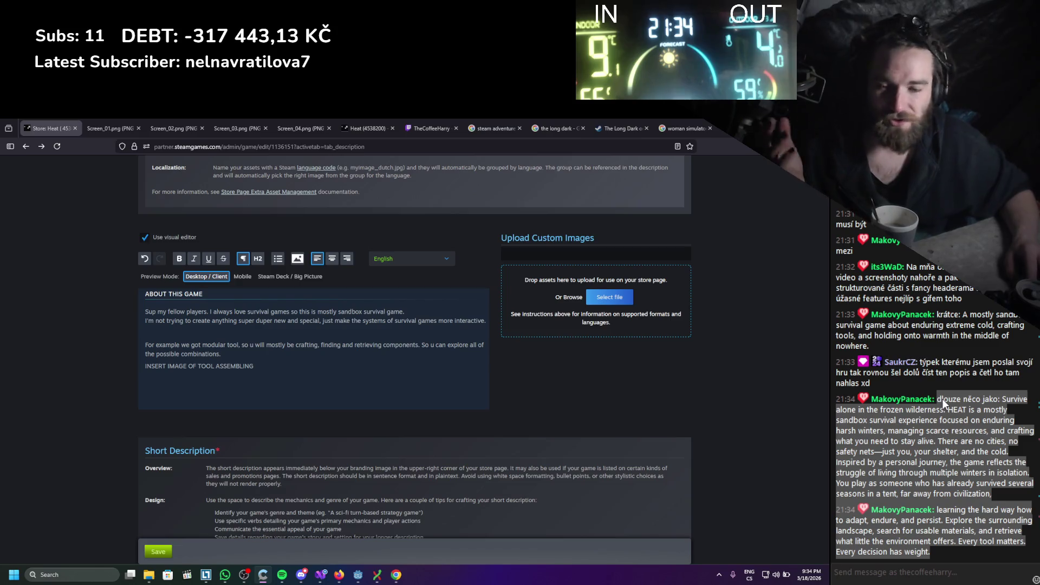
left_click(945, 460)
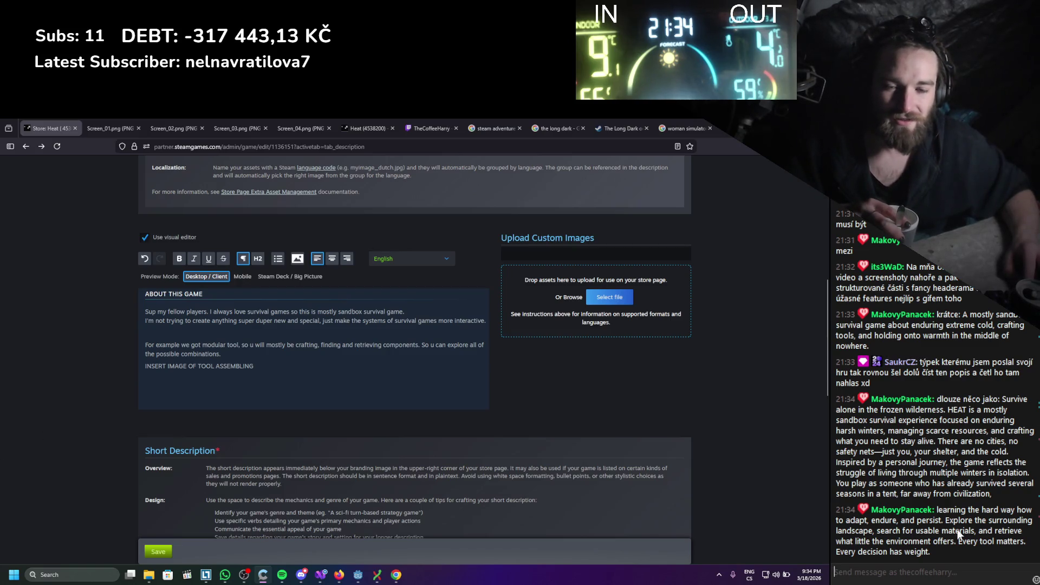
left_click_drag(945, 555, 963, 400)
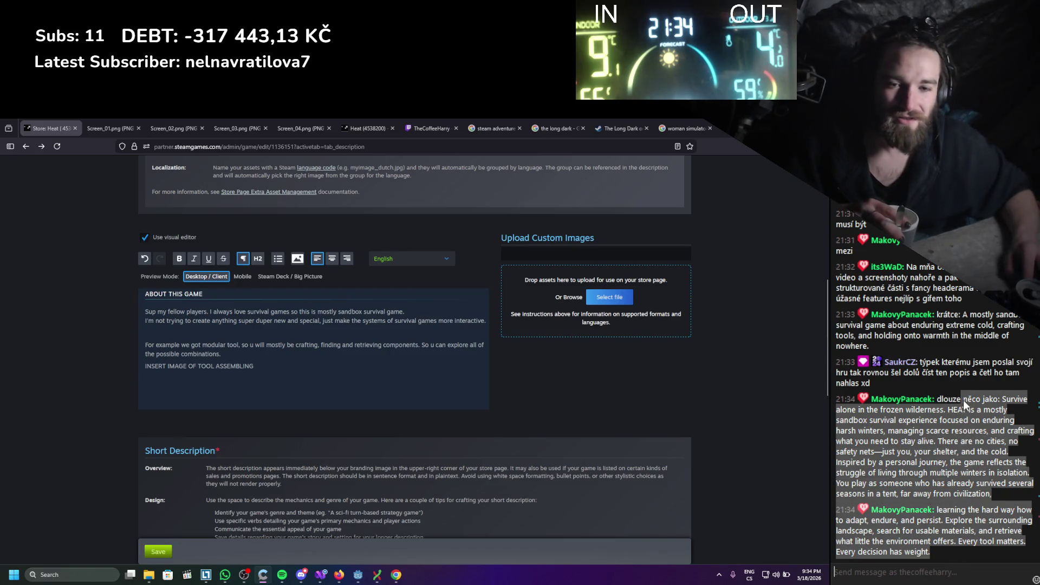
left_click(937, 437)
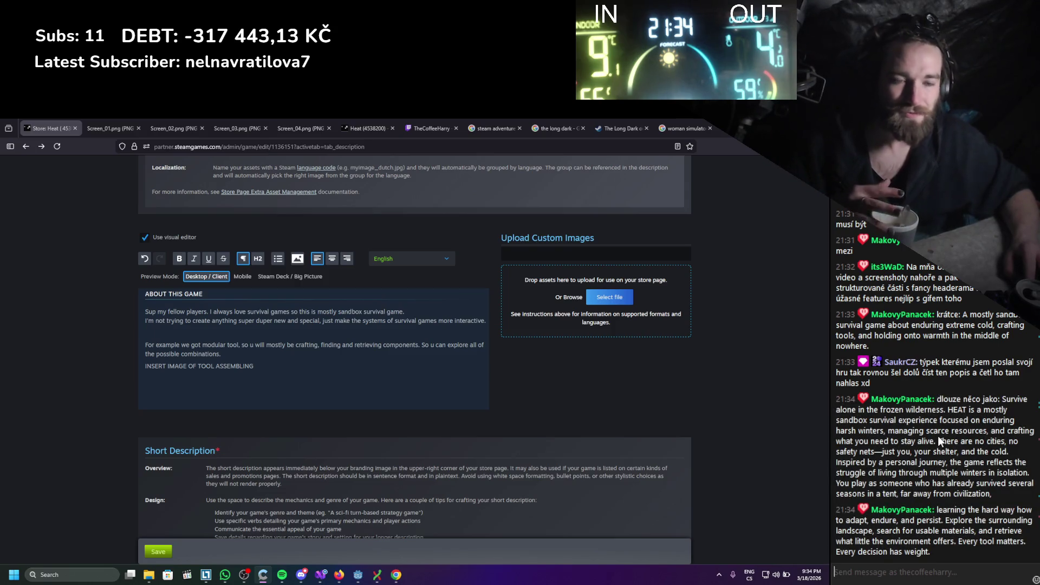
left_click(241, 394)
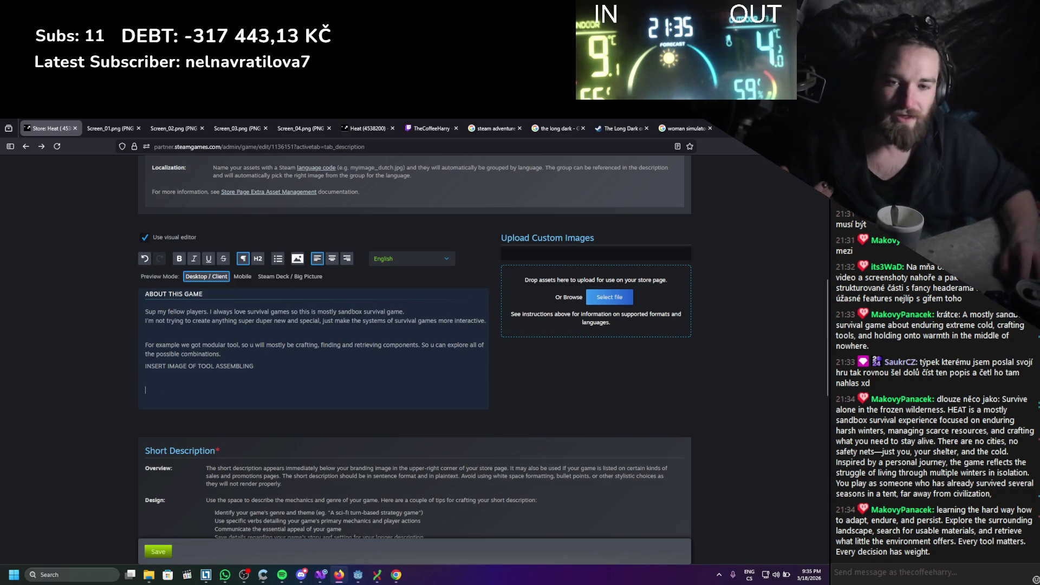
left_click_drag(992, 493, 859, 410)
left_click(920, 444)
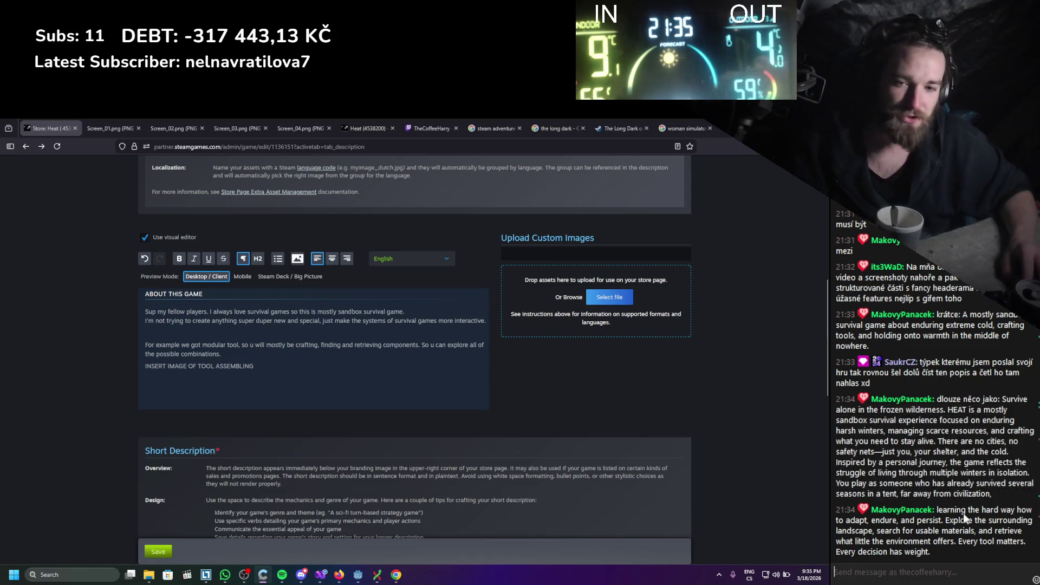
mouse_move(989, 502)
left_mouse_down()
mouse_move(916, 427)
mouse_move(943, 395)
left_mouse_up()
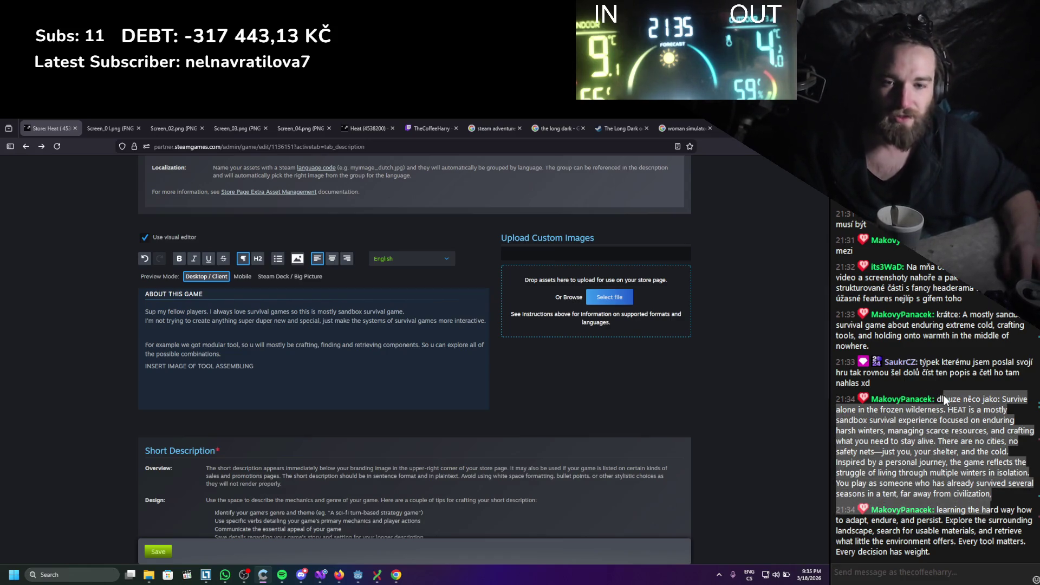
left_click(948, 461)
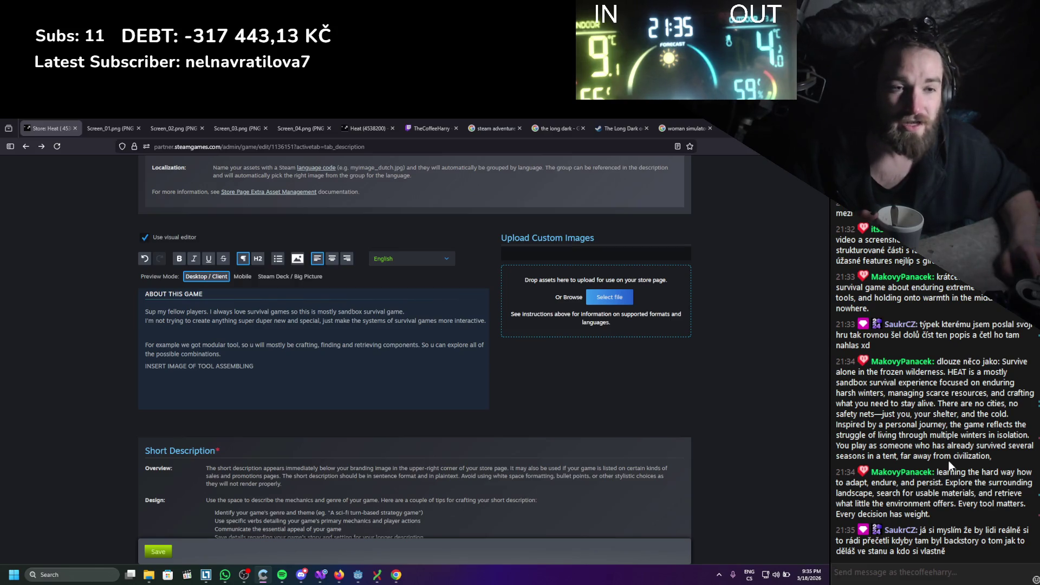
left_click(243, 377)
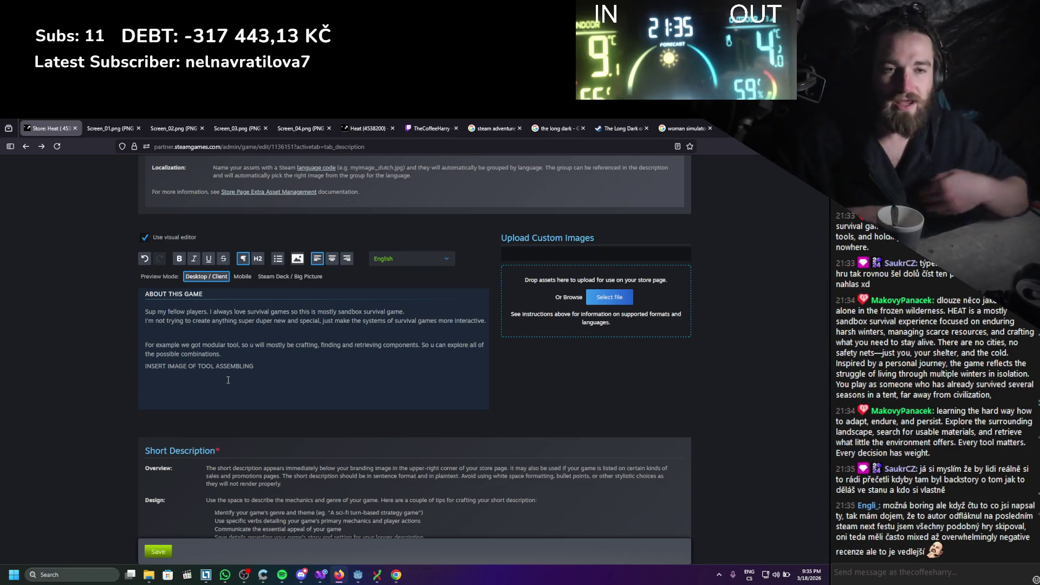
mouse_move(228, 333)
left_mouse_down()
mouse_move(233, 360)
mouse_move(216, 332)
mouse_move(124, 299)
left_mouse_up()
left_click(335, 360)
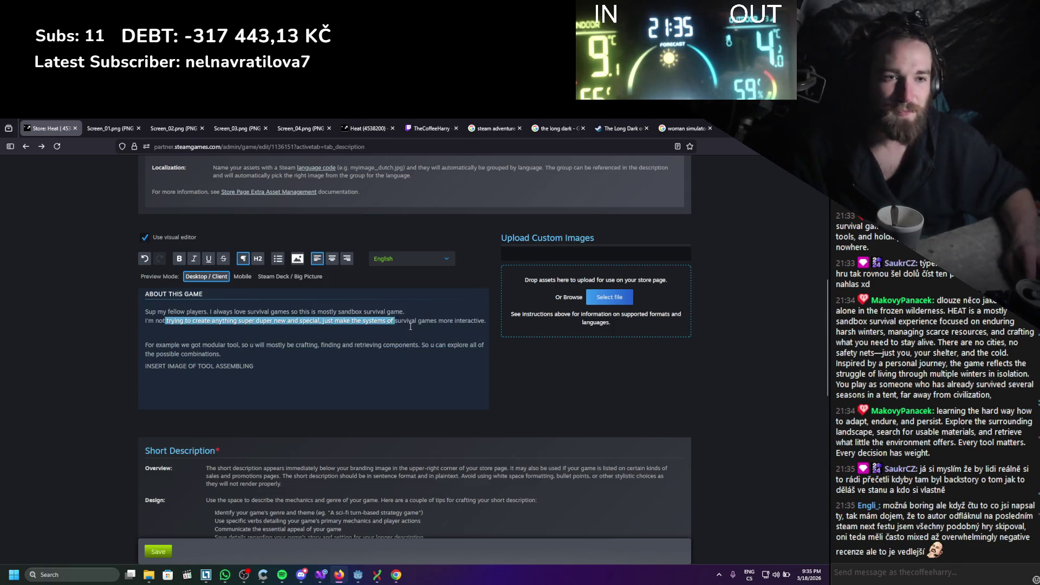
mouse_move(334, 360)
left_mouse_down()
mouse_move(327, 321)
mouse_move(343, 372)
left_mouse_up()
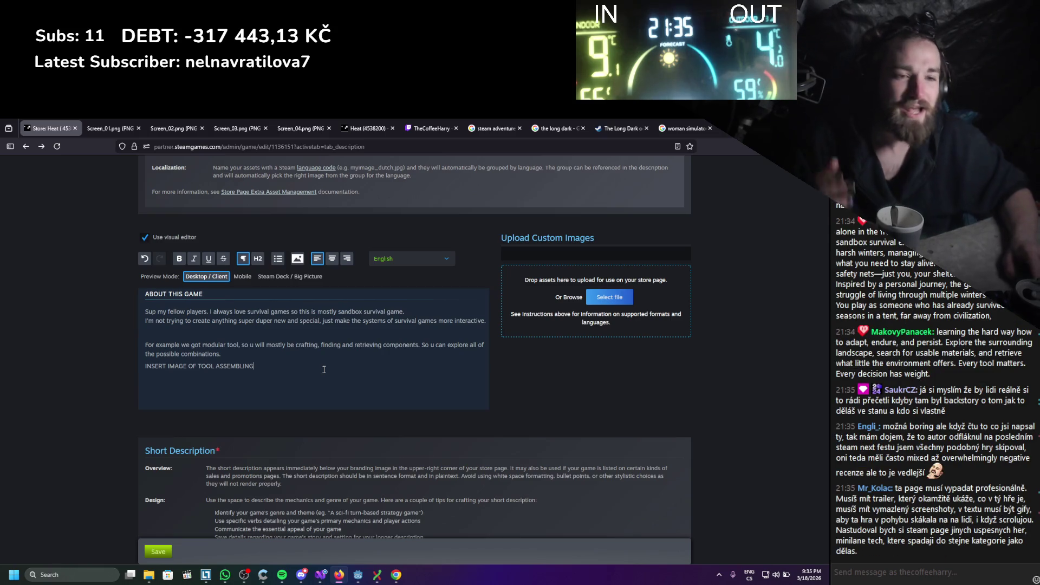
left_click_drag(283, 358, 130, 308)
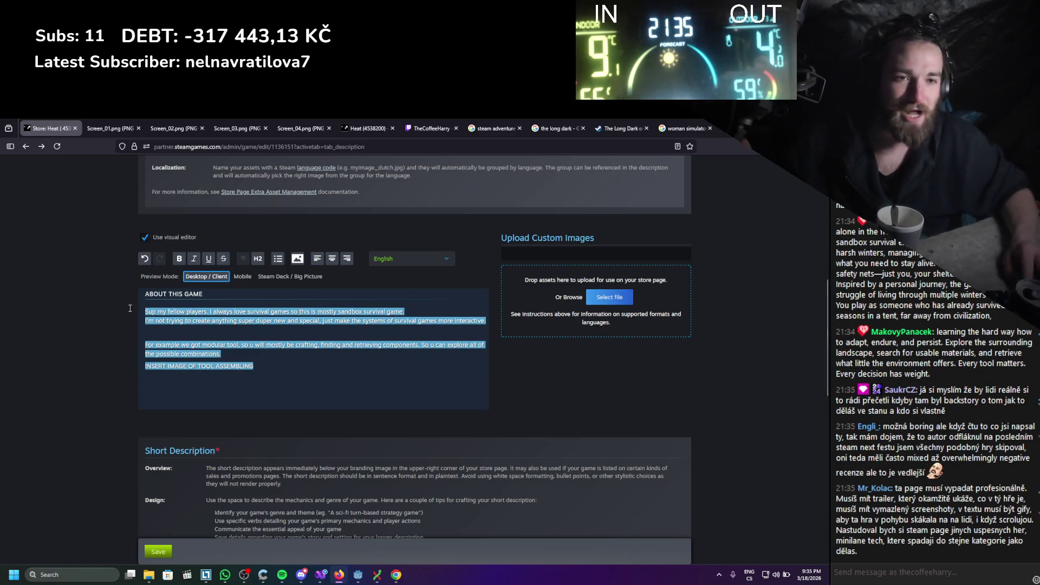
left_click(241, 369)
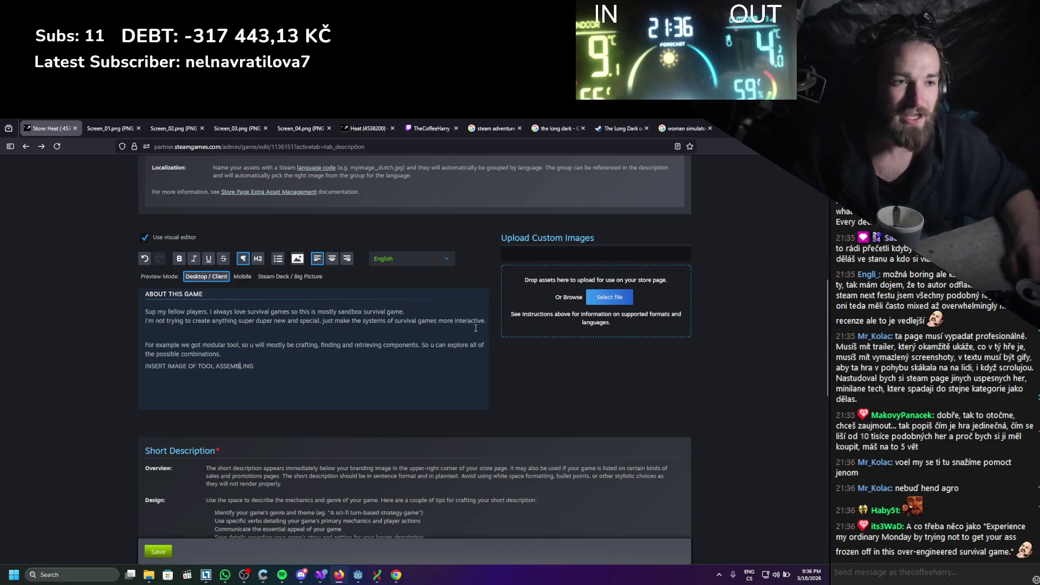
left_click_drag(461, 319, 146, 311)
left_click_drag(405, 312, 135, 289)
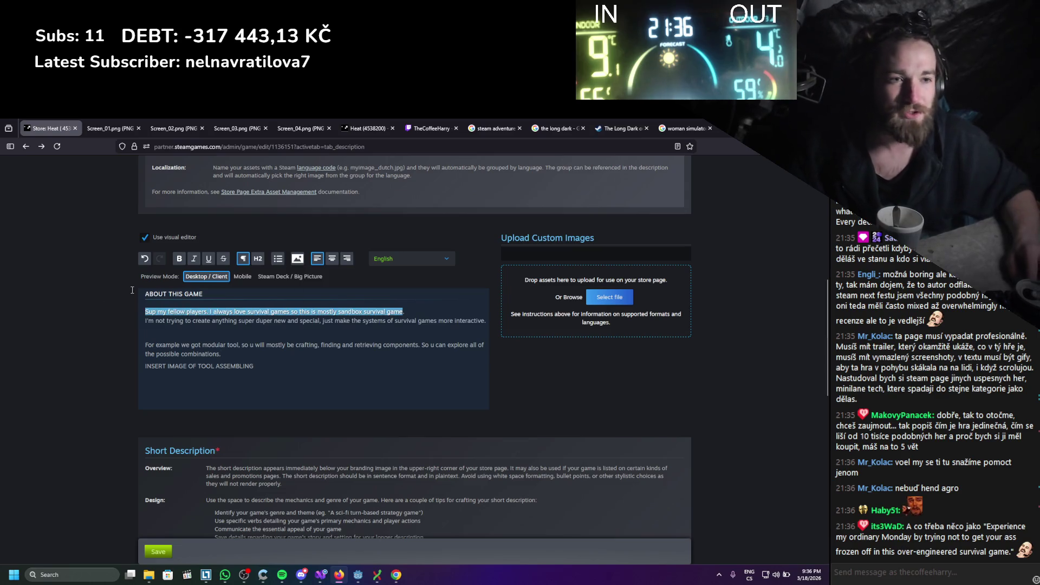
left_click_drag(311, 329, 179, 325)
left_click(269, 333)
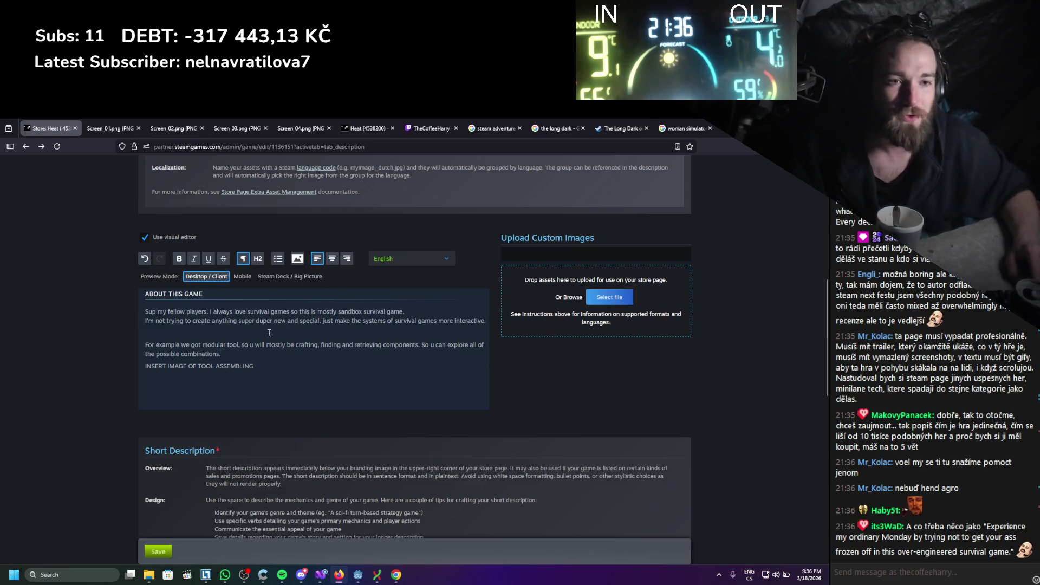
triple_click(152, 354)
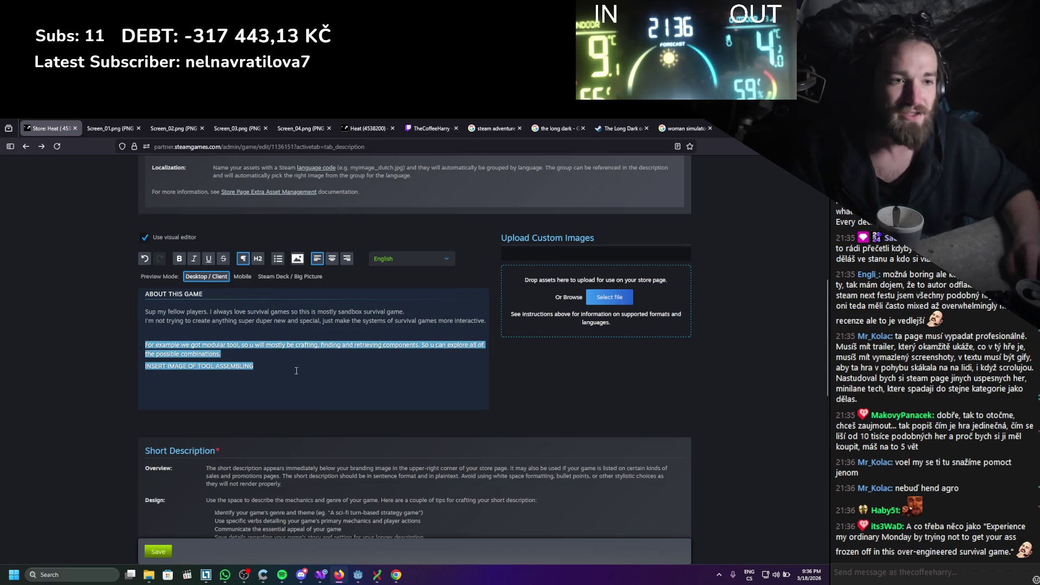
left_click(355, 373)
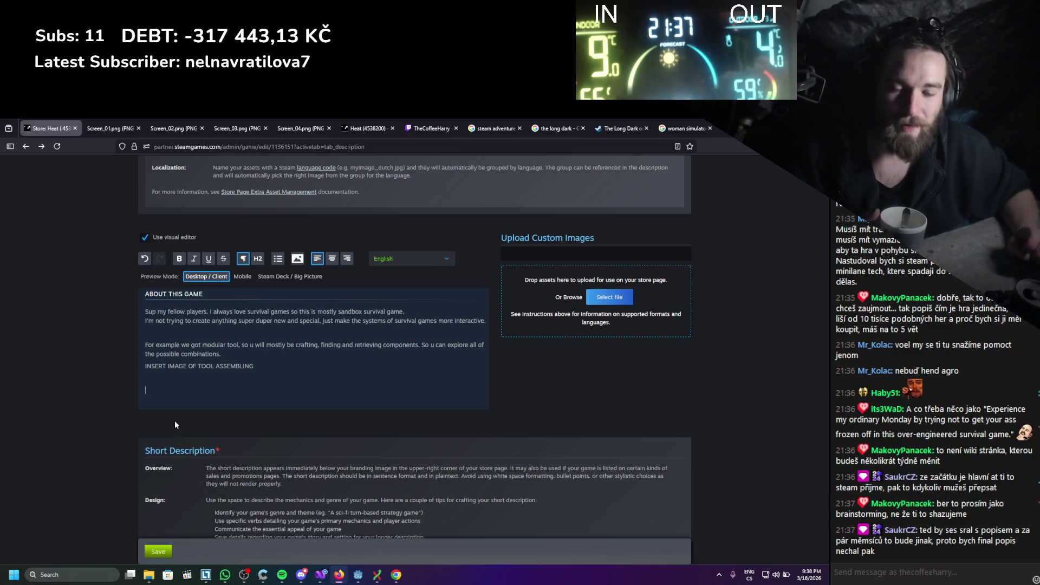
Start a new empty paragraph below the INSERT IMAGE OF TOOL ASSEMBLING line
key("Return")
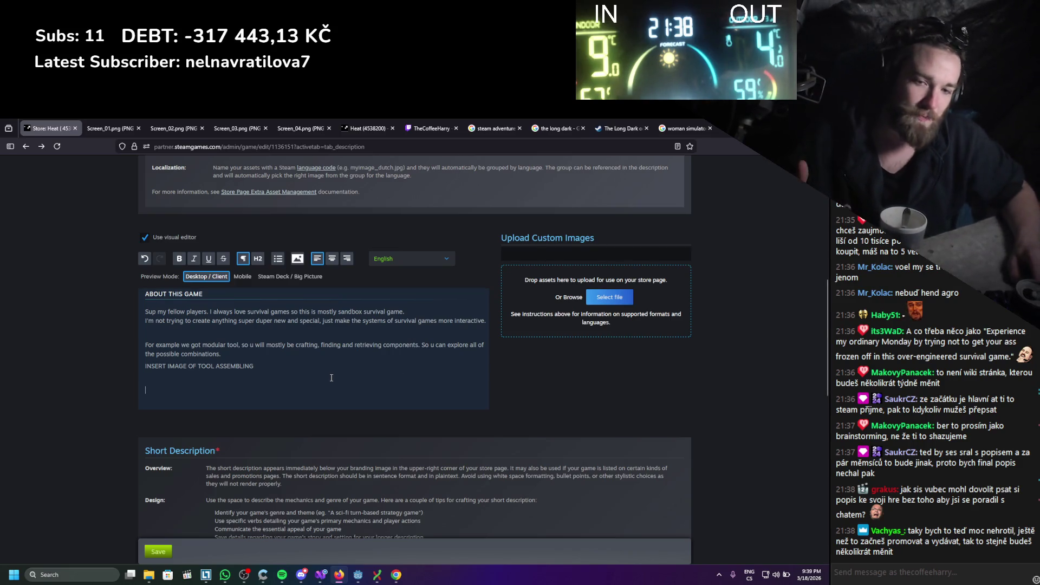
mouse_move(252, 381)
left_mouse_down()
mouse_move(146, 354)
mouse_move(166, 344)
left_mouse_up()
left_click(147, 282)
scroll(147, 282, "down", 2)
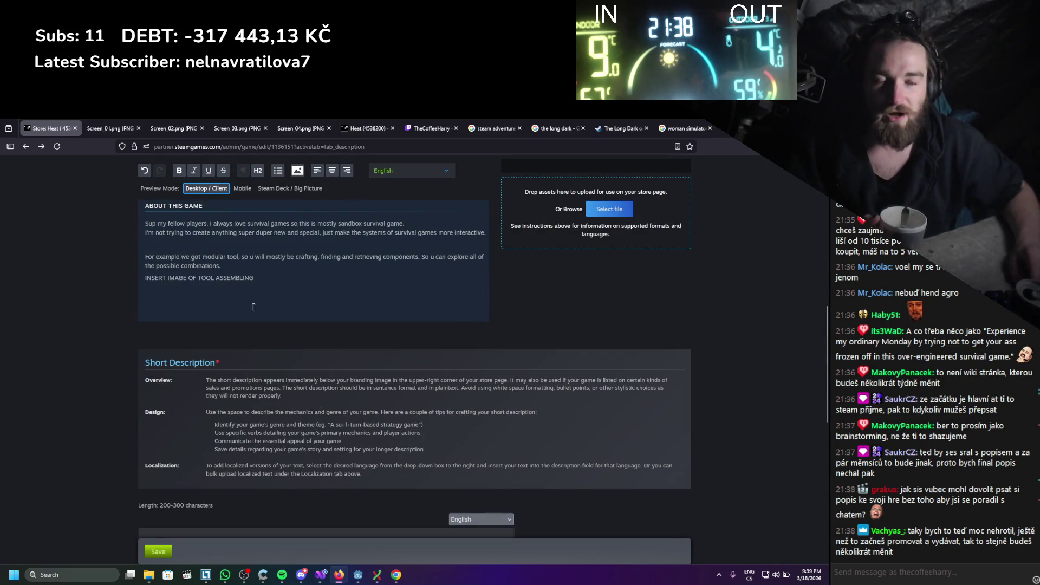
left_click(257, 309)
Settle the caret on the empty line below the placeholder and begin typing 'alsA'
scroll(262, 339, "up", 4)
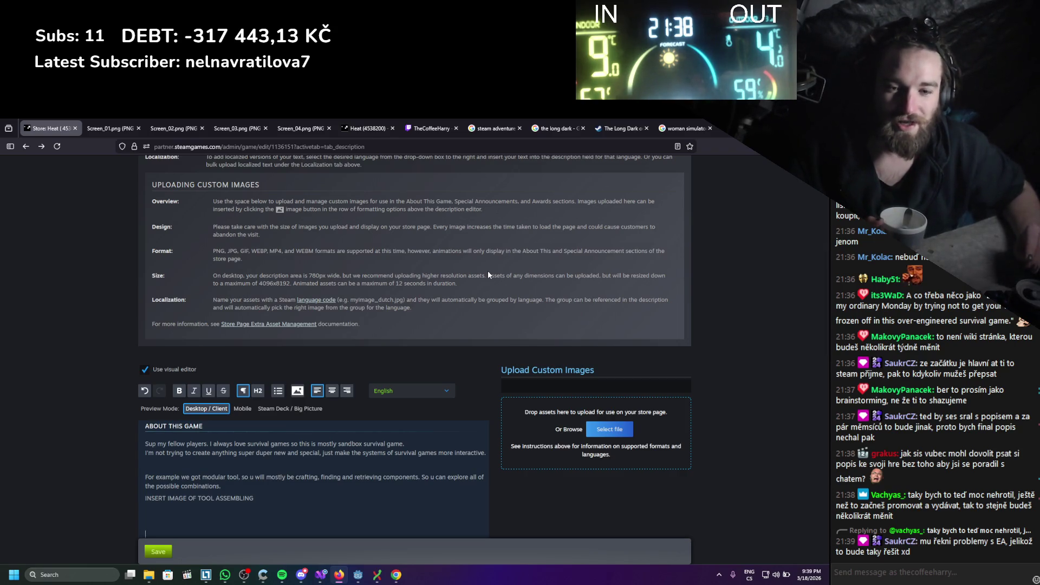
scroll(488, 275, "down", 2)
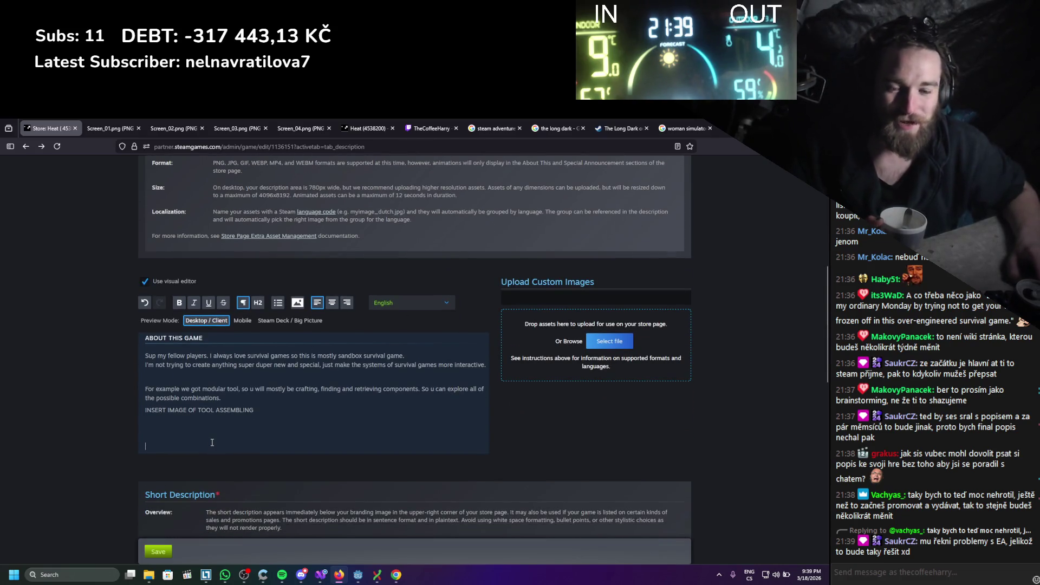
scroll(188, 401, "down", 1)
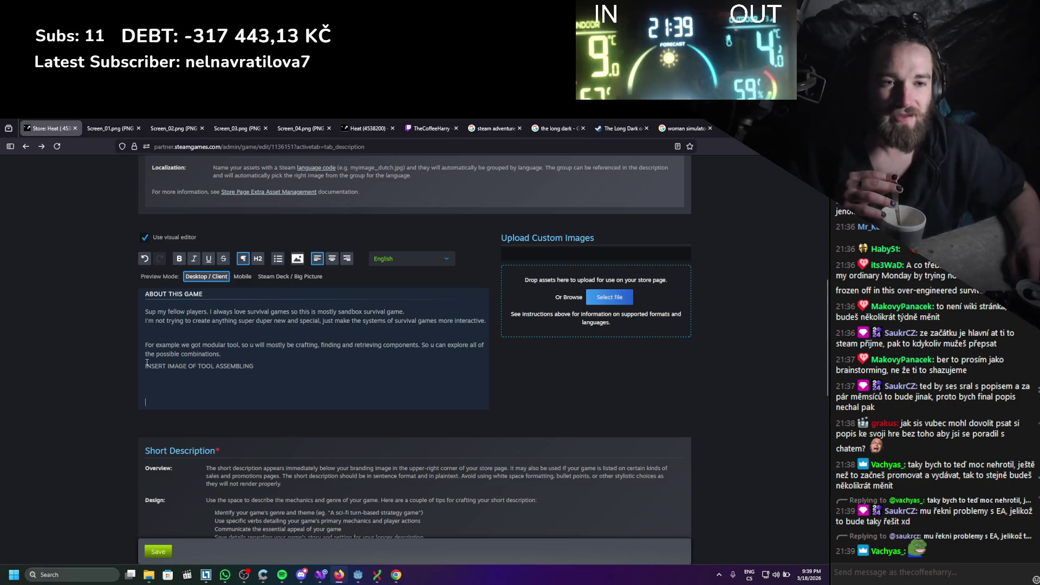
left_click(294, 388)
left_click_drag(295, 388, 163, 344)
left_click(249, 394)
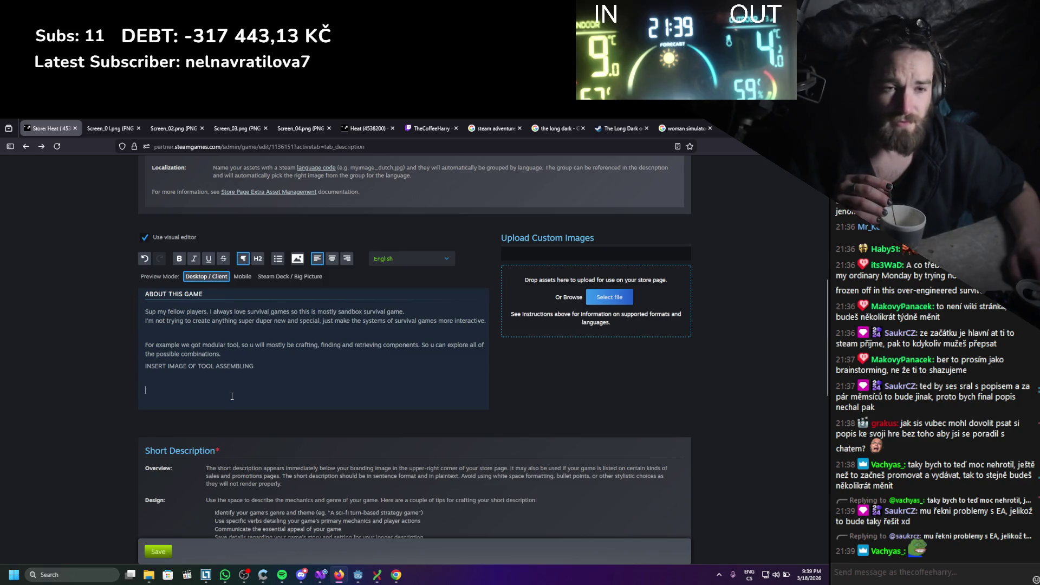
scroll(192, 291, "up", 1)
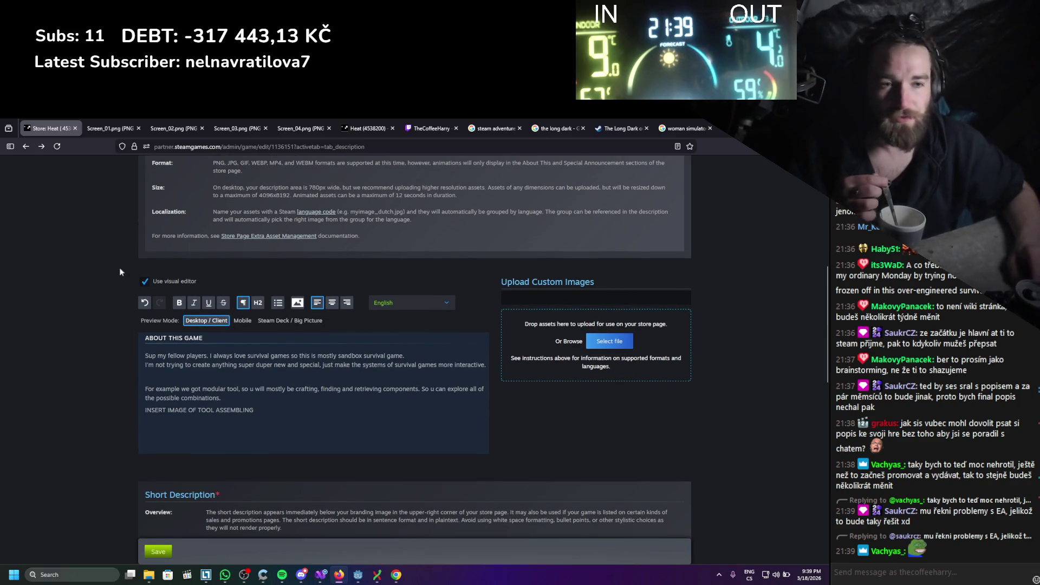
left_click_drag(253, 412, 85, 400)
left_click(199, 420)
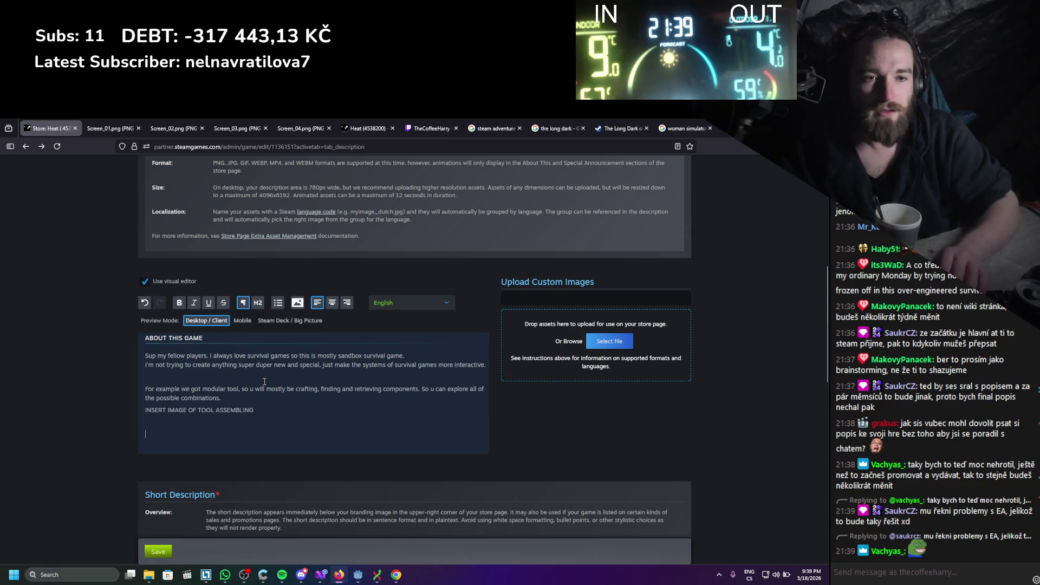
type("a")
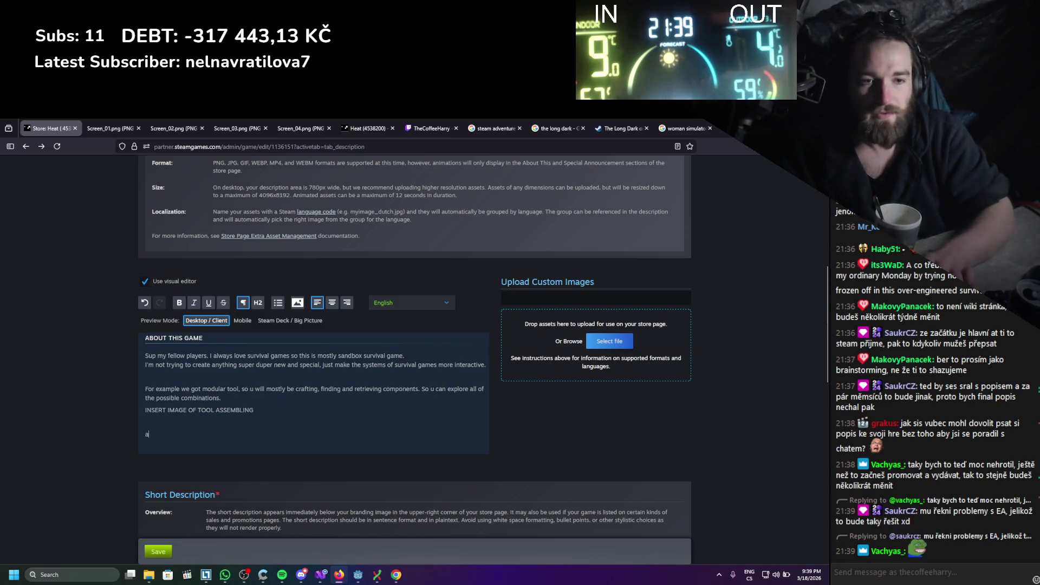
type("lsA")
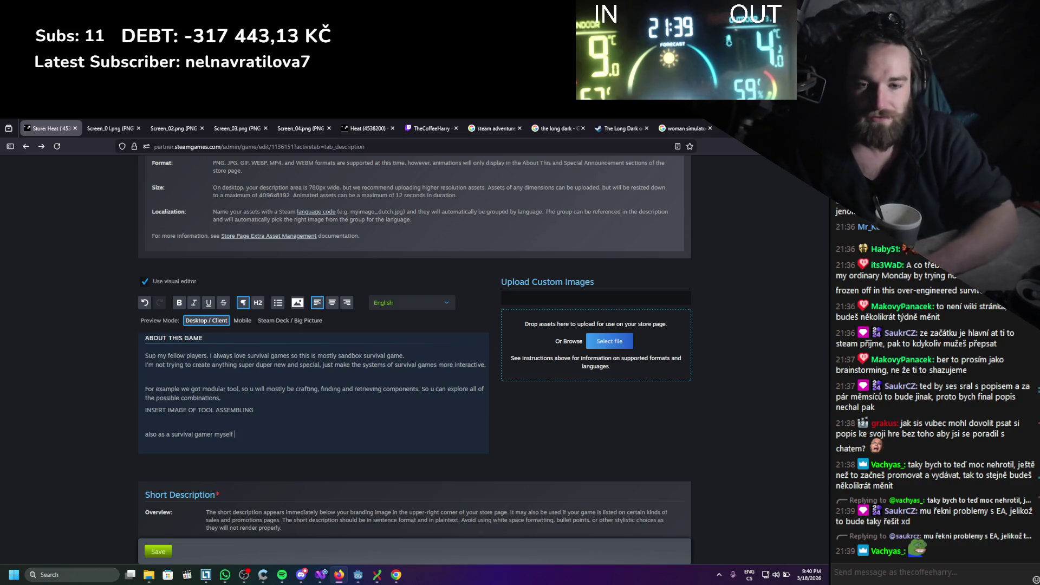
Type the sentence about always wanting more from building systems, up to 'so u can'
type("I always wanted a bit")
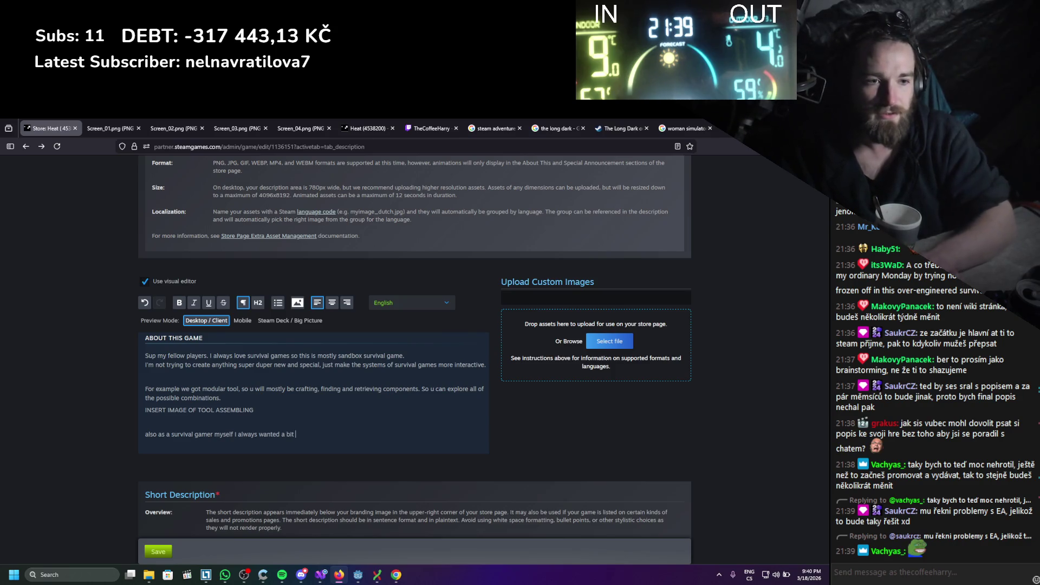
type("ore from the buil")
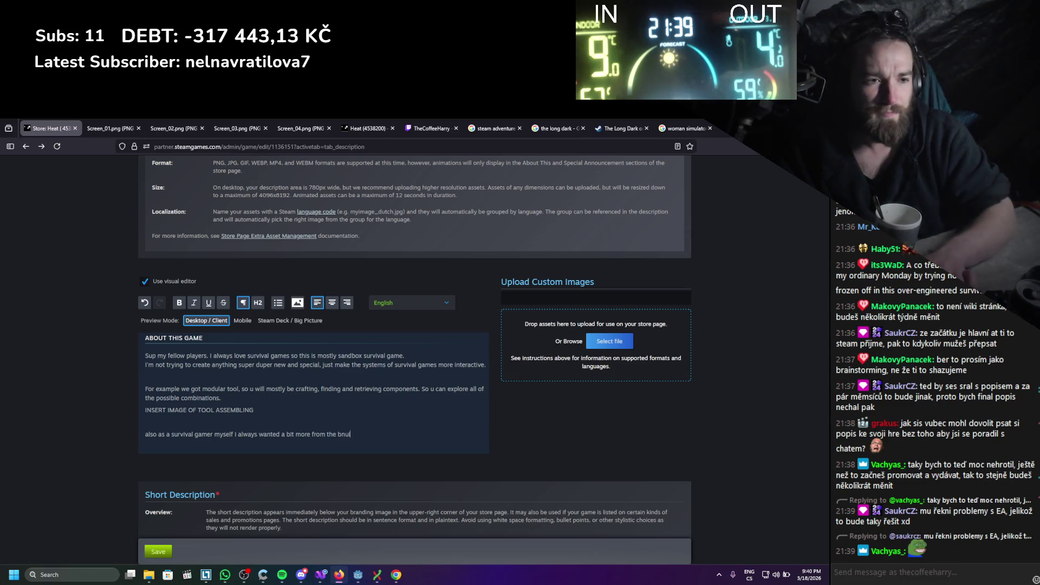
key("BackSpace")
type("uilding ")
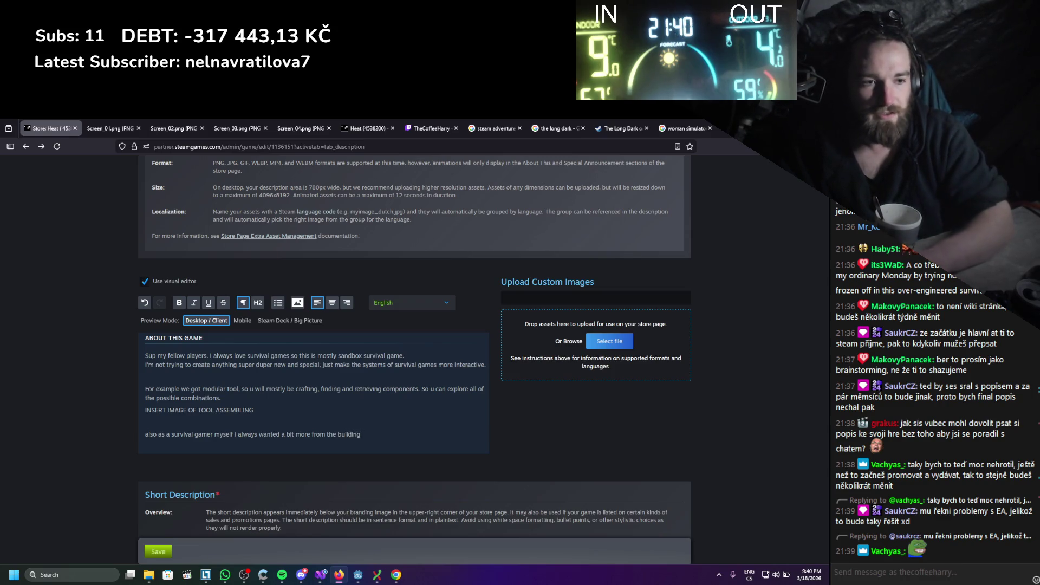
type("systems")
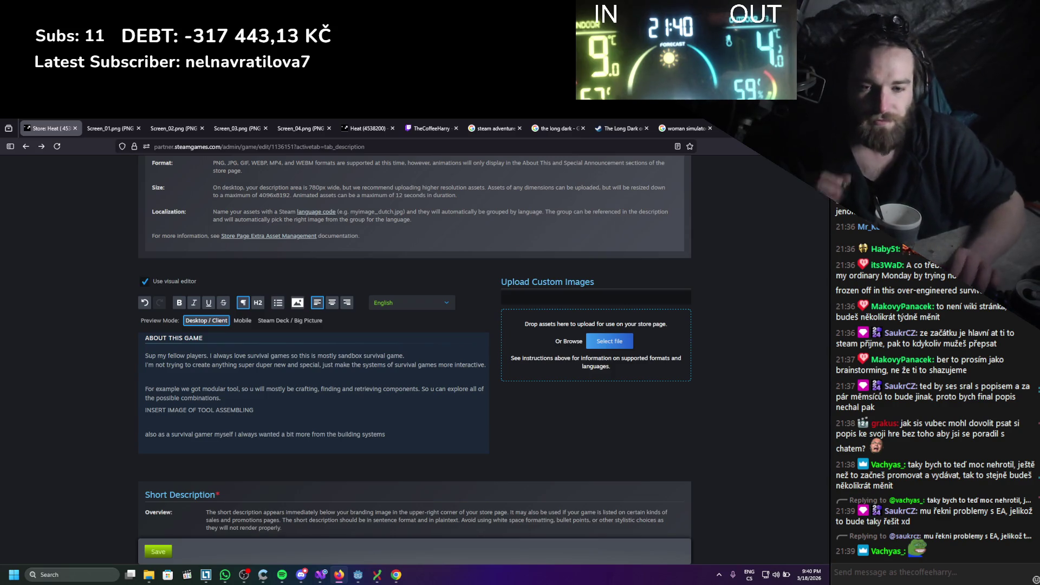
type(" so u can")
left_click_drag(413, 434, 146, 434)
left_click(414, 456)
left_click_drag(428, 431, 196, 421)
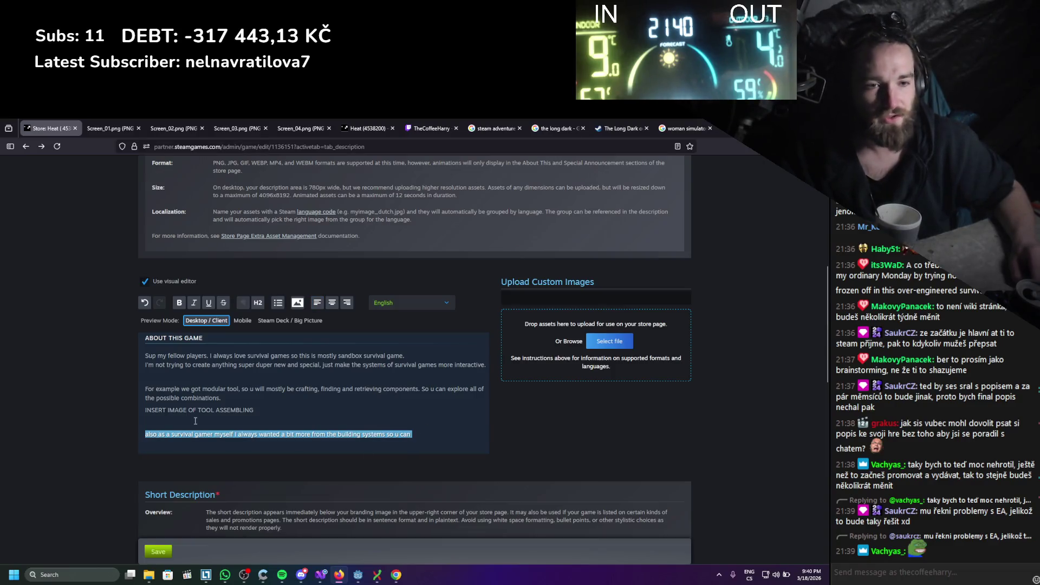
left_click(327, 434)
key("BackSpace")
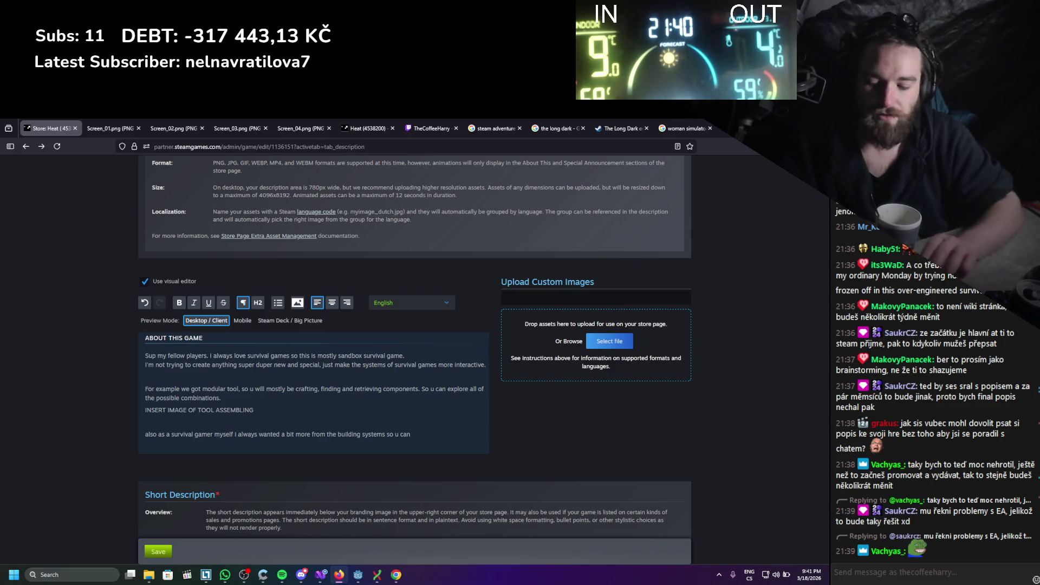
Finish the sentence with 'build kinda anything' and add two new lines below it
type("dsdesi")
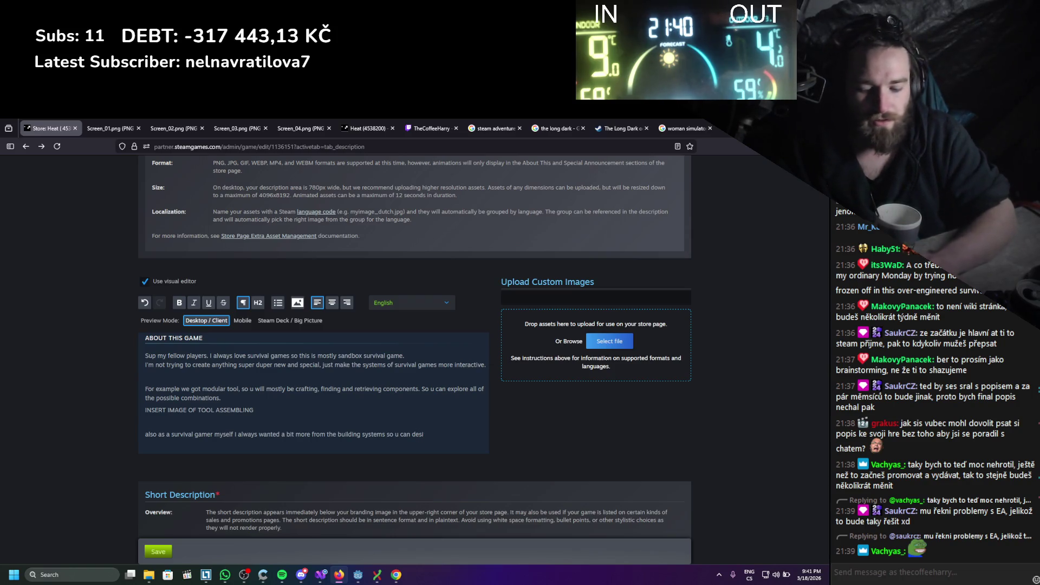
type("n")
key("BackSpace")
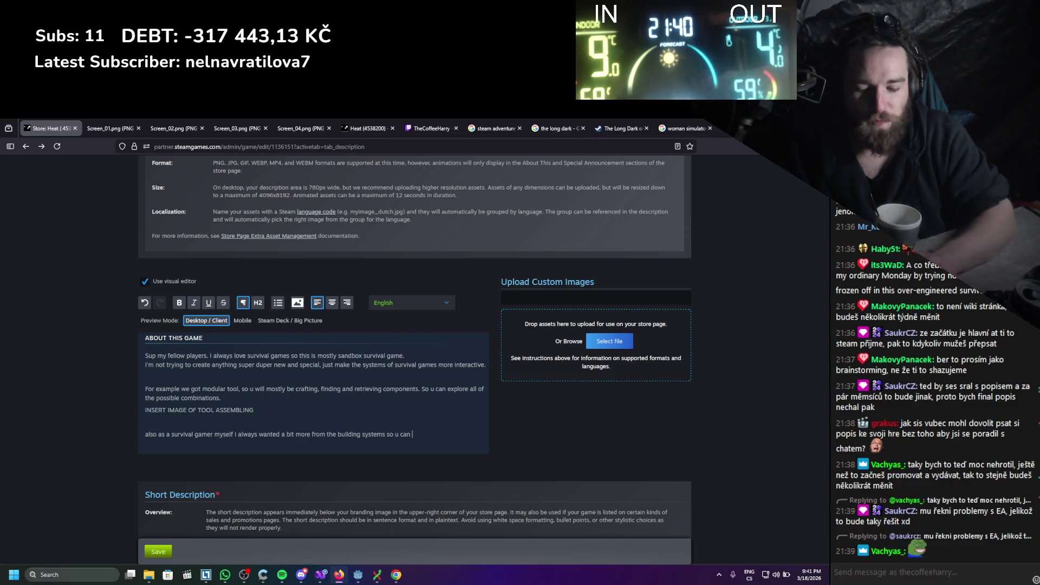
type("build")
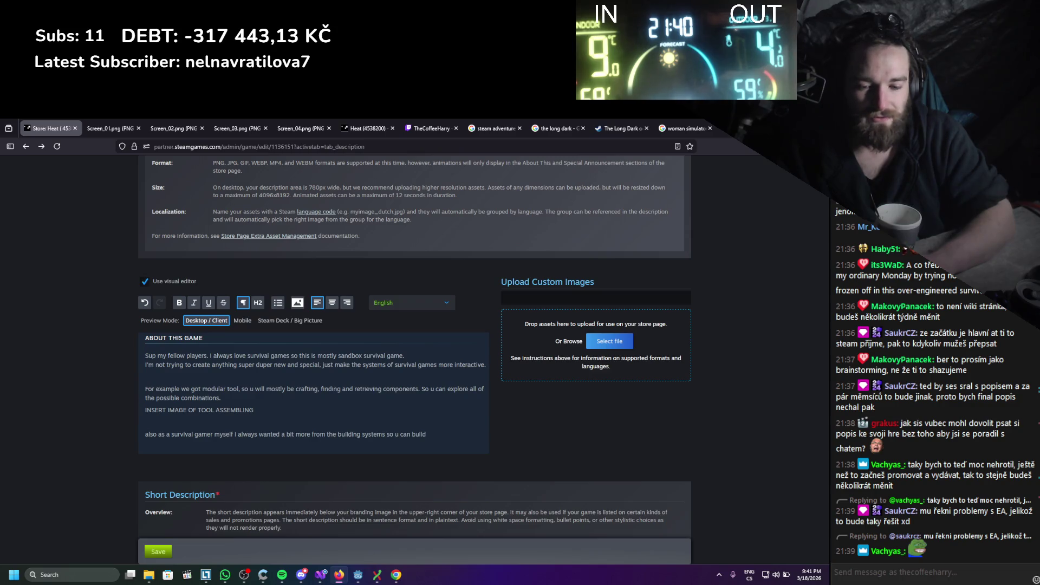
type(" kinda anything")
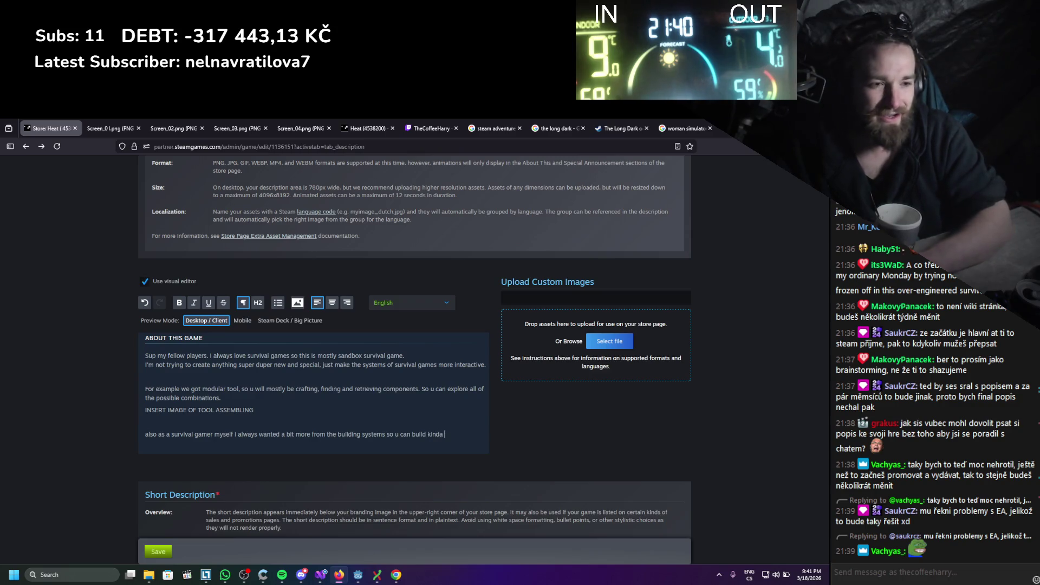
left_click(418, 434)
key("shift+Home")
left_click(439, 409)
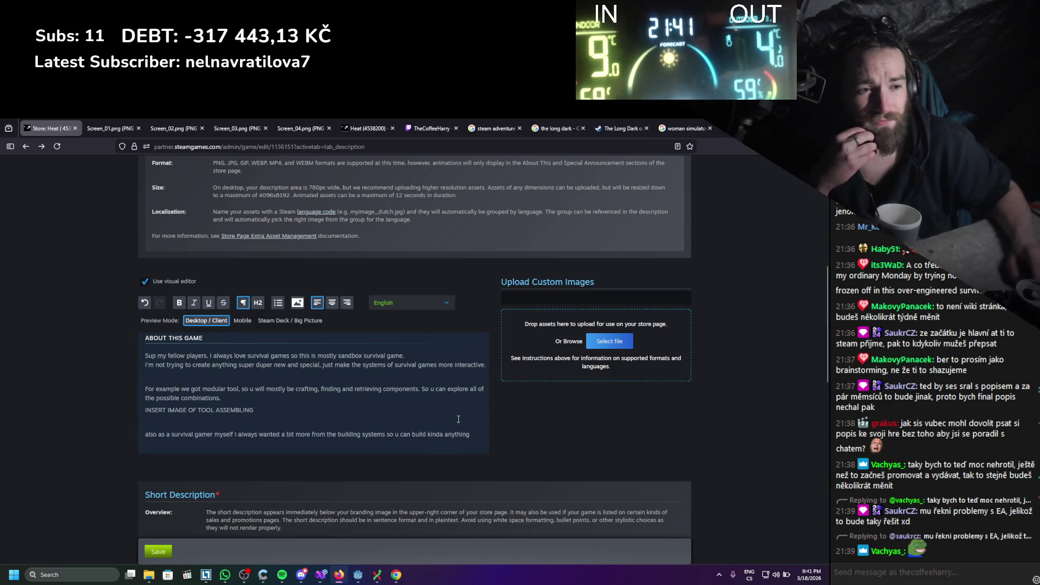
key("shift+Home")
left_click(482, 436)
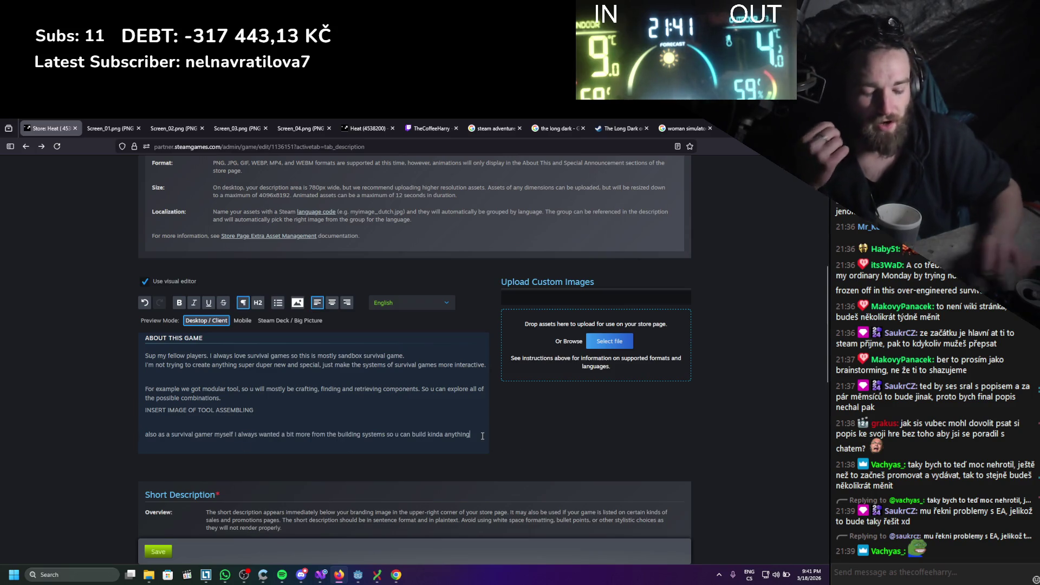
key("Return")
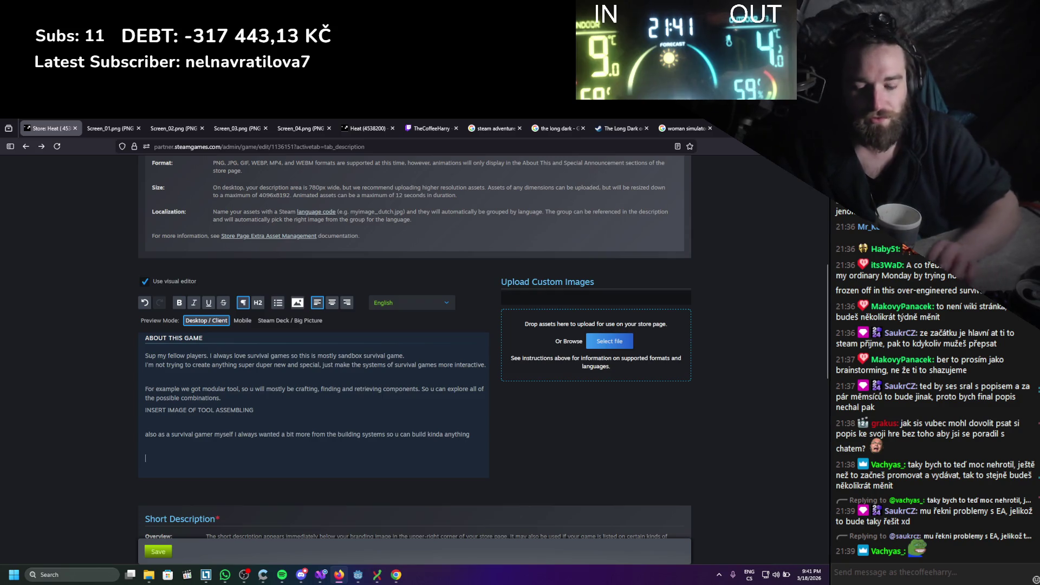
key("Return")
Type the placeholder 'INSERT IMAGE OF BASE BUILDING' in capitals on the new line
type("Ins")
key("BackSpace")
key("BackSpace")
type("NSERT IMAGE")
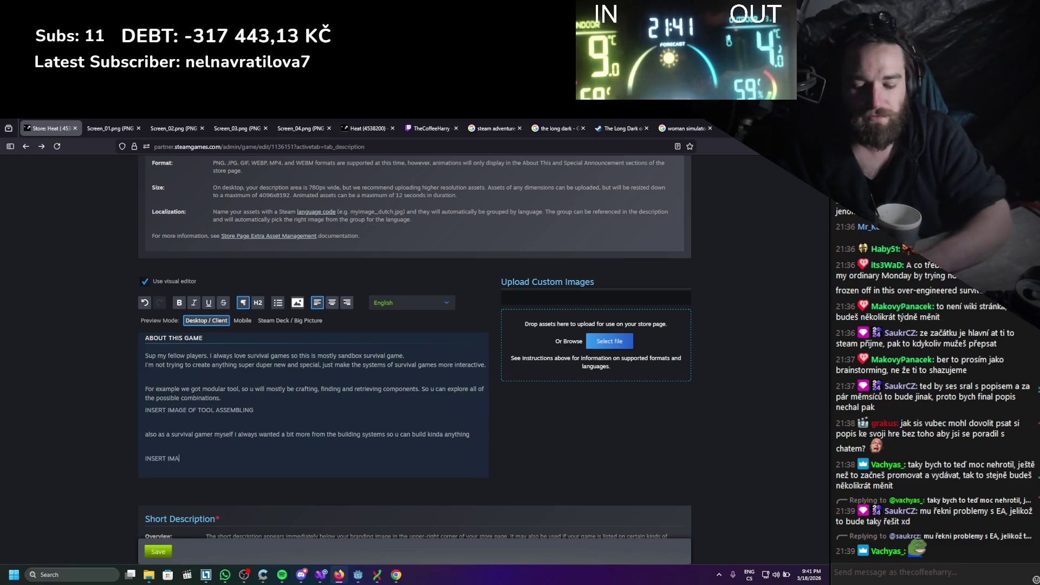
type(" OF ")
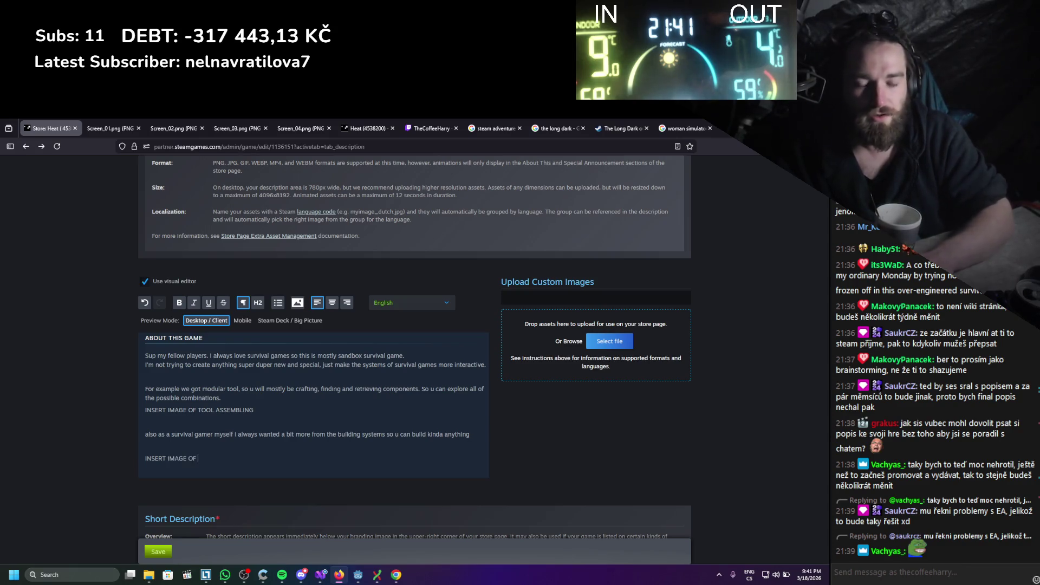
type("BASE BUILDING")
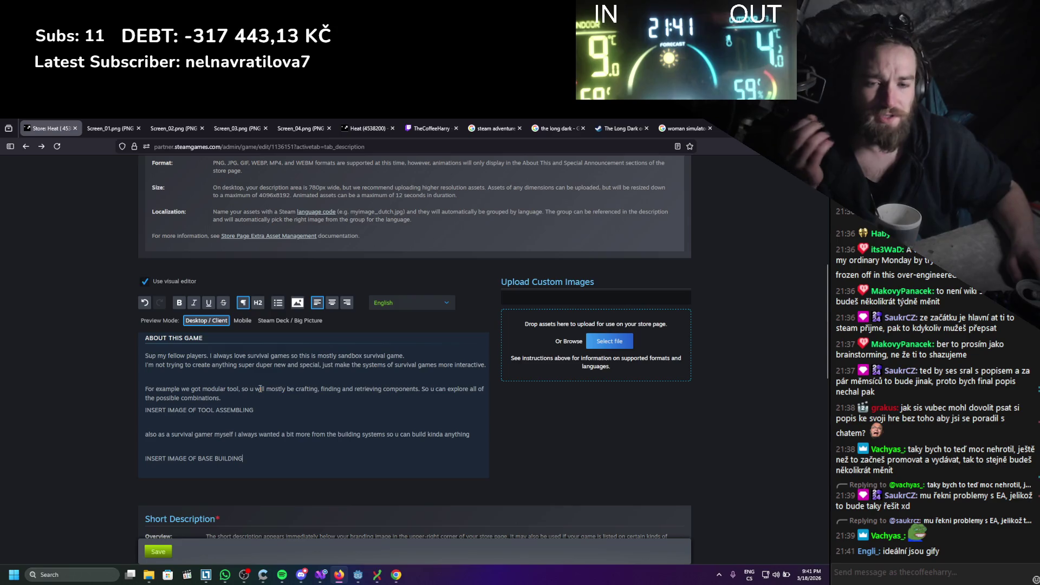
scroll(258, 396, "down", 1)
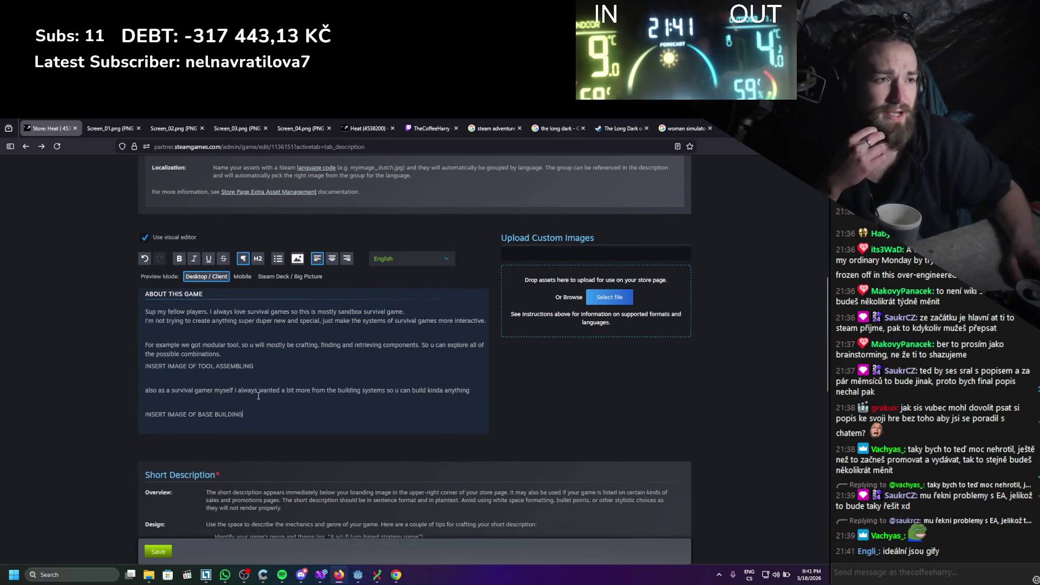
left_click_drag(245, 414, 146, 414)
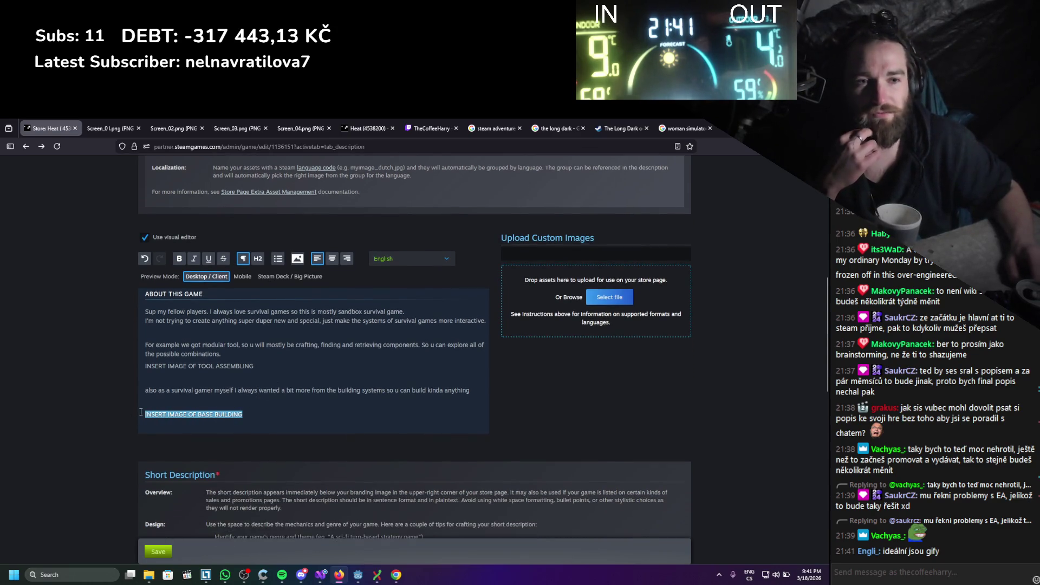
left_click(152, 414)
double_click(169, 415)
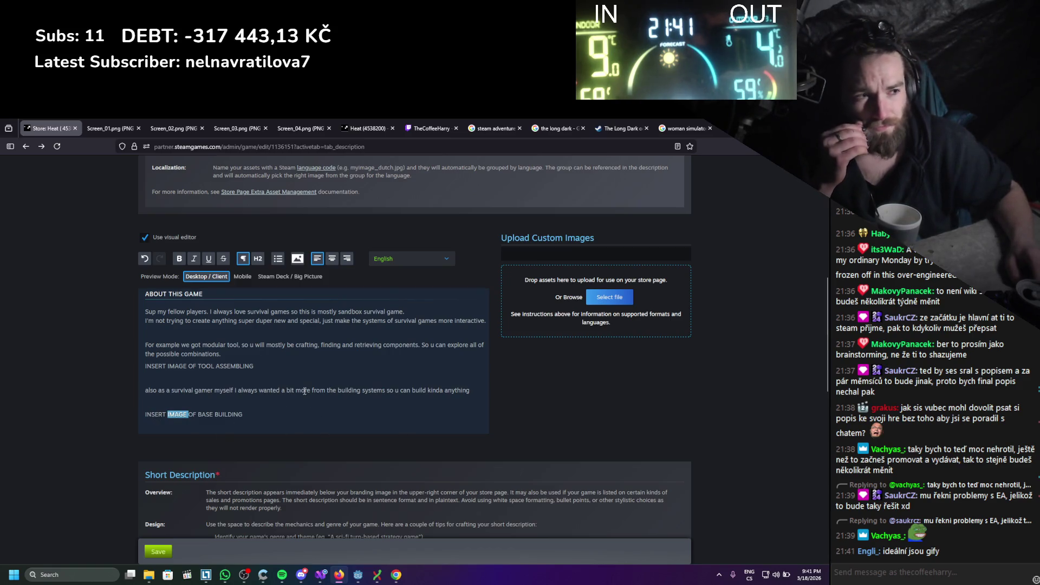
Add blank lines below the placeholder and type 'About Development'
scroll(293, 379, "down", 1)
scroll(260, 358, "up", 1)
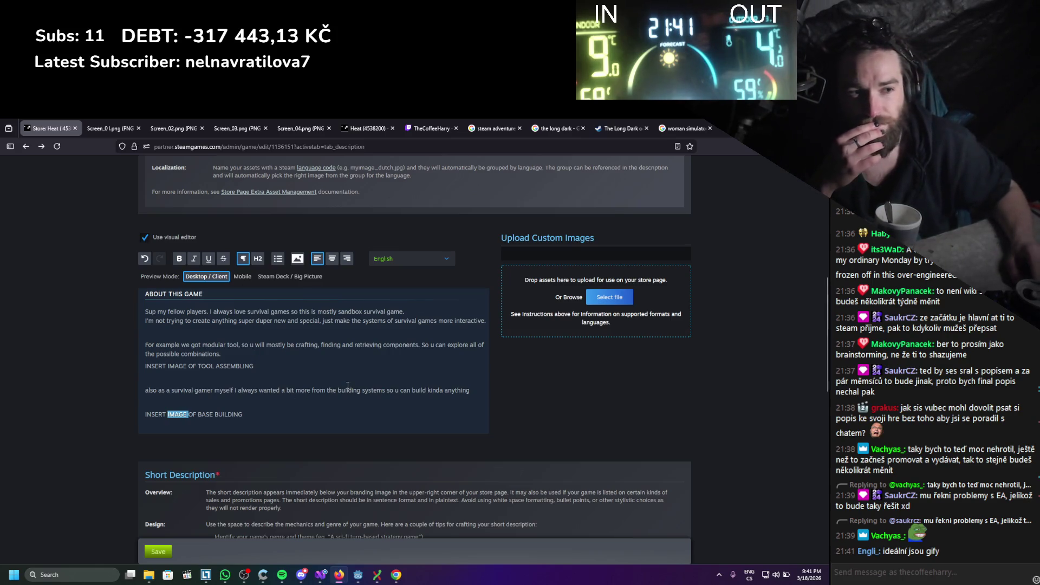
left_click_drag(472, 391, 145, 390)
left_click_drag(252, 345, 145, 320)
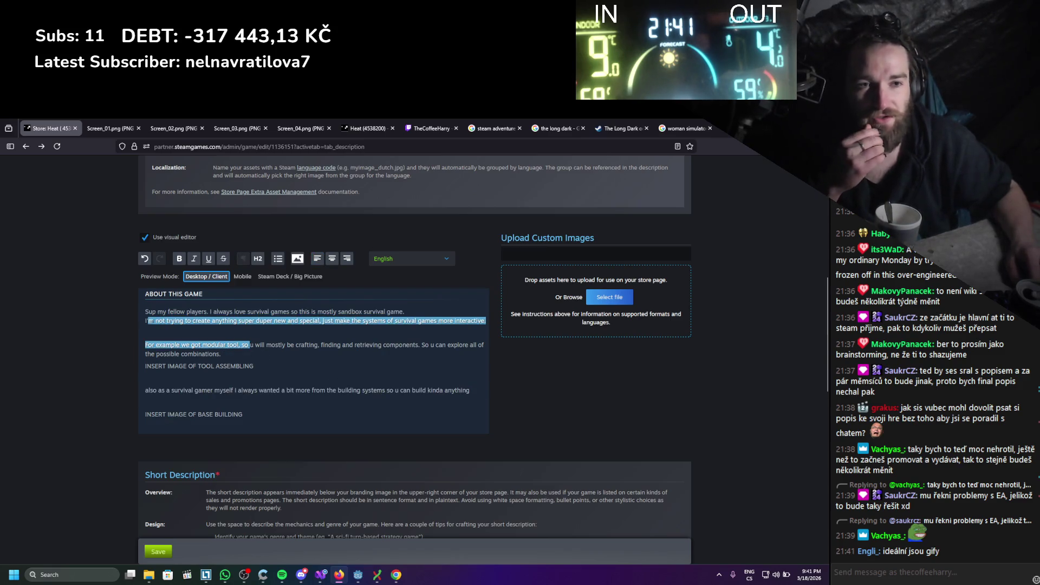
left_click_drag(221, 354, 145, 311)
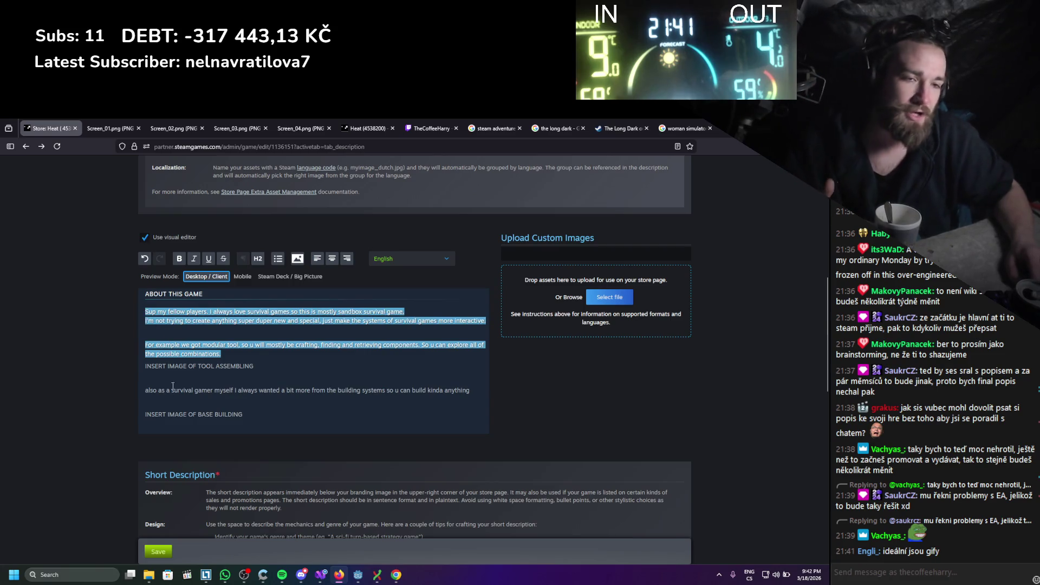
left_click(284, 415)
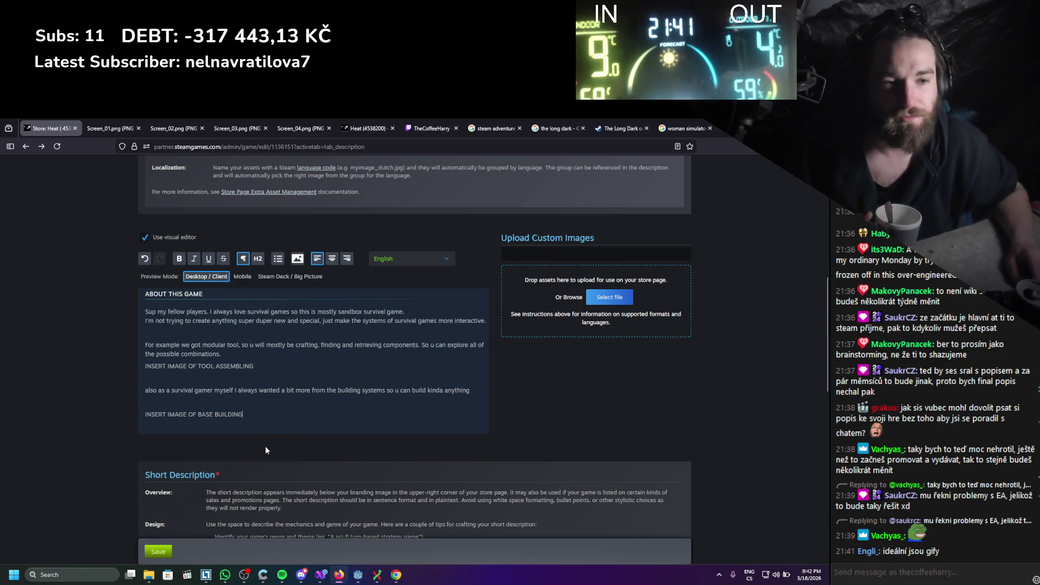
scroll(253, 418, "down", 3)
scroll(259, 388, "up", 2)
scroll(260, 391, "up", 2)
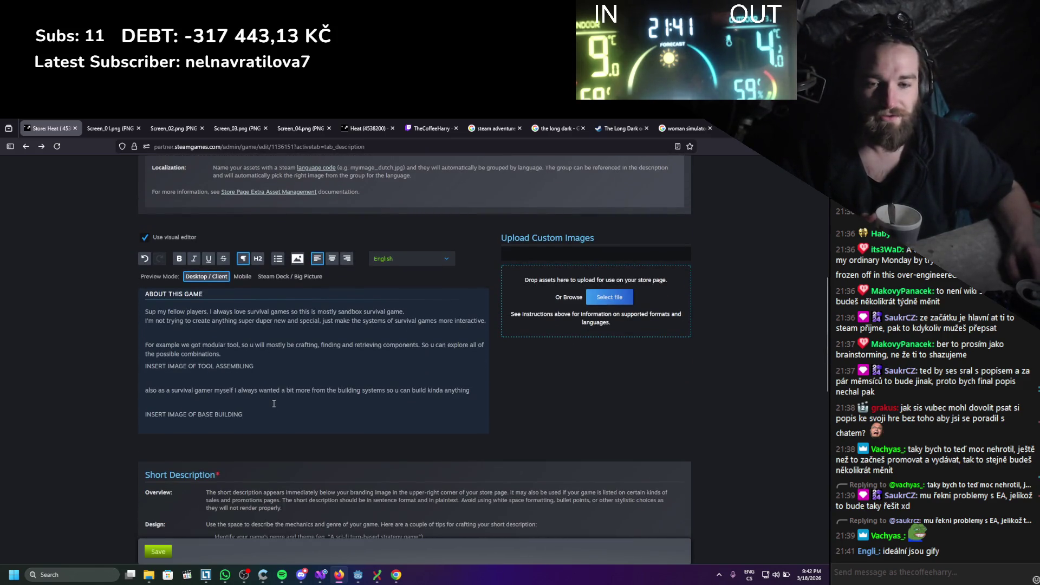
scroll(268, 395, "down", 2)
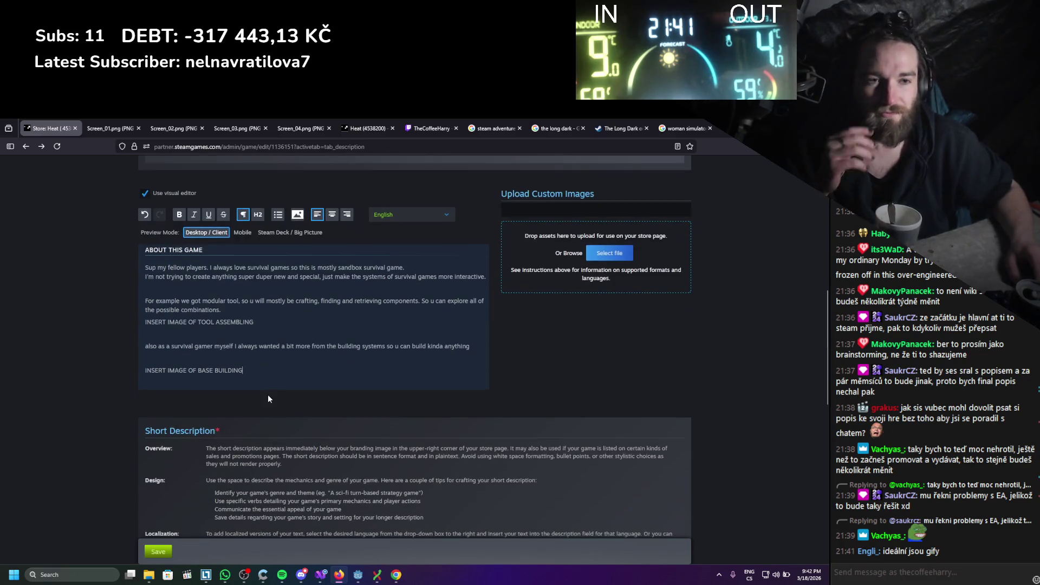
key("Return")
key("Return")
key("Return")
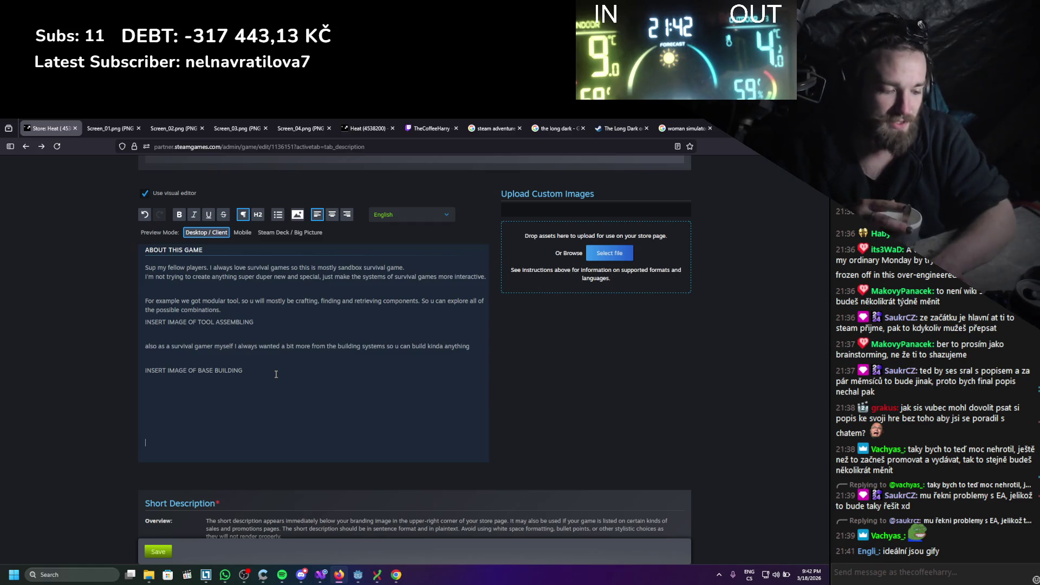
type("A")
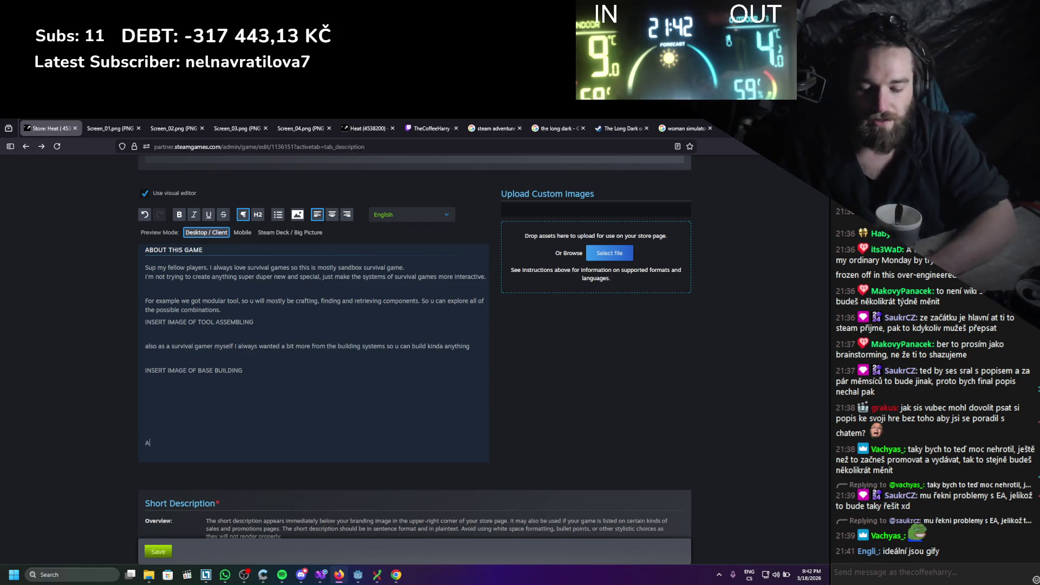
type("bout Development")
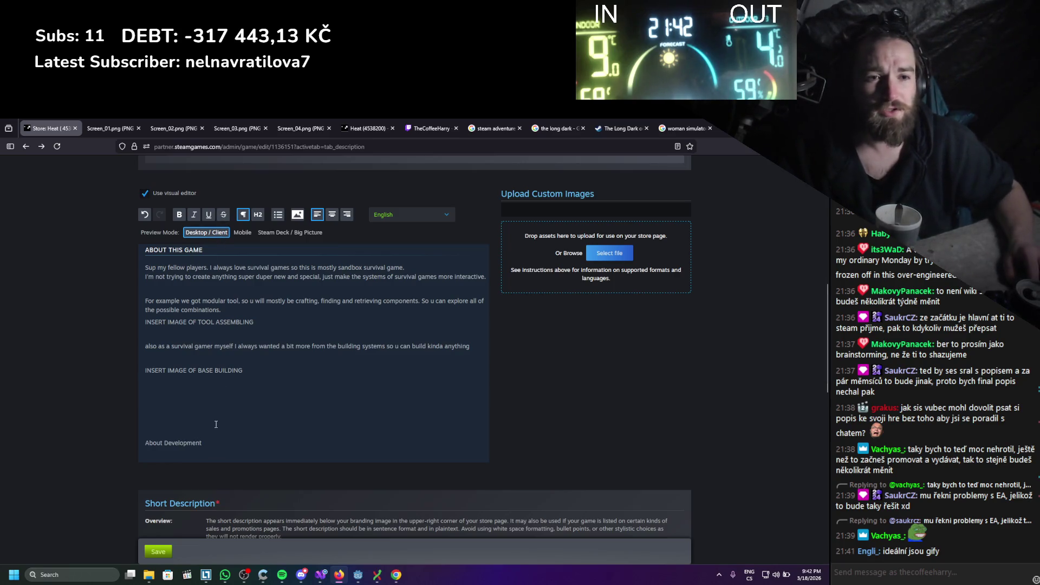
Insert 'Base building' and 'Item Crafting' heading lines above their feature paragraphs
left_click(177, 331)
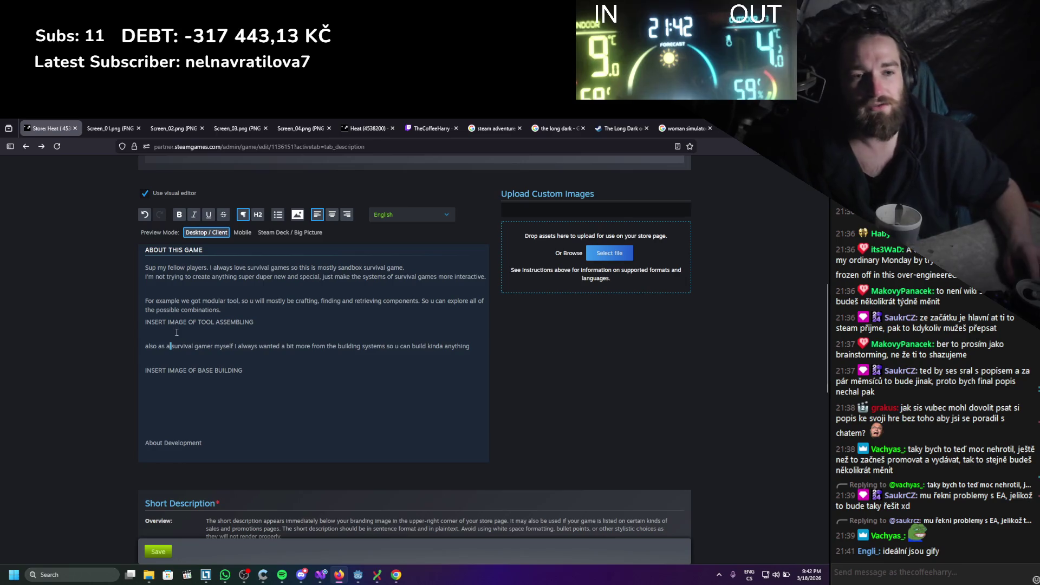
key("Return")
type("Base building")
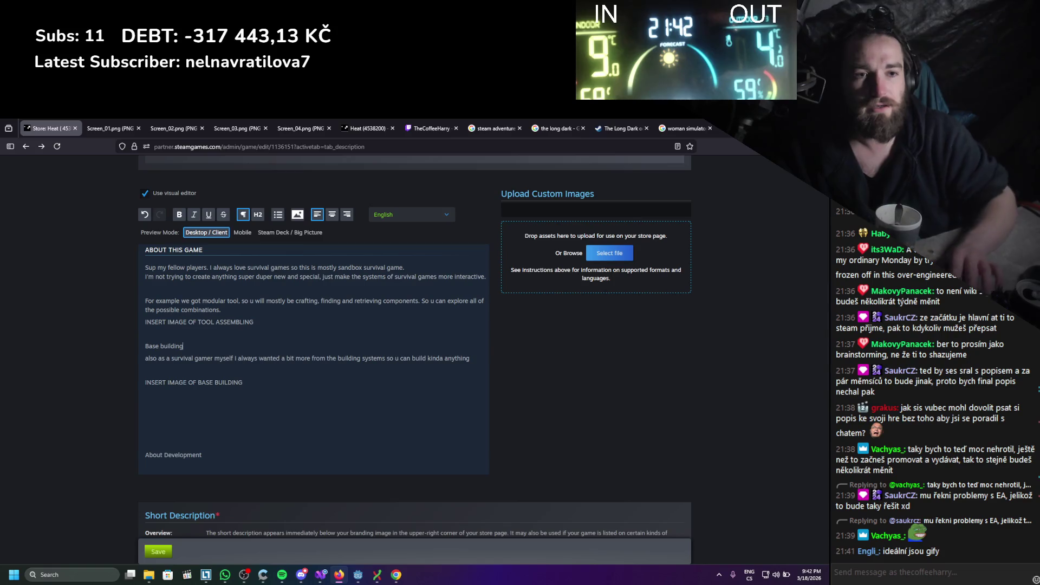
key("Return")
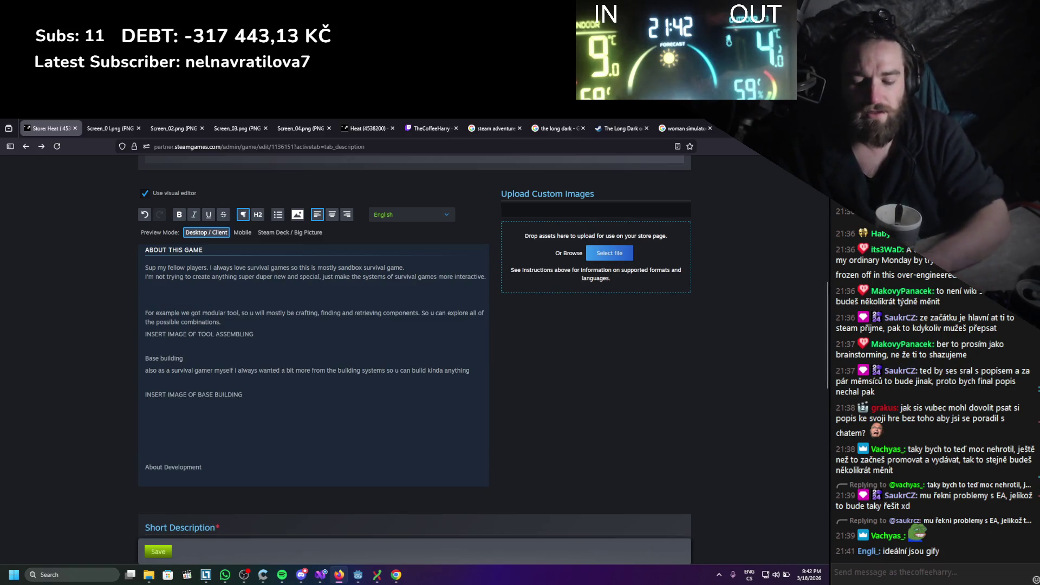
type("Item C")
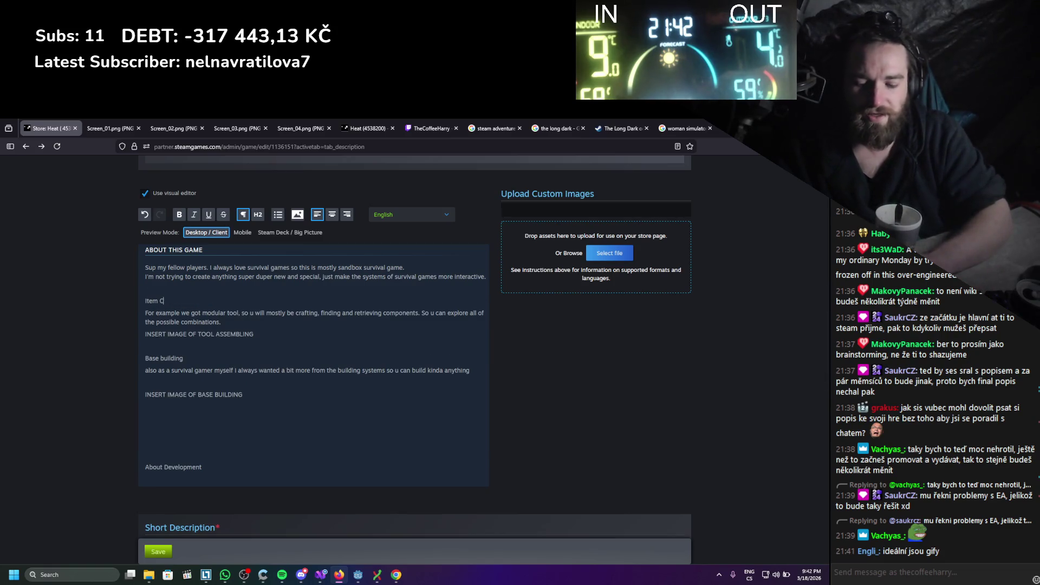
type("Crafting")
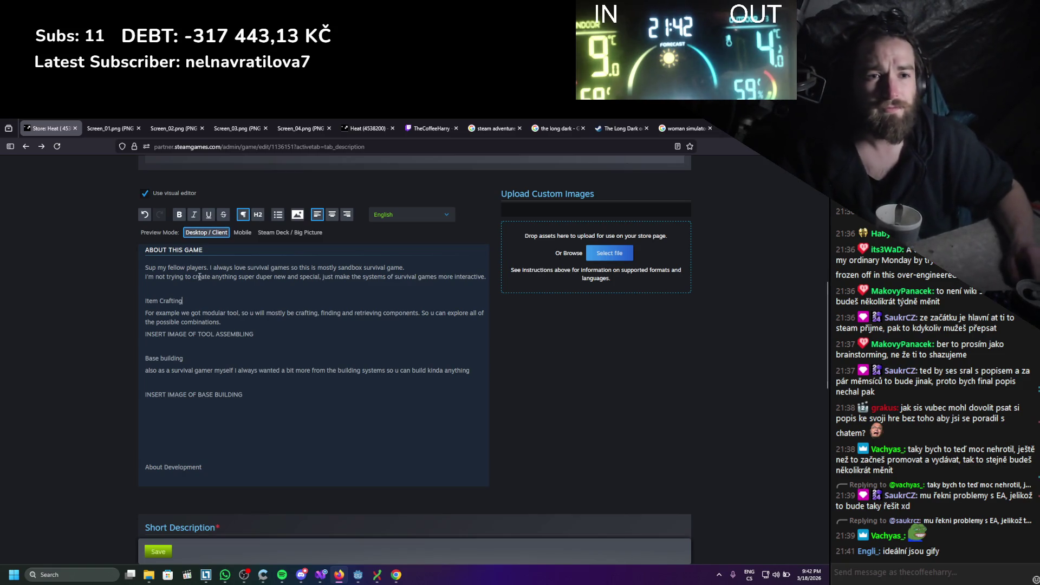
Make the Item Crafting and Base building headings bold
left_click_drag(194, 302, 140, 302)
left_click(180, 214)
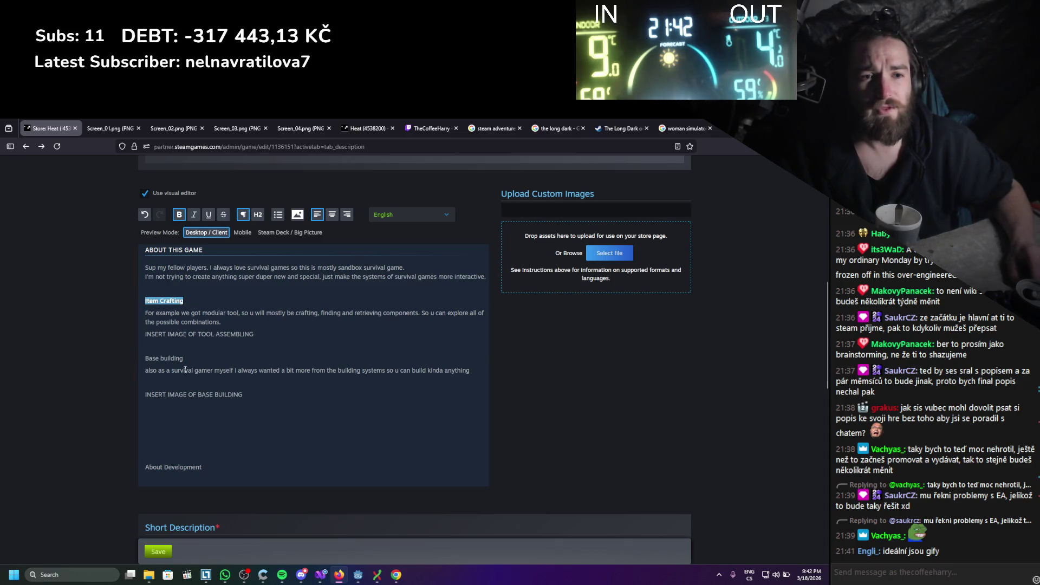
left_click_drag(184, 358, 142, 358)
left_click(179, 215)
left_click(175, 278)
left_click(156, 268)
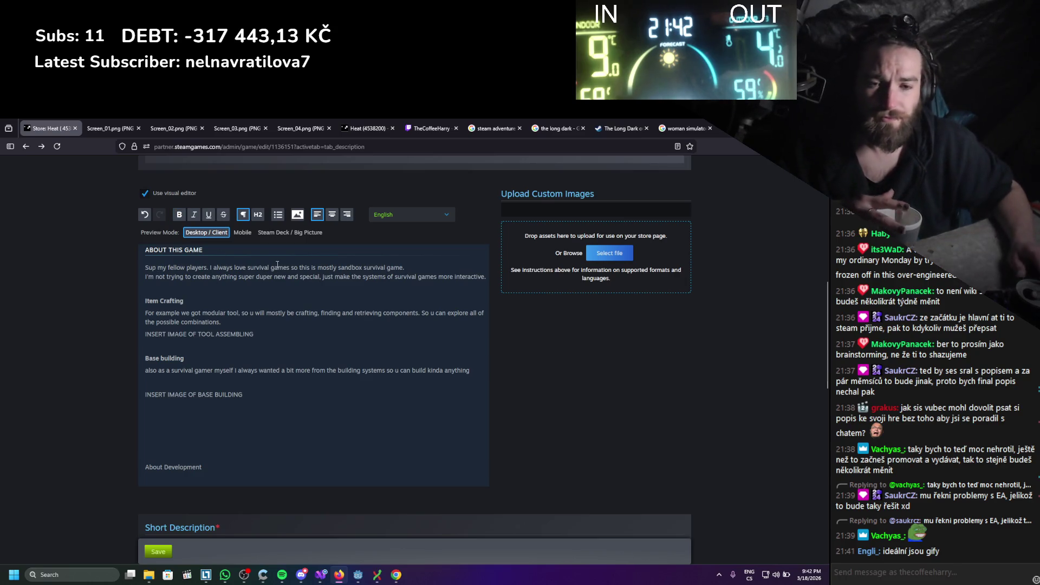
key("Home")
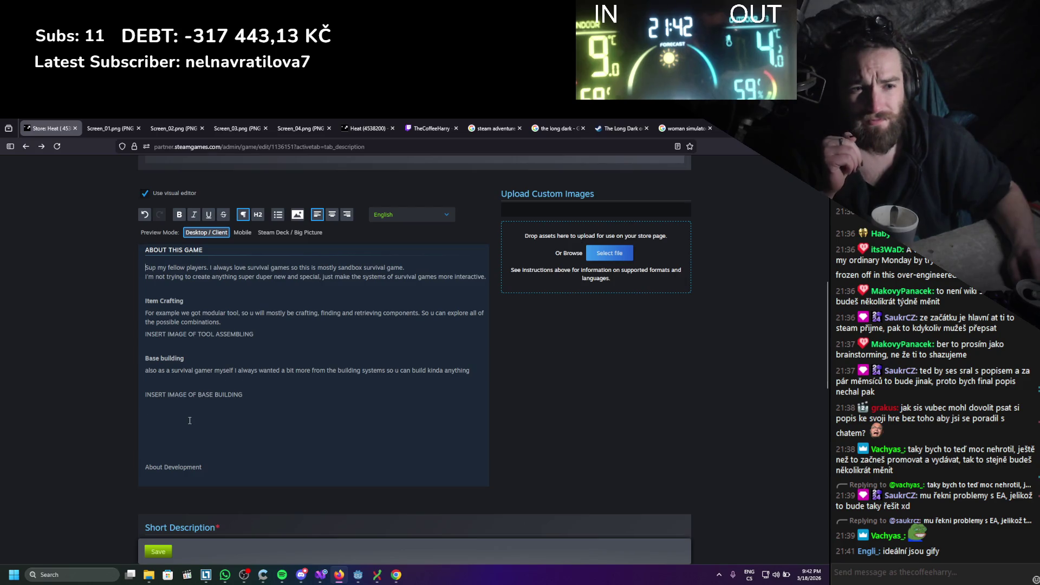
Delete the blank line above the INSERT IMAGE OF BASE BUILDING placeholder
left_click(160, 386)
key("BackSpace")
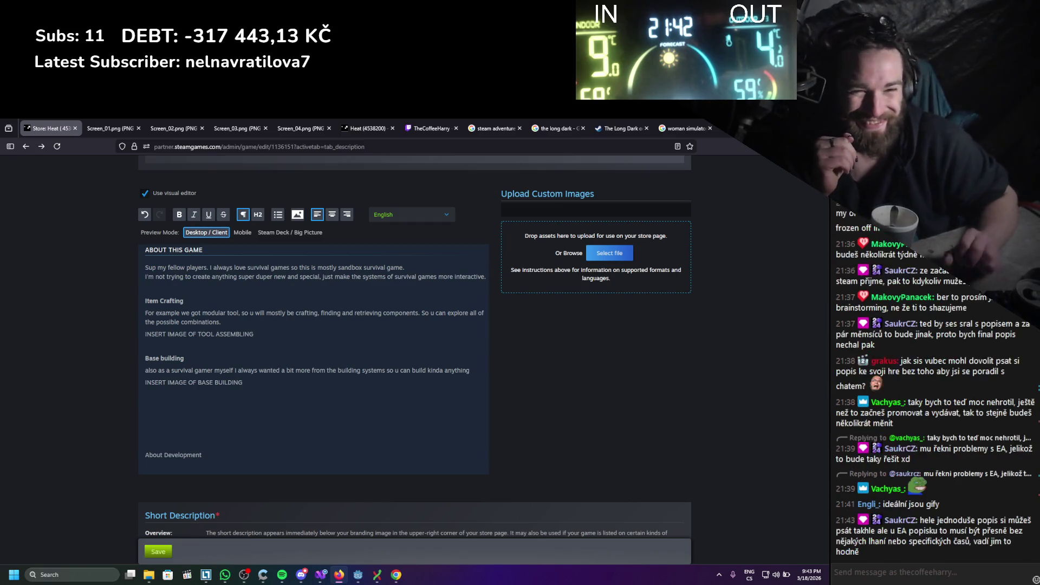
left_click(146, 406)
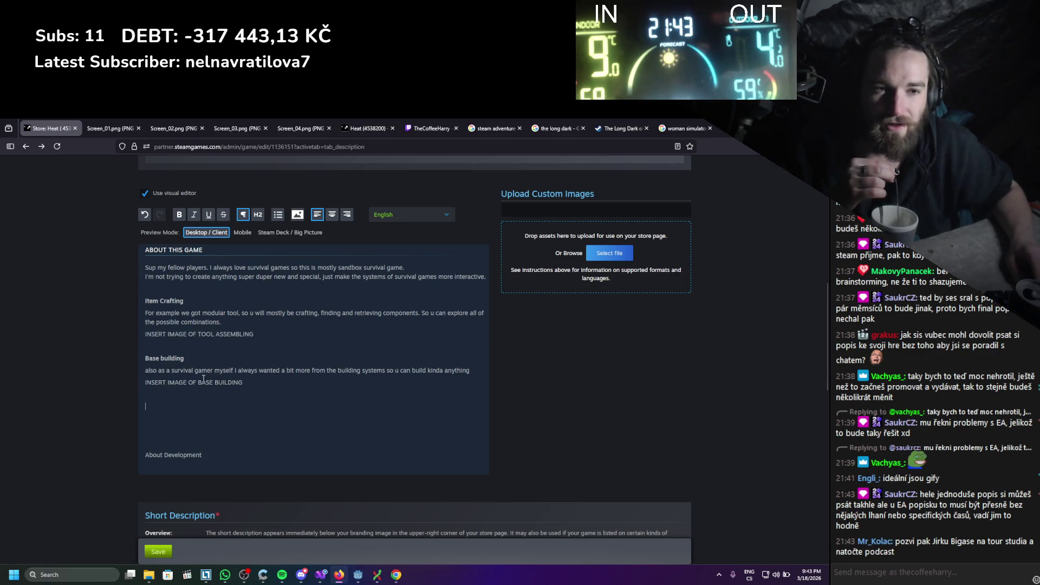
Review the whole About This Game text by selecting it and scrolling through
left_click_drag(239, 409, 115, 248)
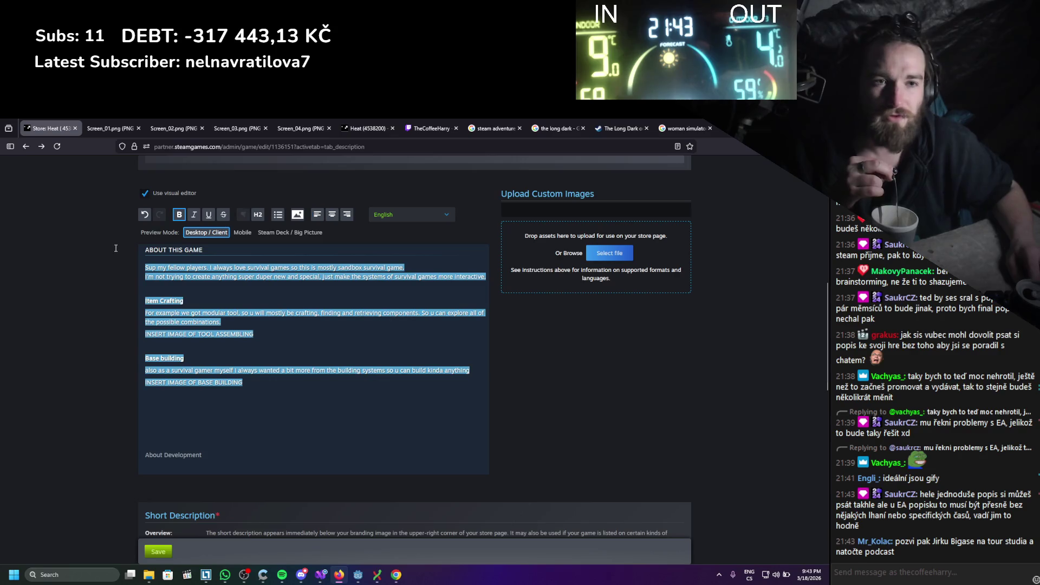
left_click(230, 374)
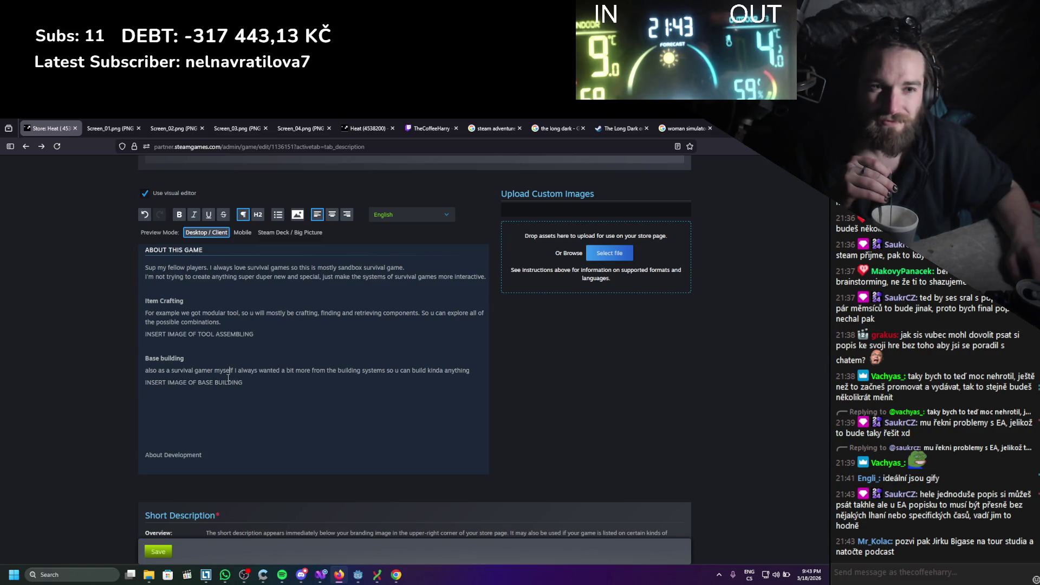
mouse_move(243, 384)
left_mouse_down()
mouse_move(149, 312)
mouse_move(142, 354)
mouse_move(91, 252)
left_mouse_up()
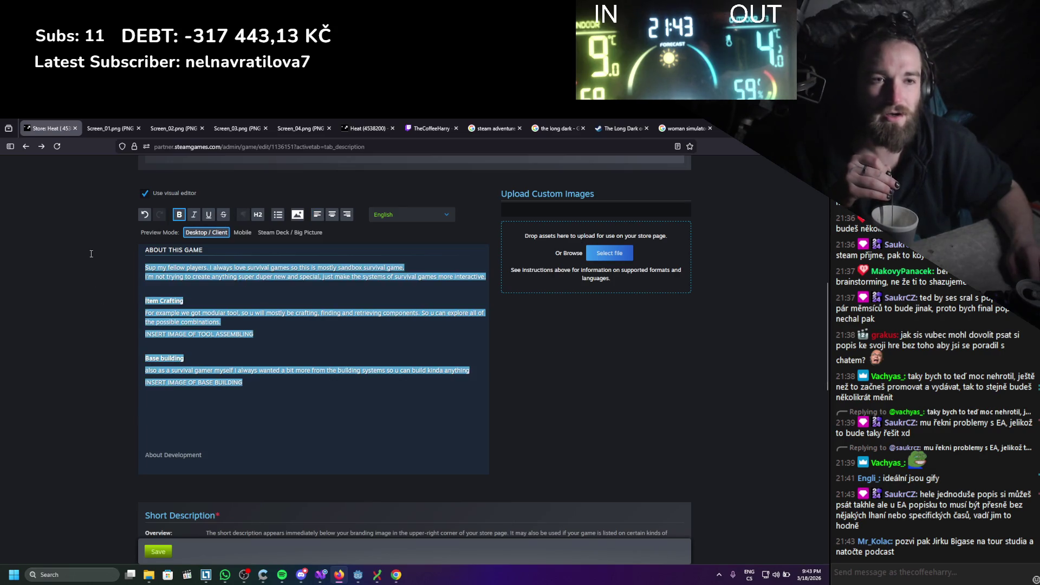
left_click(226, 403)
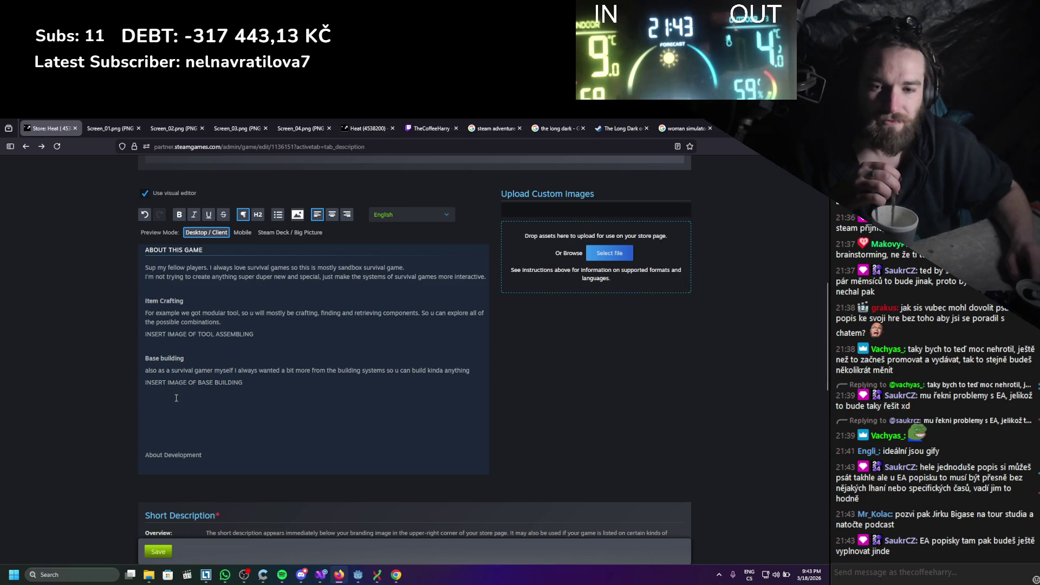
scroll(178, 391, "down", 3)
scroll(178, 388, "up", 3)
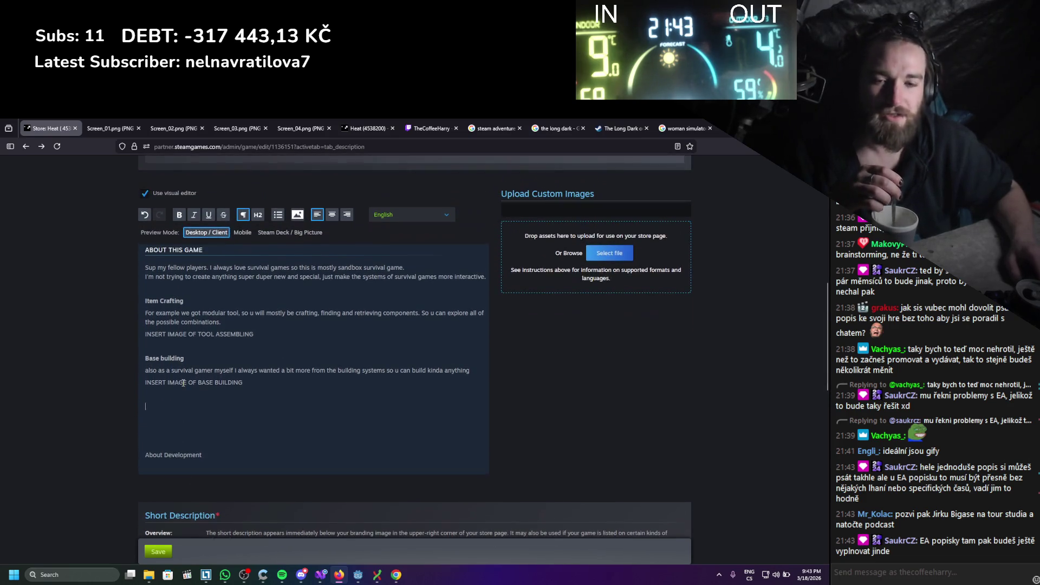
scroll(180, 386, "down", 1)
scroll(181, 390, "up", 1)
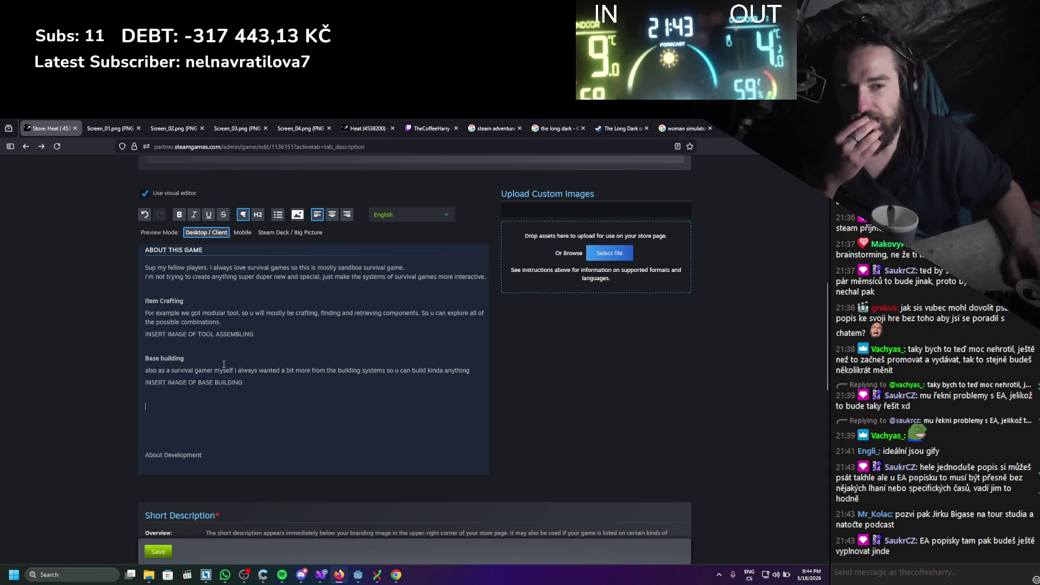
scroll(216, 429, "down", 1)
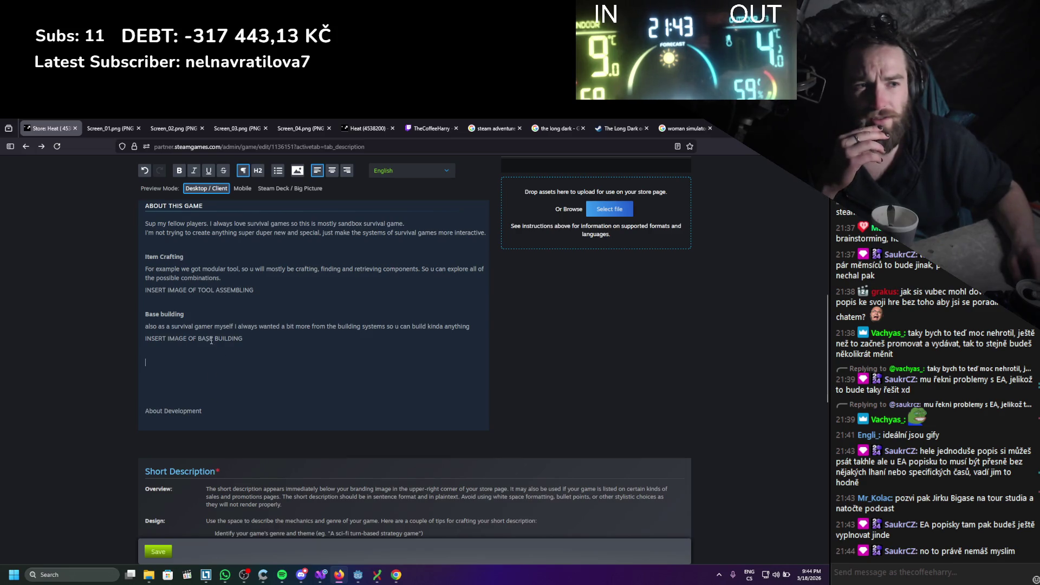
left_click_drag(195, 317, 141, 310)
triple_click(193, 254)
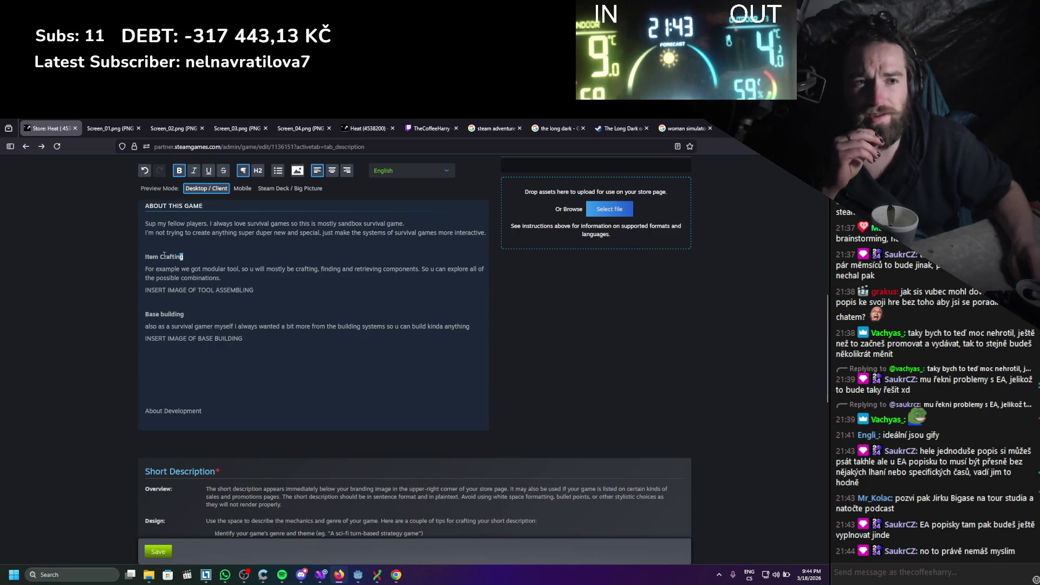
triple_click(191, 314)
left_click(206, 304)
left_click_drag(240, 338, 130, 261)
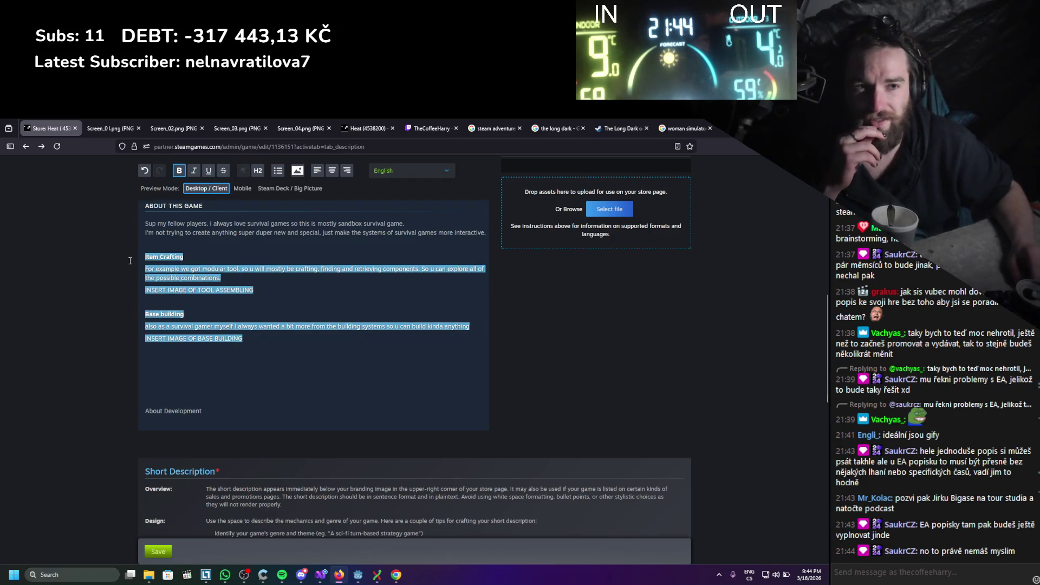
left_click(235, 304)
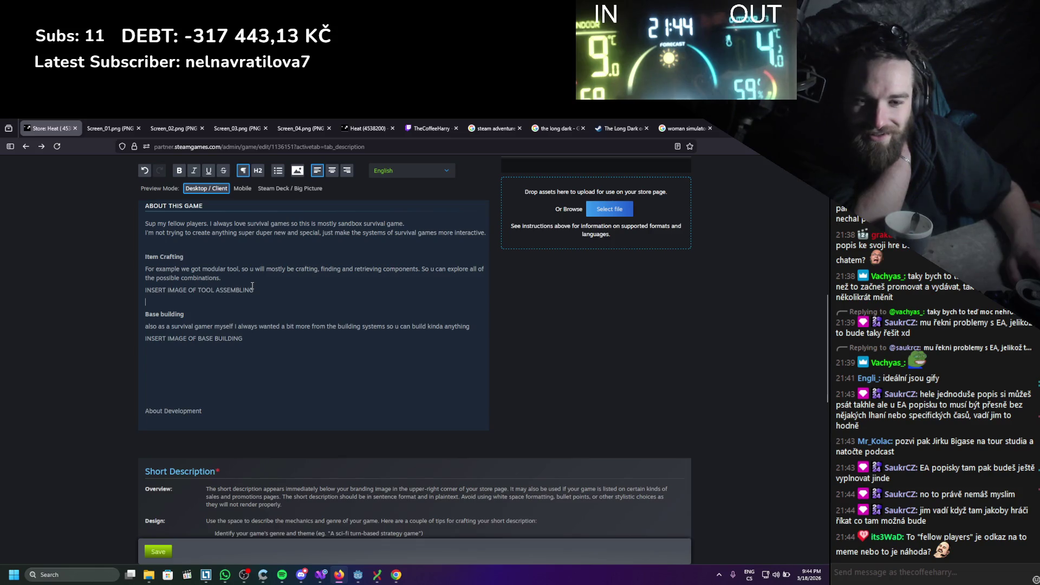
scroll(275, 344, "up", 1)
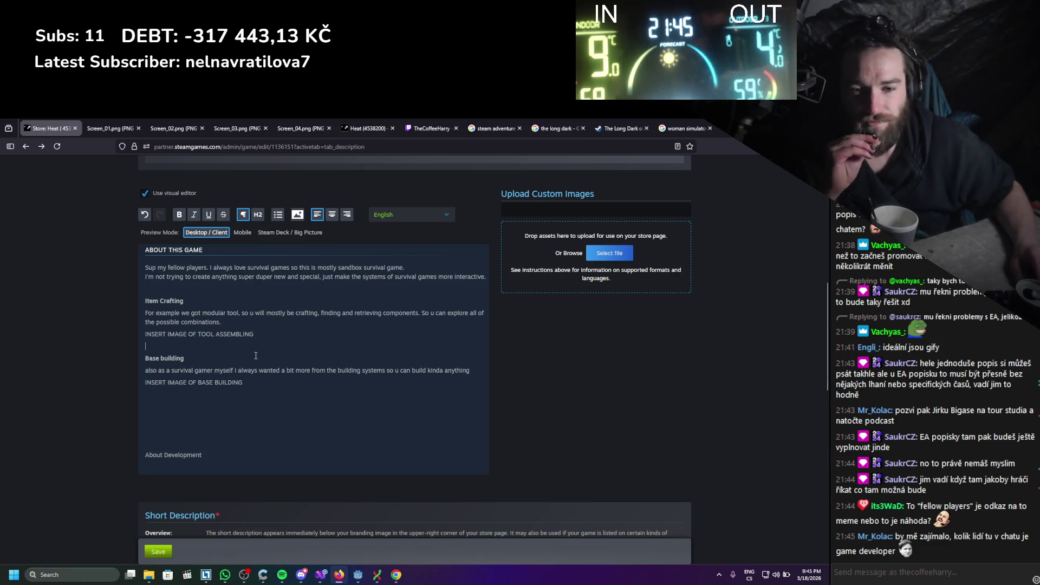
mouse_move(266, 385)
left_mouse_down()
mouse_move(200, 382)
mouse_move(146, 301)
left_mouse_up()
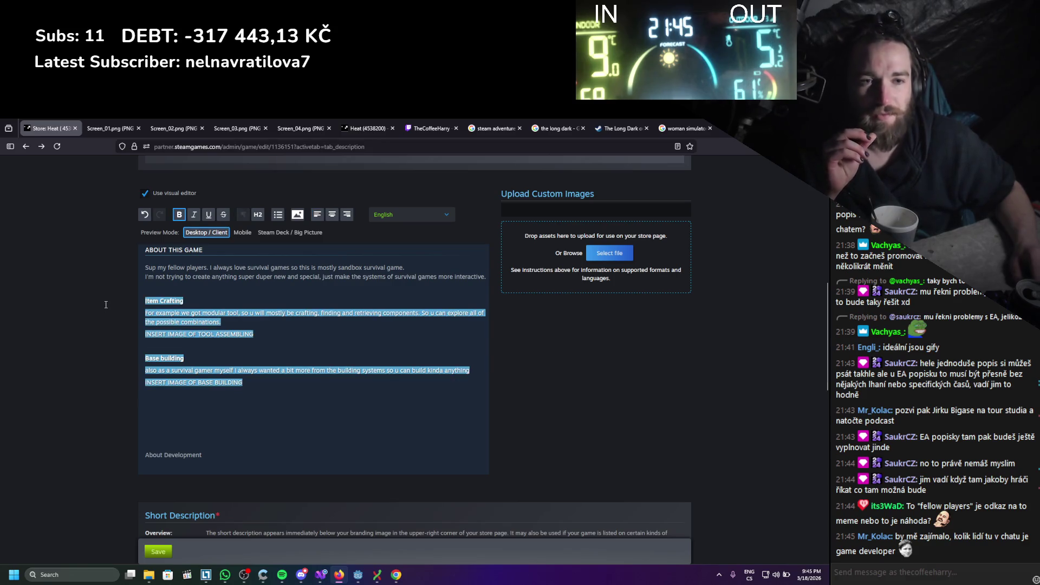
left_click(265, 388)
left_click(281, 438)
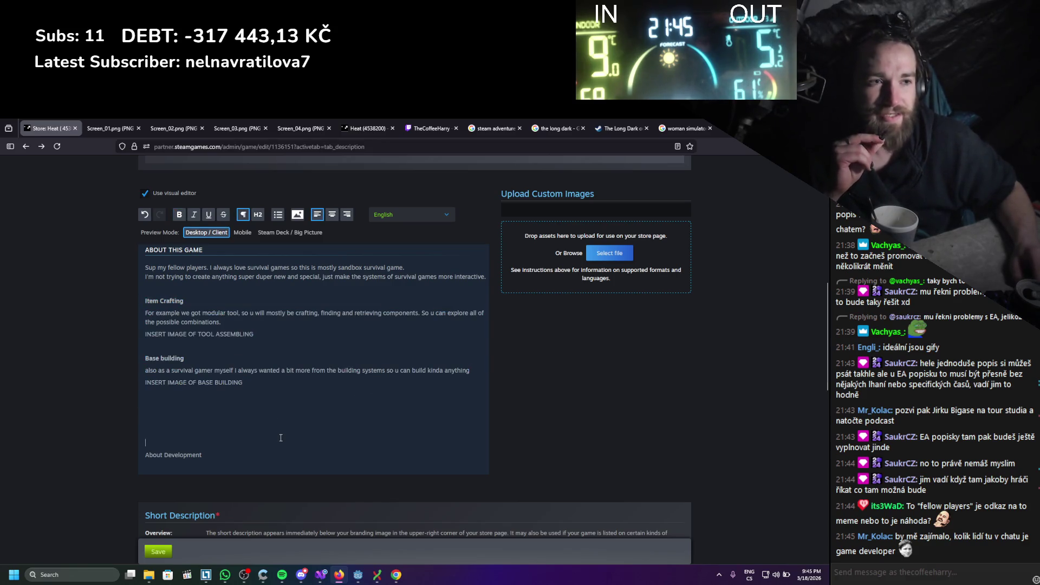
left_click_drag(283, 433, 142, 301)
mouse_move(244, 384)
left_mouse_down()
mouse_move(254, 370)
mouse_move(141, 301)
left_mouse_up()
left_click(295, 403)
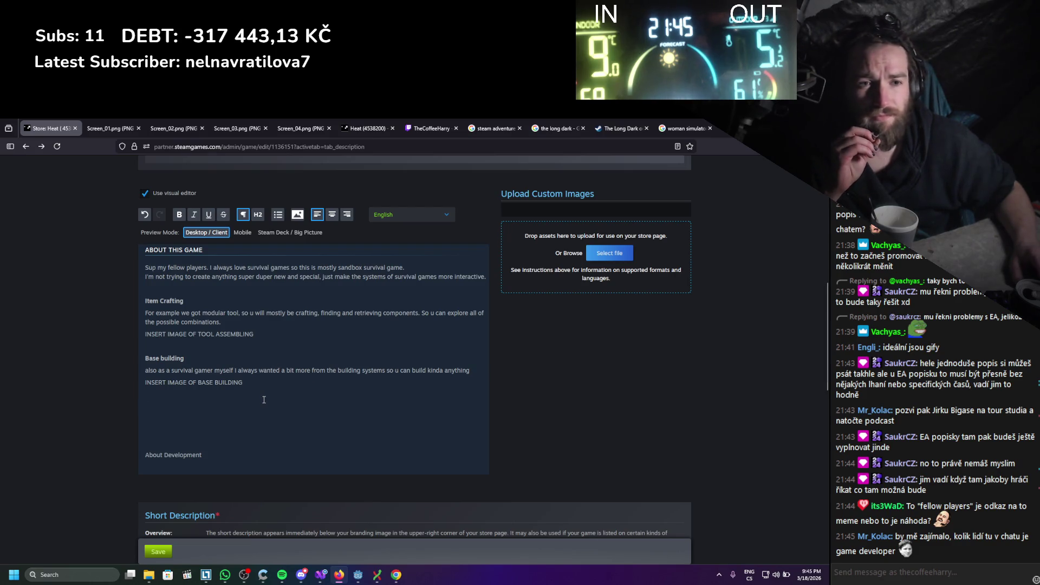
left_click_drag(263, 400, 145, 300)
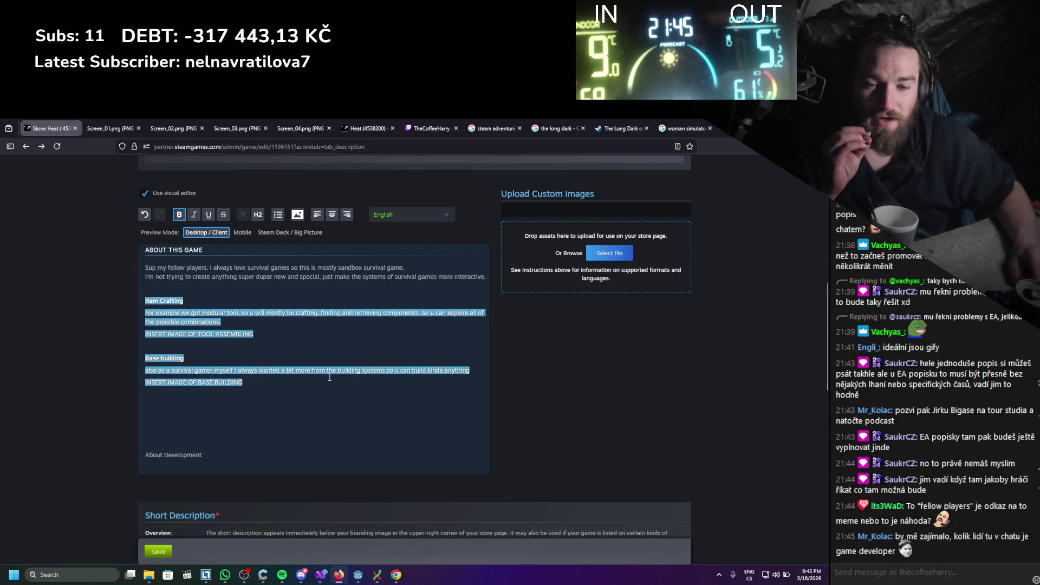
left_click(262, 395)
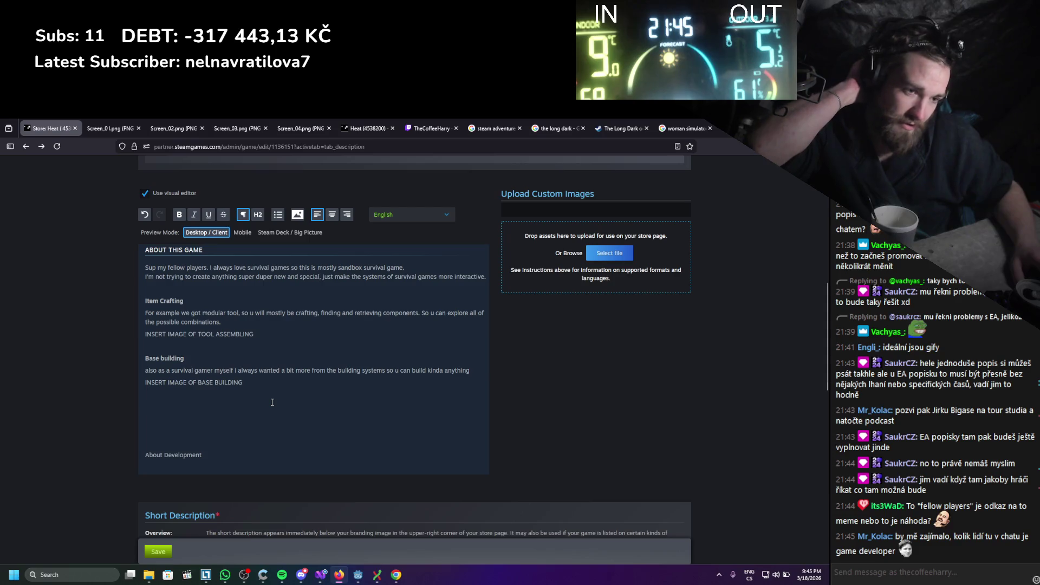
Type an 'Exploration' heading and move to the line below it
type("Expl")
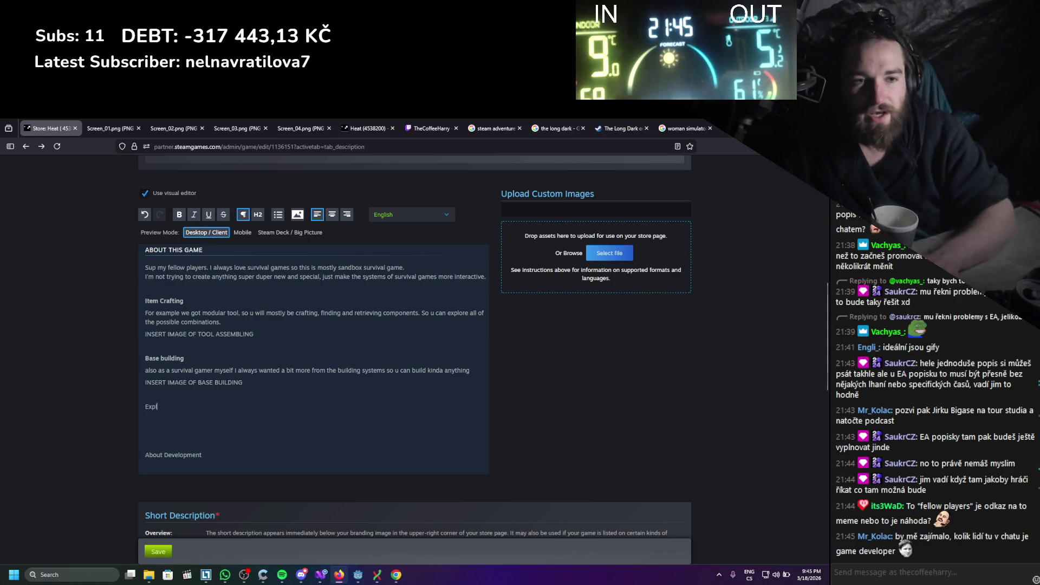
type("oration")
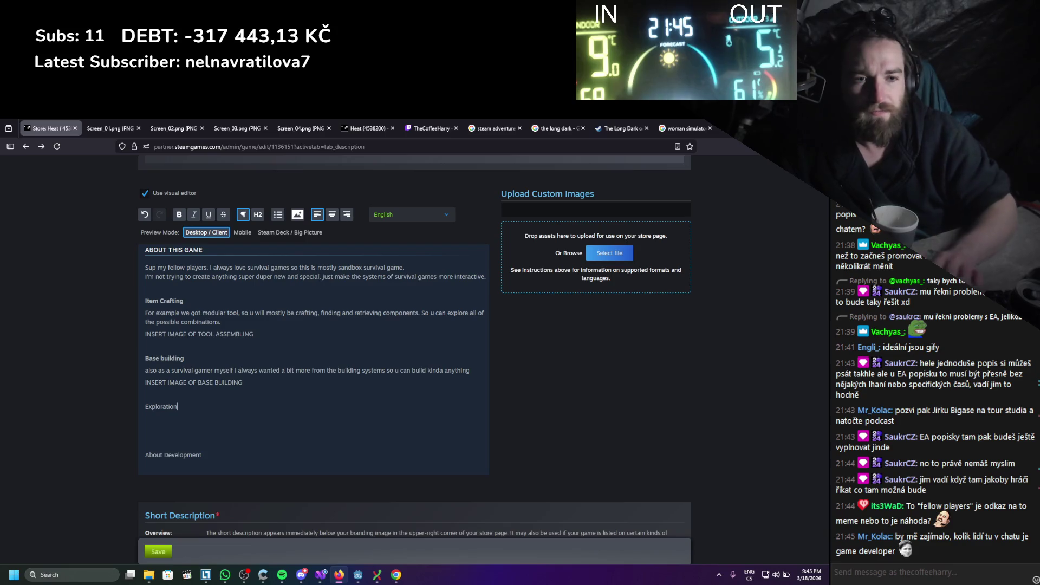
mouse_move(209, 421)
left_mouse_down()
mouse_move(162, 405)
mouse_move(157, 383)
mouse_move(155, 393)
left_mouse_up()
left_click(158, 419)
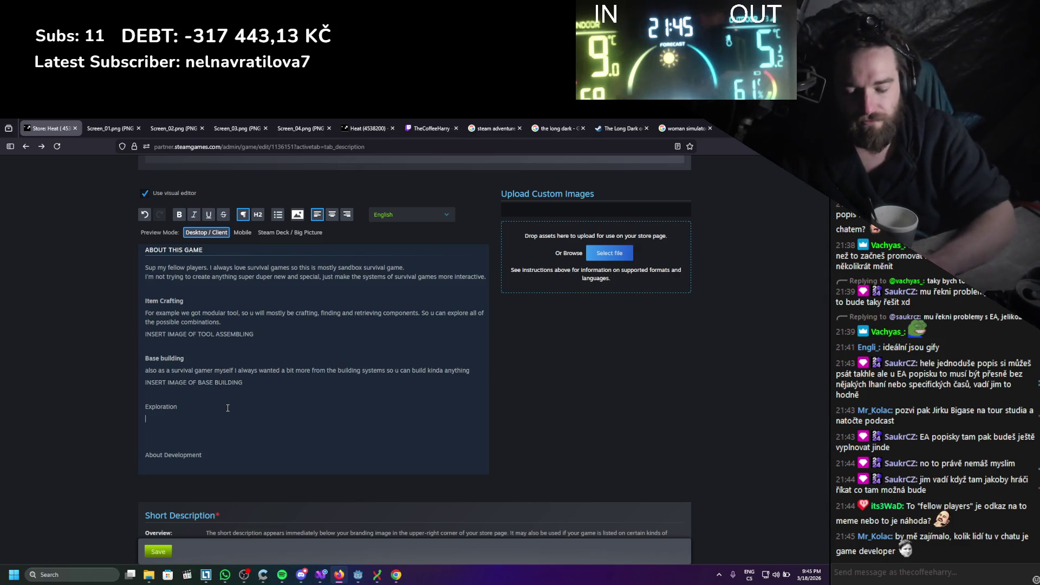
Write 'For now u will explore procedurally generated maps', then search 'procedurally generated' in a new tab
type("Fo")
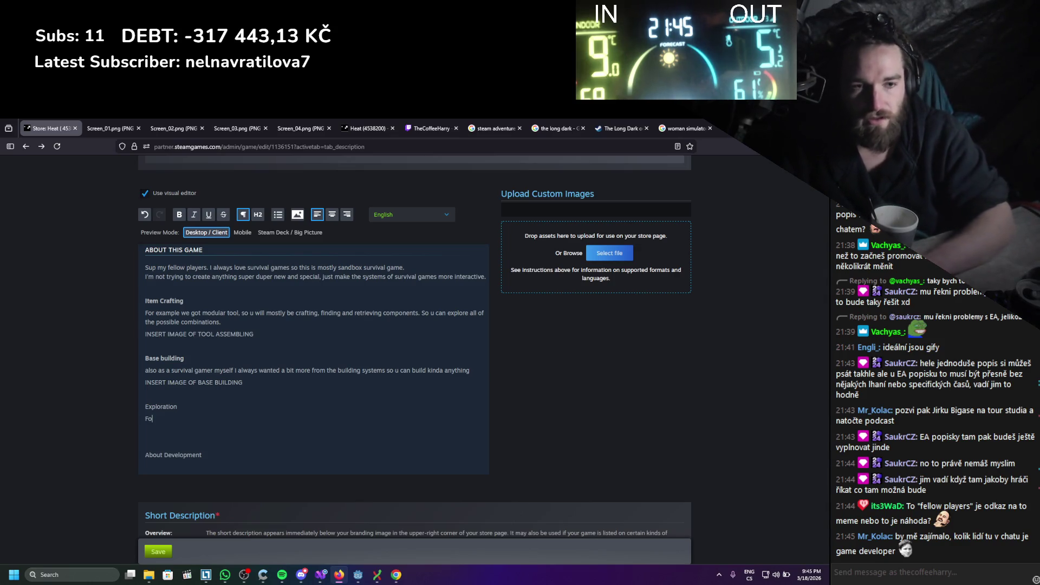
type("r now u wi")
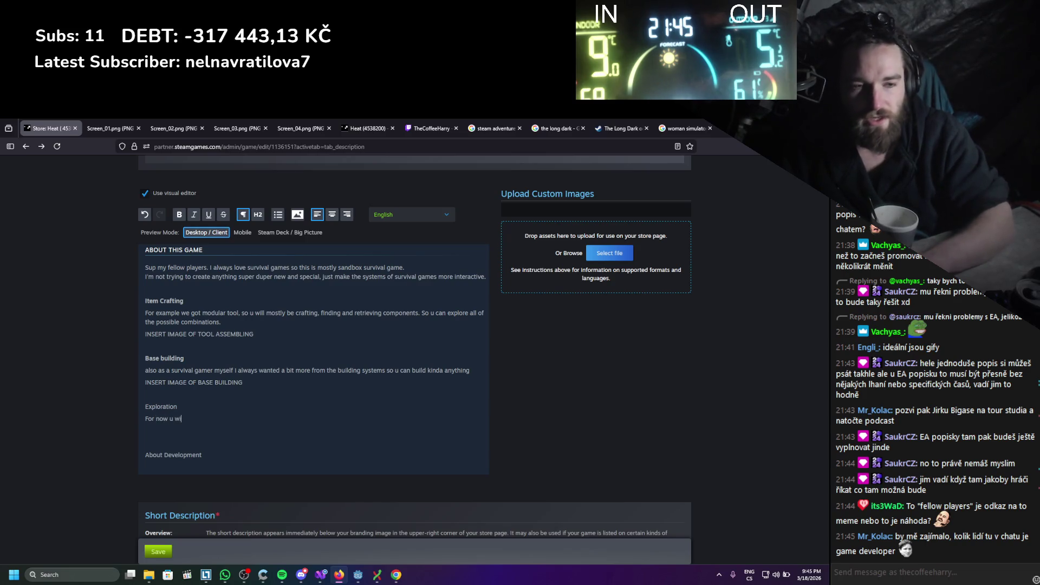
type("ll explore")
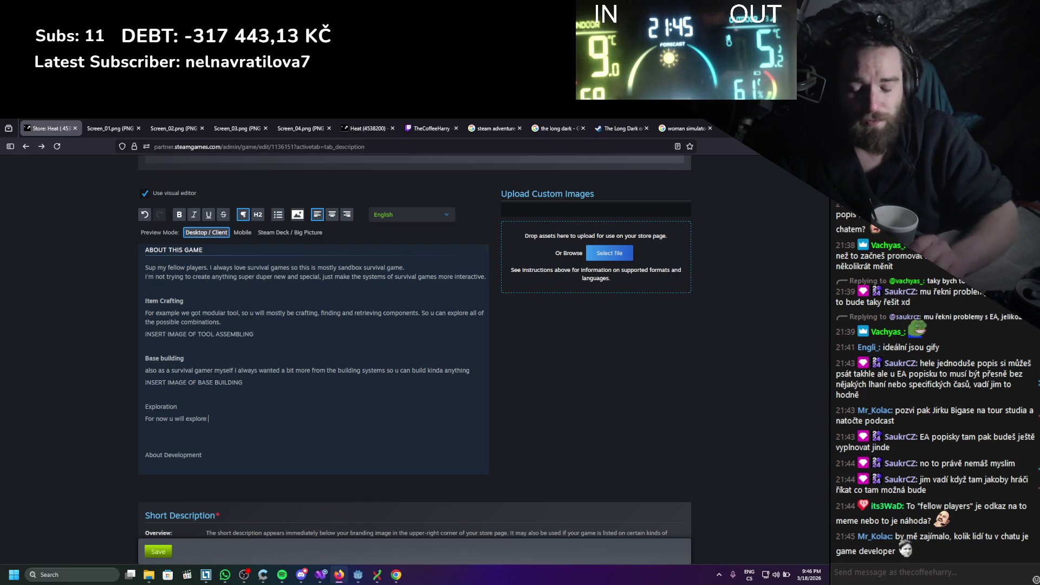
type("proced")
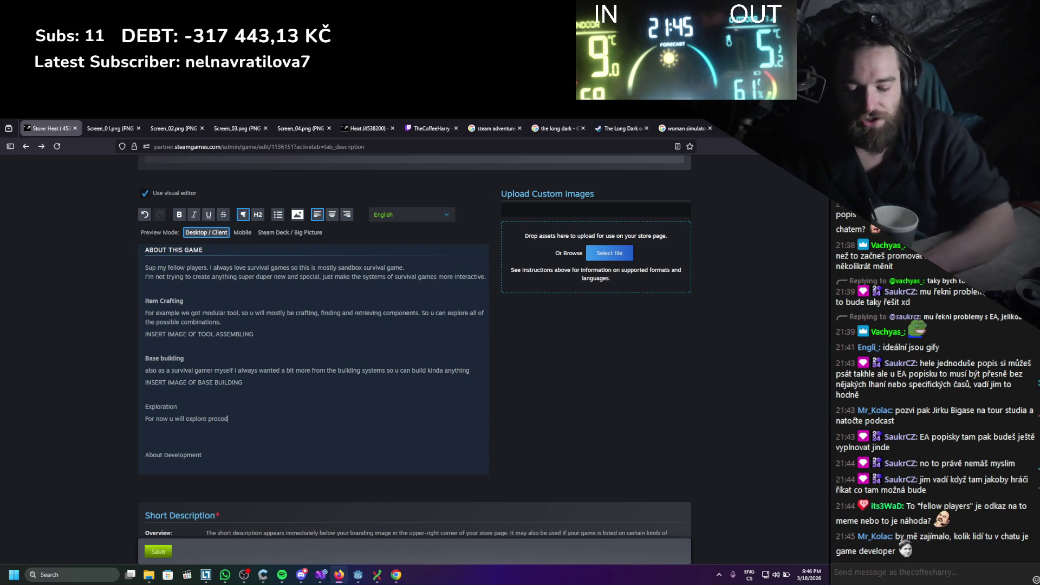
type("uraly")
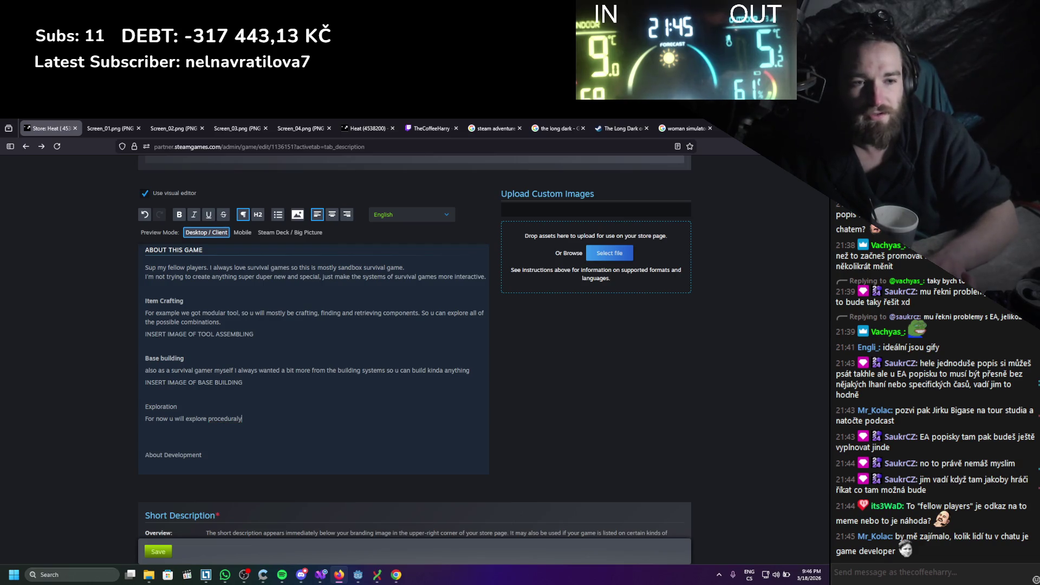
left_click_drag(242, 419, 139, 401)
left_click(238, 418)
type("ly")
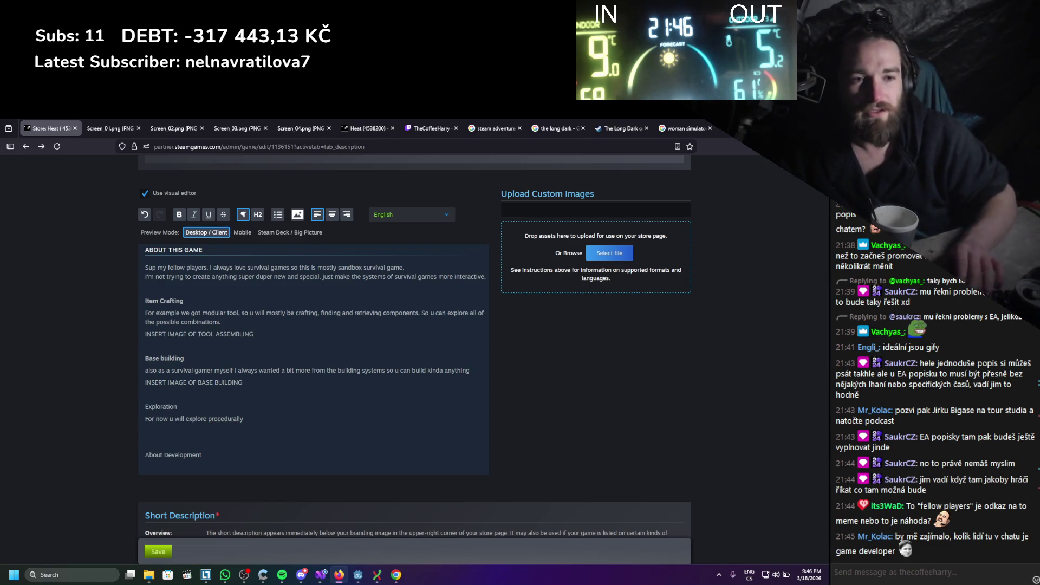
type(" generated maps")
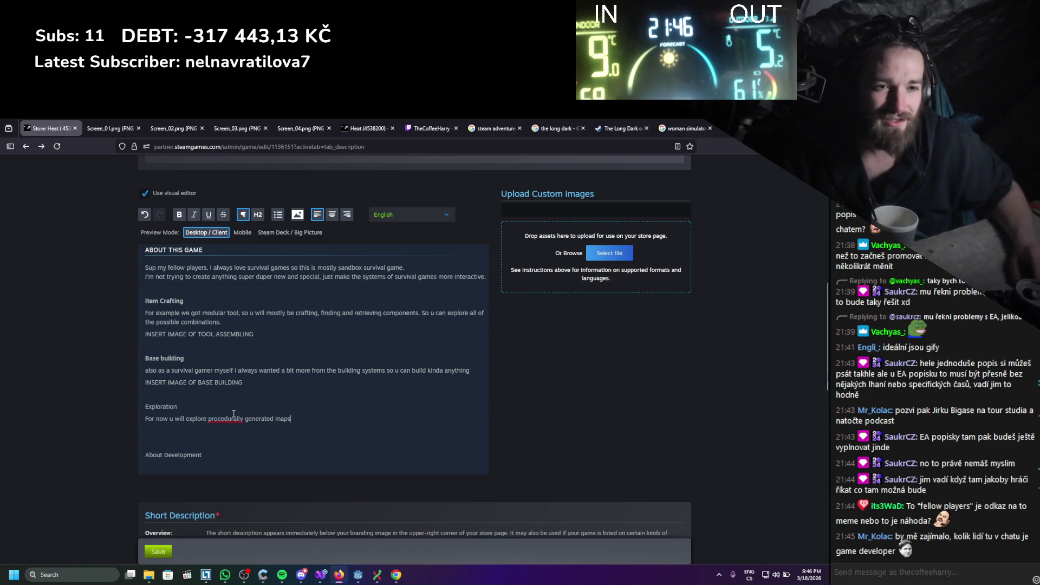
key("BackSpace")
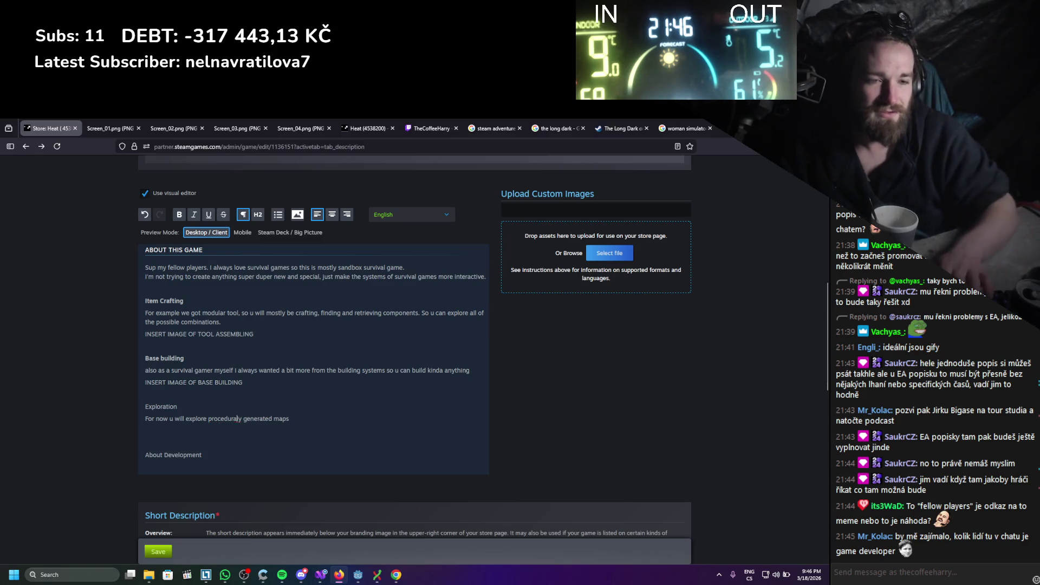
key("Delete")
left_click(247, 464)
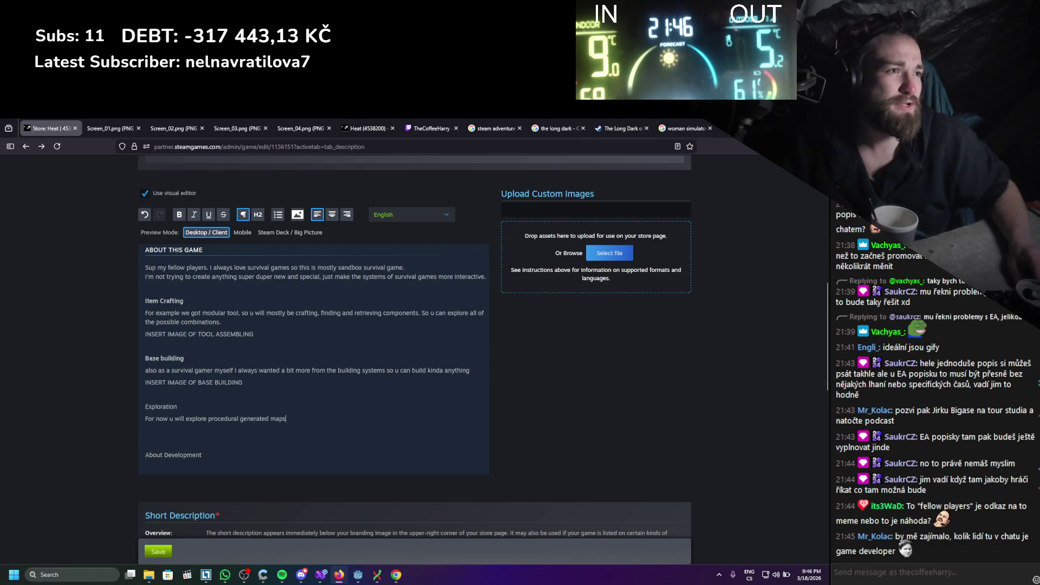
left_click(725, 128)
type("procedural")
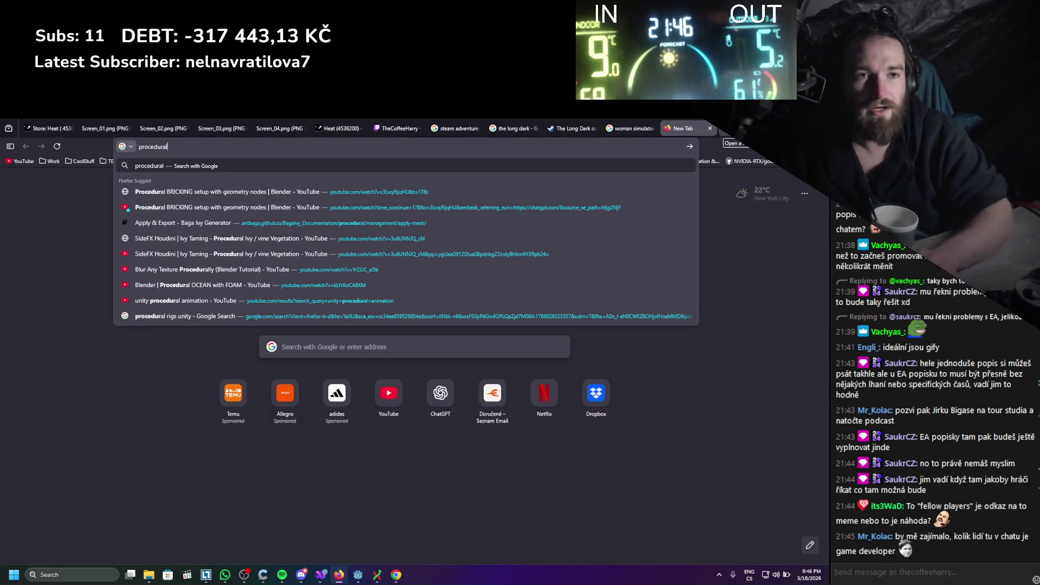
type("ly generated")
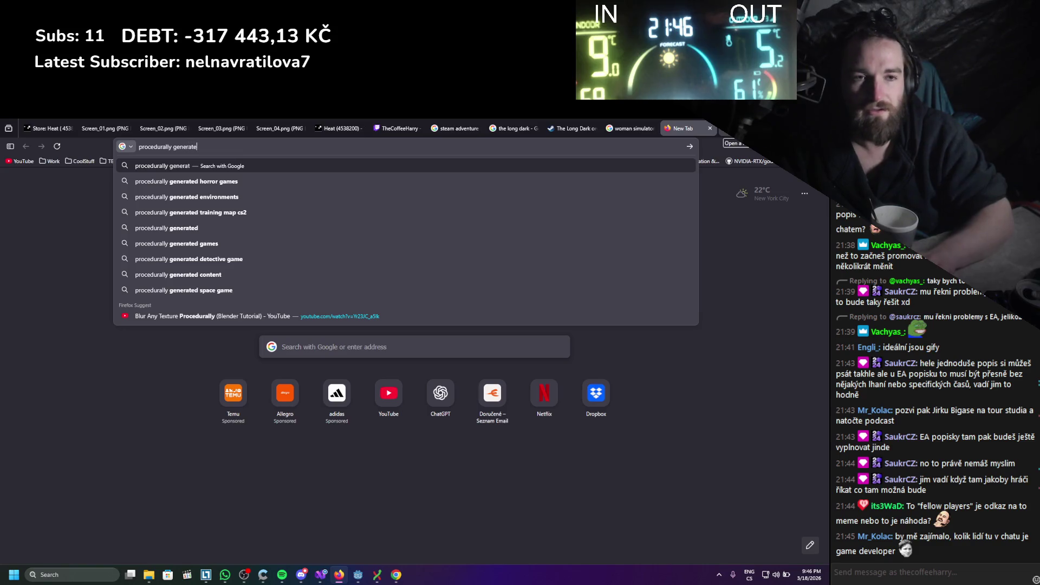
Search Google for 'procedurally generated', skim the results, and leave the results tab
key("Return")
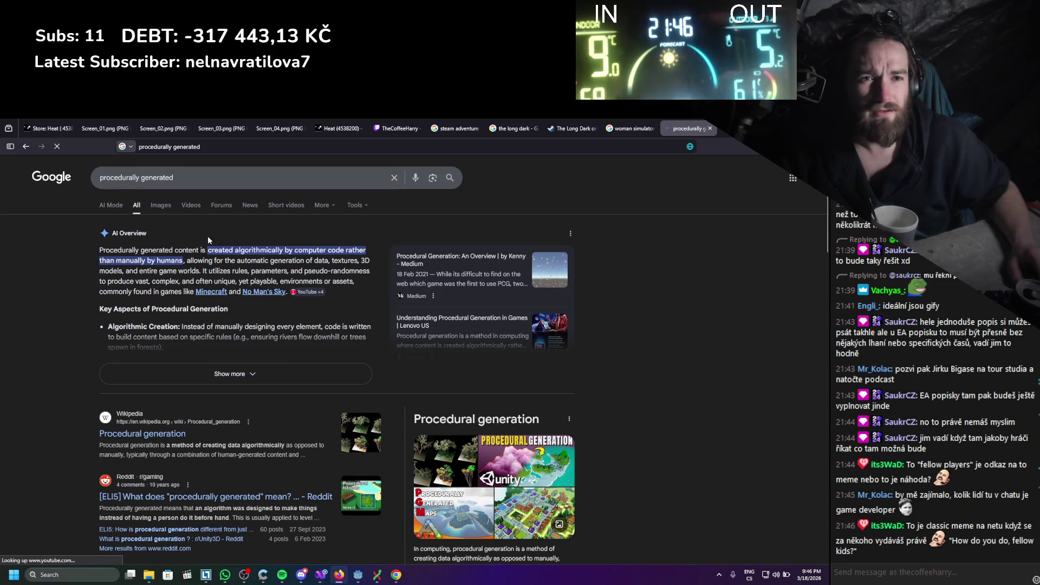
scroll(178, 249, "down", 2)
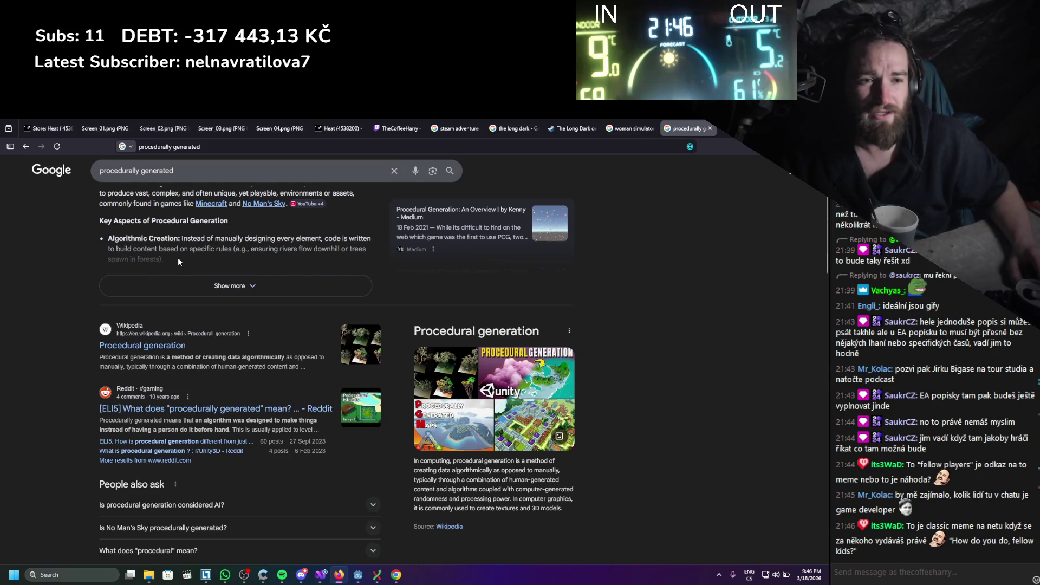
scroll(179, 261, "down", 1)
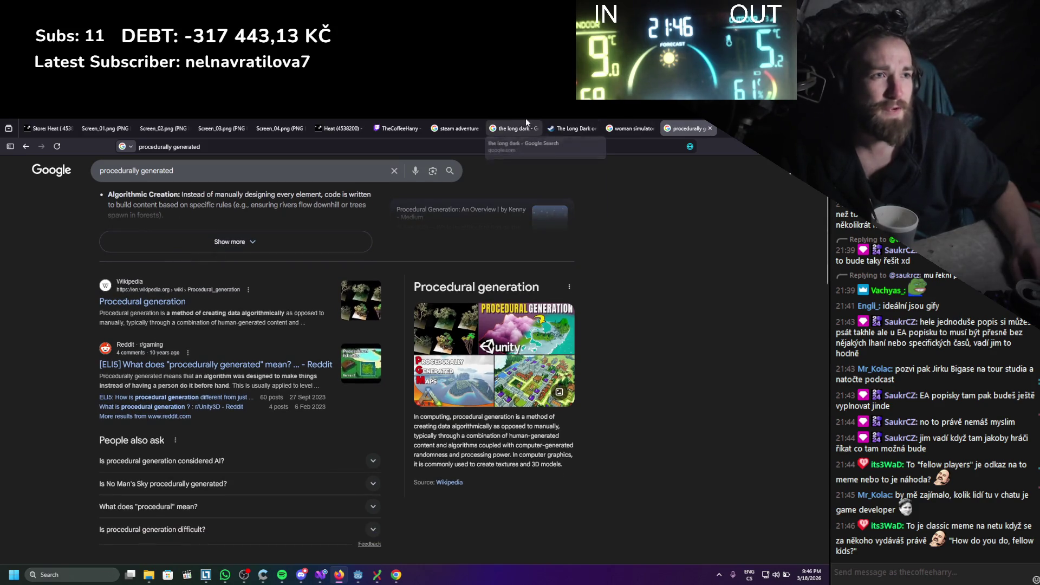
left_click(105, 128)
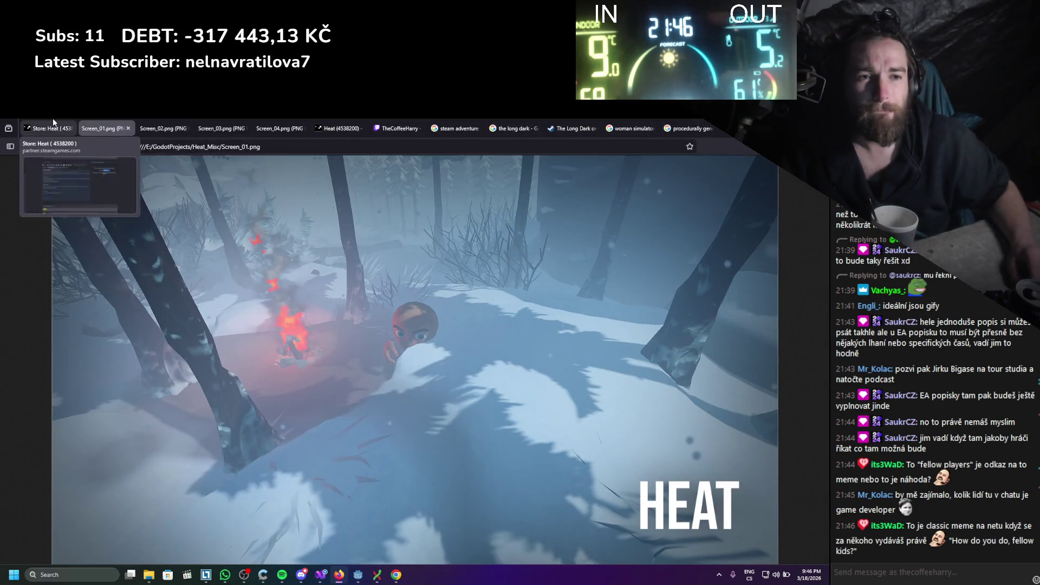
Append 'with possibility of gear loss similar to (Tarkov, arena breakout, ...)' to the Exploration sentence
left_click(53, 127)
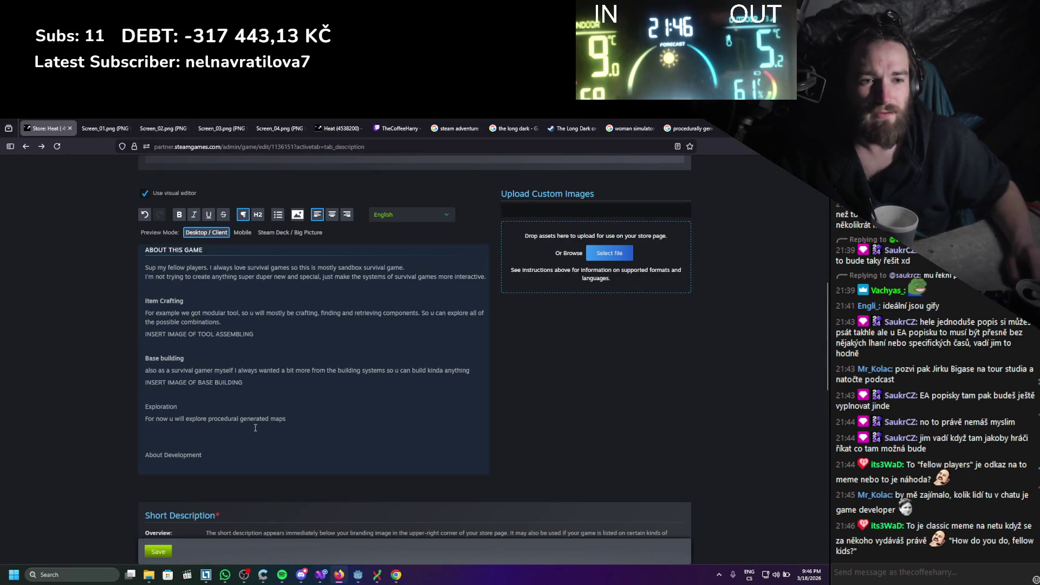
left_click(240, 418)
type("l")
left_click(308, 410)
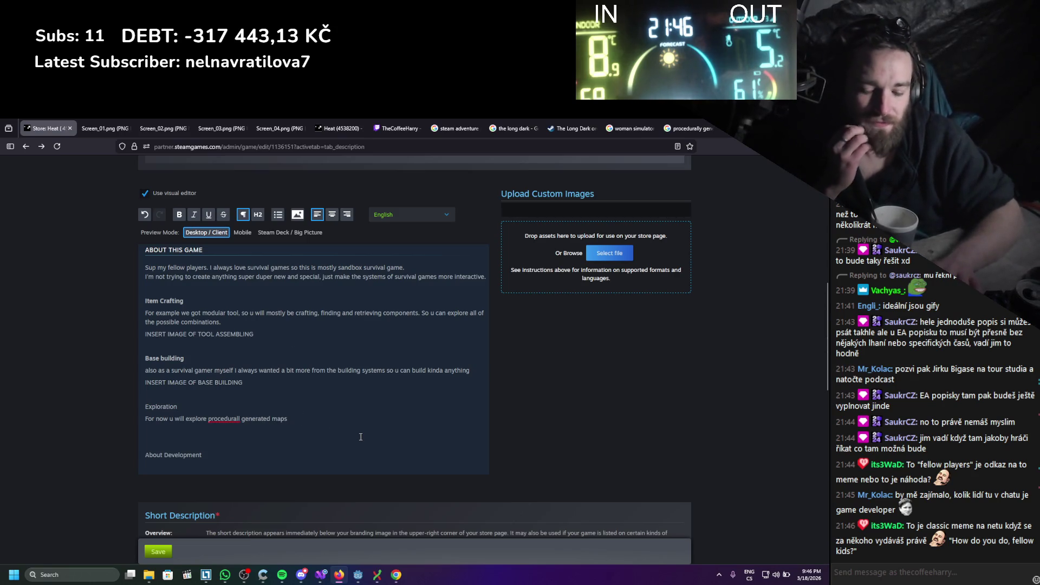
type("with possibility o")
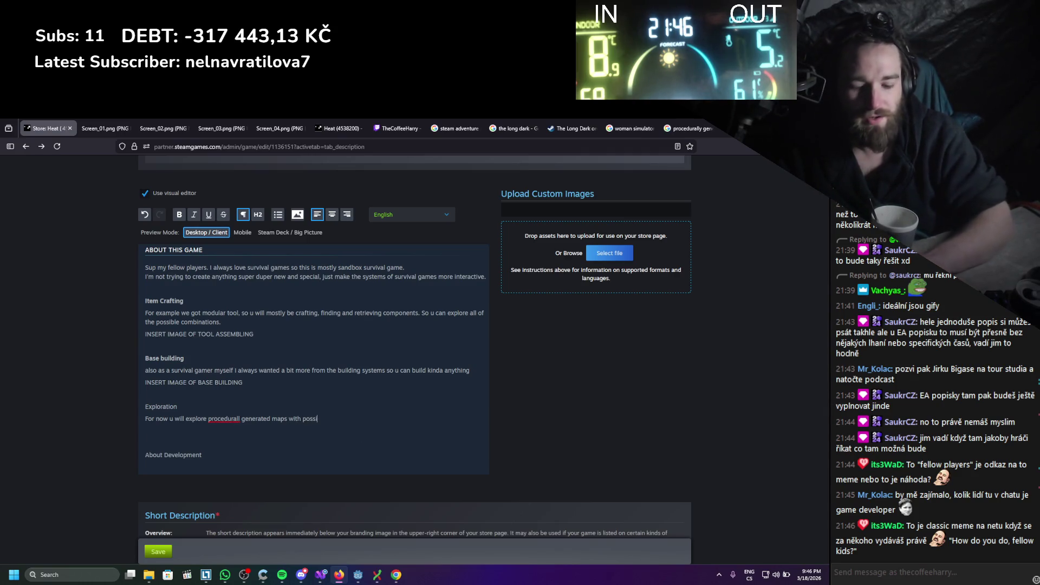
type("f g")
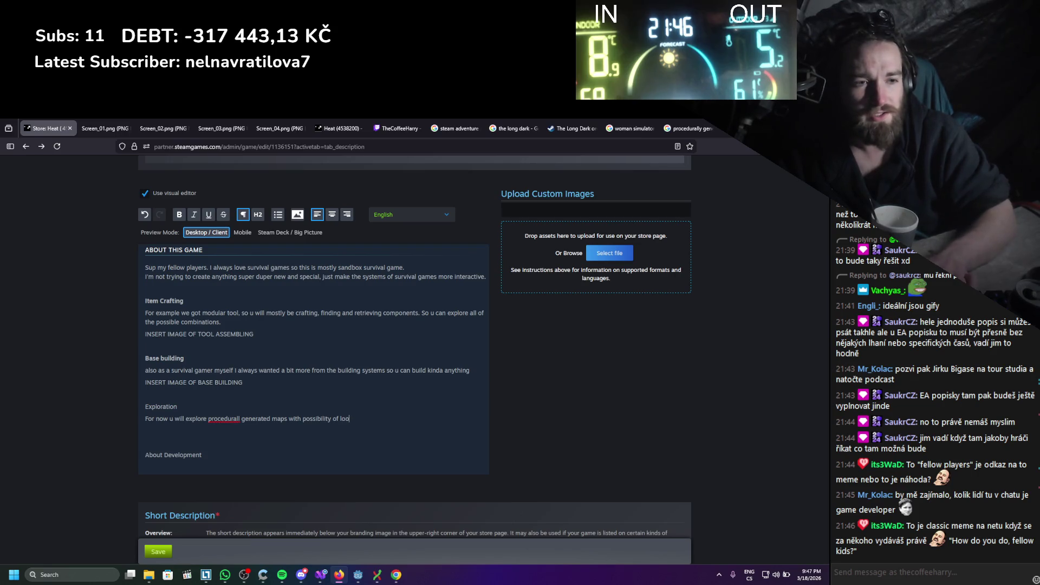
type("ear loss")
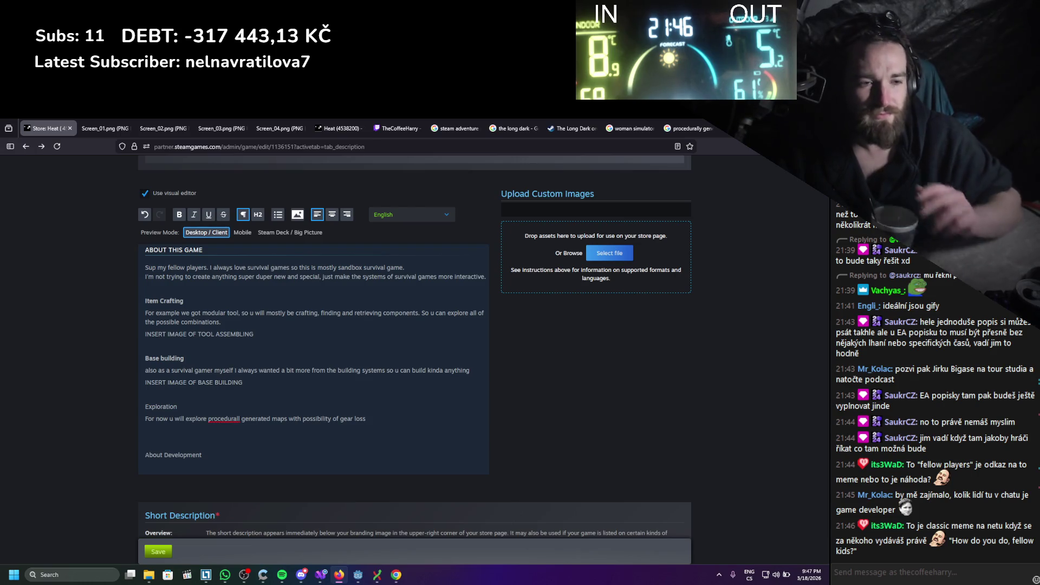
type(" similar to (")
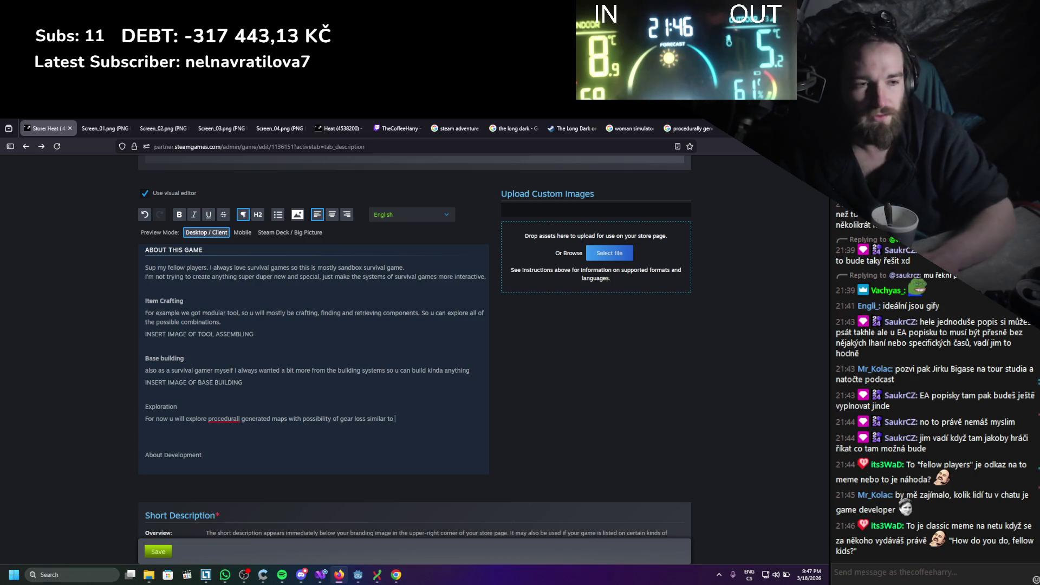
type("Tarkov")
type(", ar")
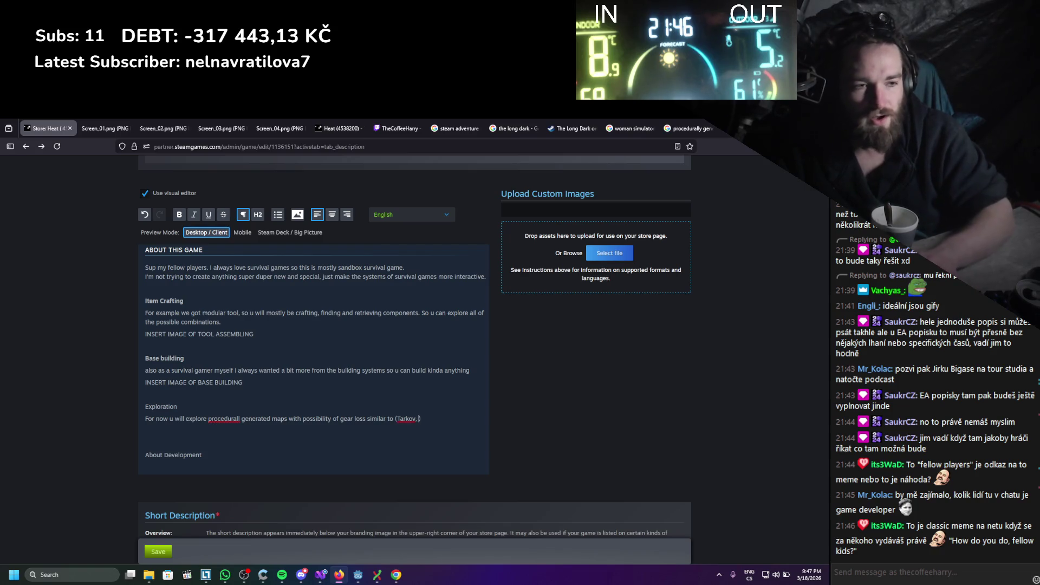
type("ena brea")
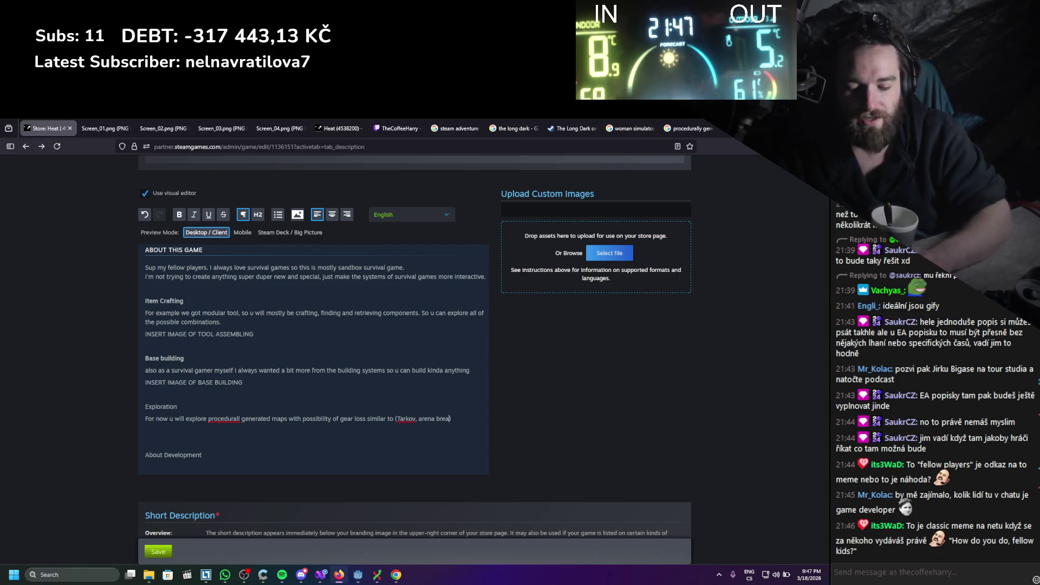
type("kout")
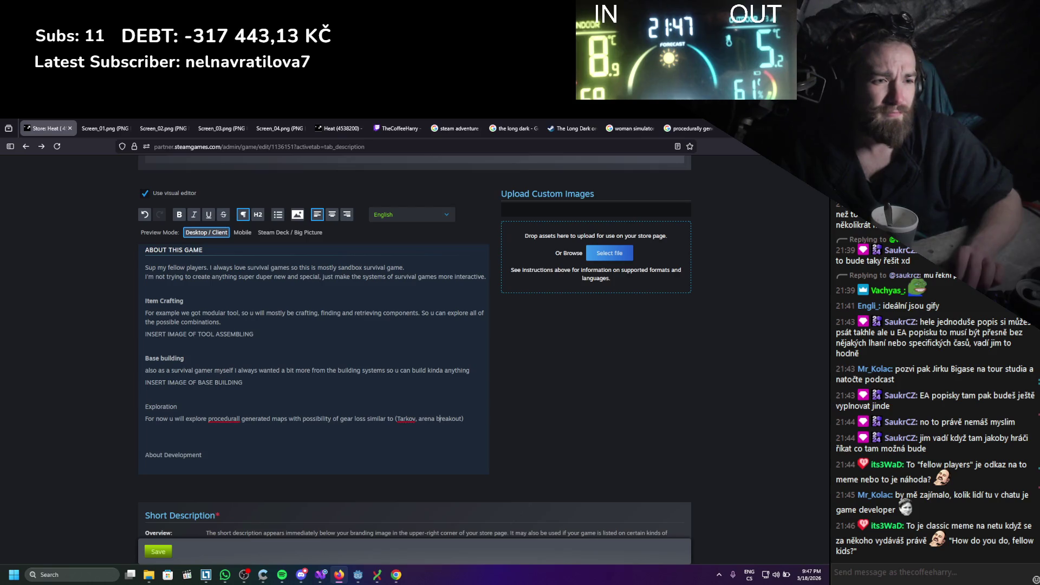
type(", ..")
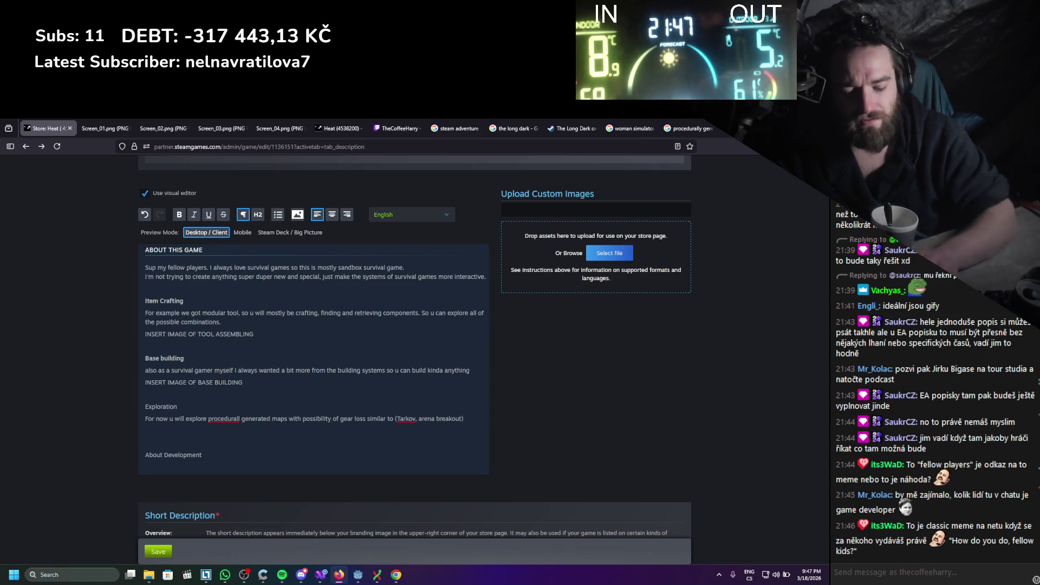
type(".")
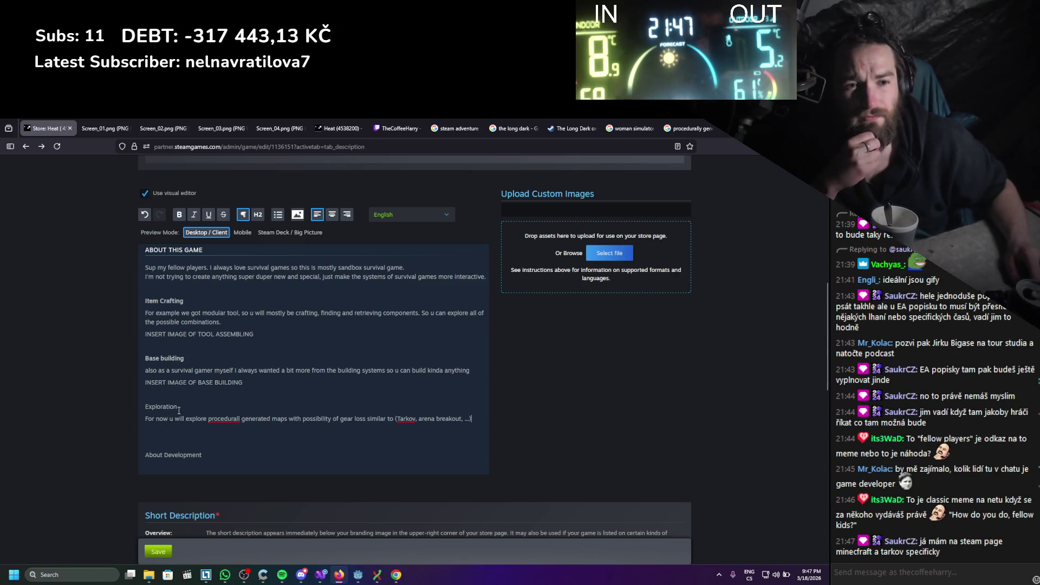
left_click_drag(178, 410, 143, 406)
Bold the Exploration heading and start a new line below the Exploration sentence
left_click(179, 214)
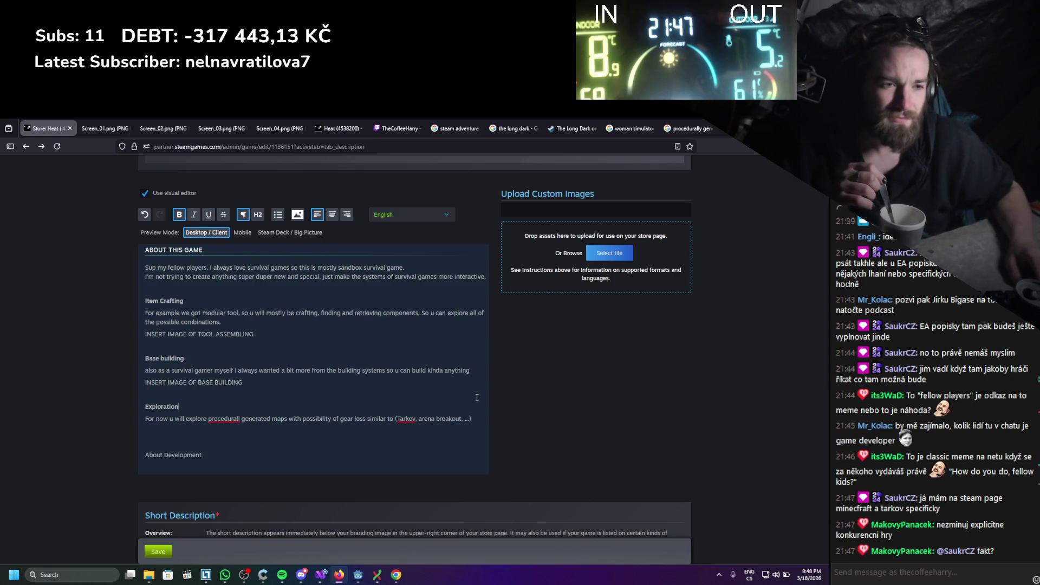
left_click(481, 422)
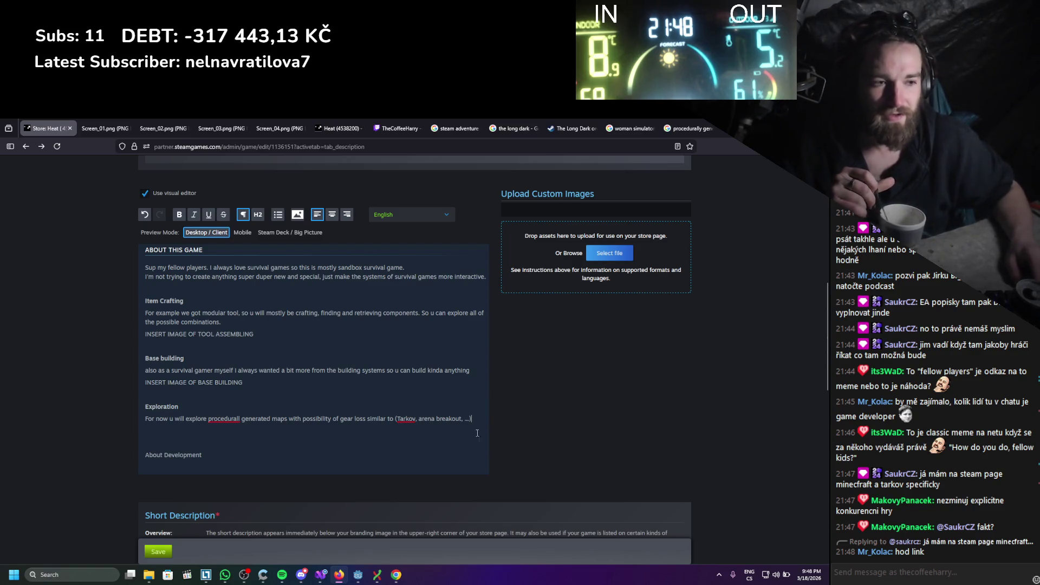
key("Return")
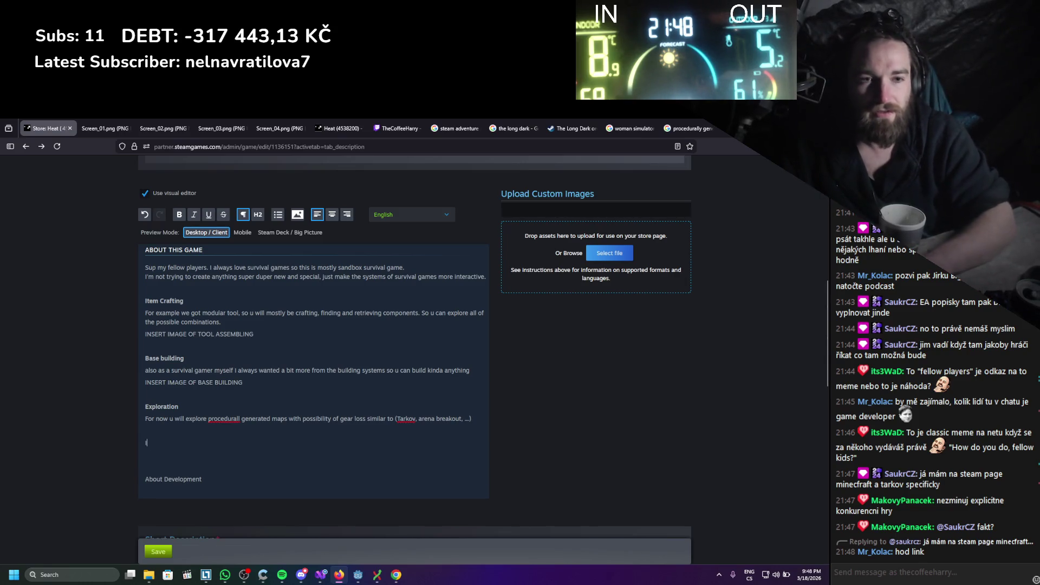
Type an 'INSERT MAP IMAGES' placeholder line and fix its typos
type("IM")
type("NSERT MAP")
type(" IAMGES")
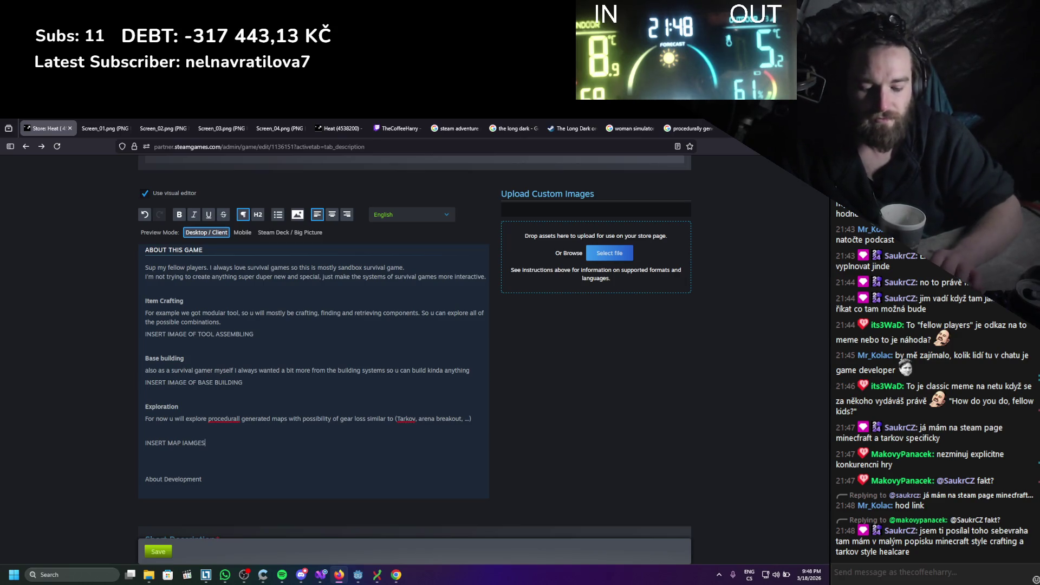
type(" - Ins")
key("BackSpace")
key("BackSpace")
key("BackSpace")
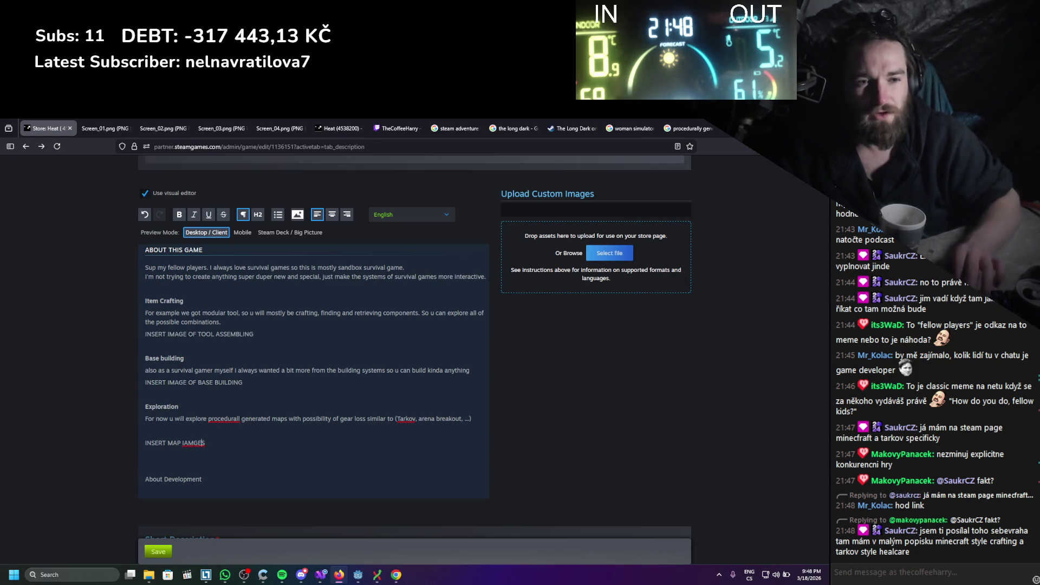
key("BackSpace")
key("BackSpace")
key("BackSpace")
type("MAGES")
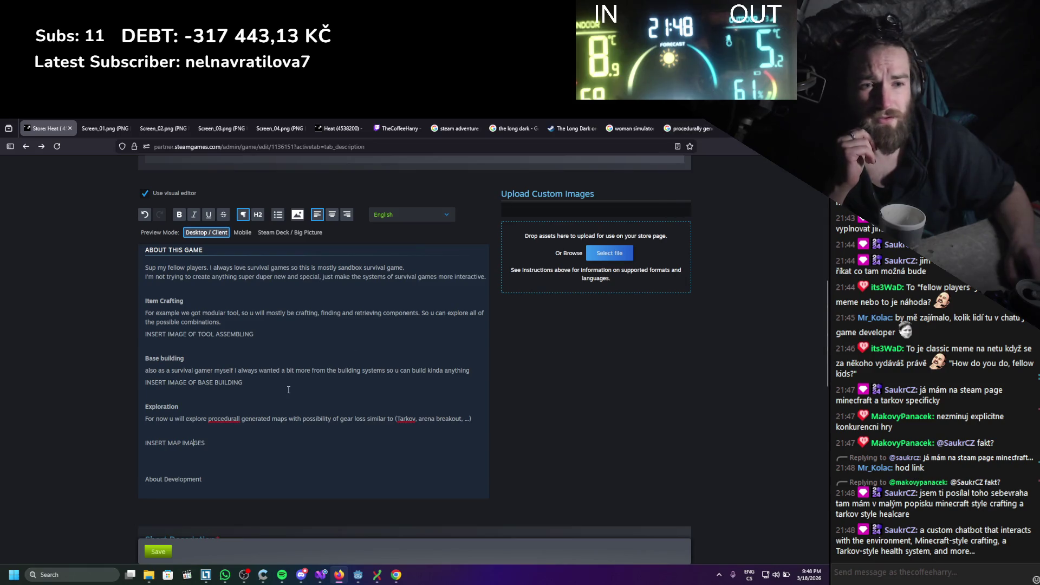
Correct the word to 'procedurally' and start new paragraphs after the Exploration text
type("y")
left_click(242, 442)
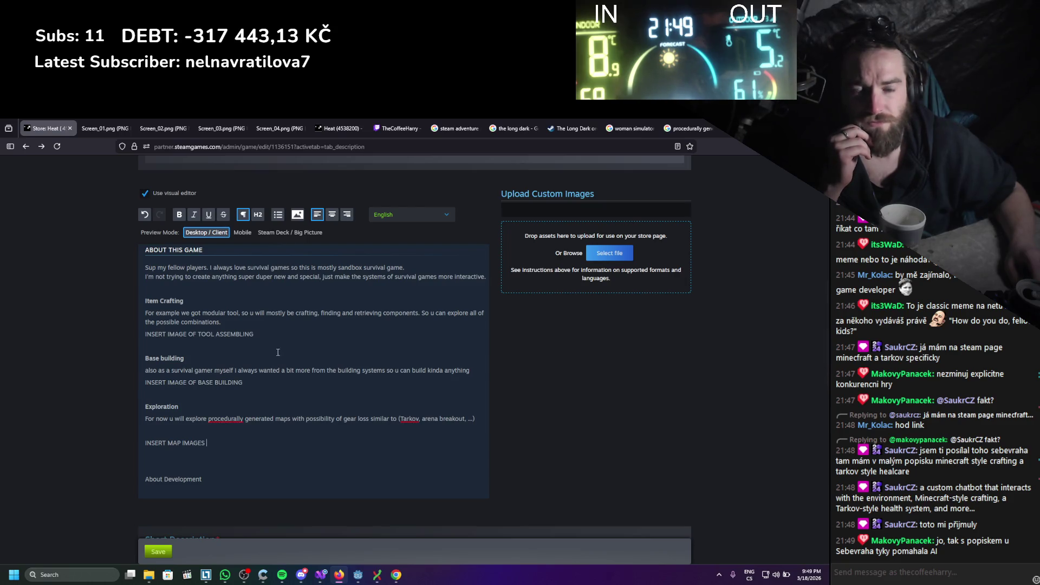
left_click(481, 421)
key("Return")
key("Return")
Type 'Skinning - WIP' and 'cooking - WIP' on separate lines below the Exploration text
type("s")
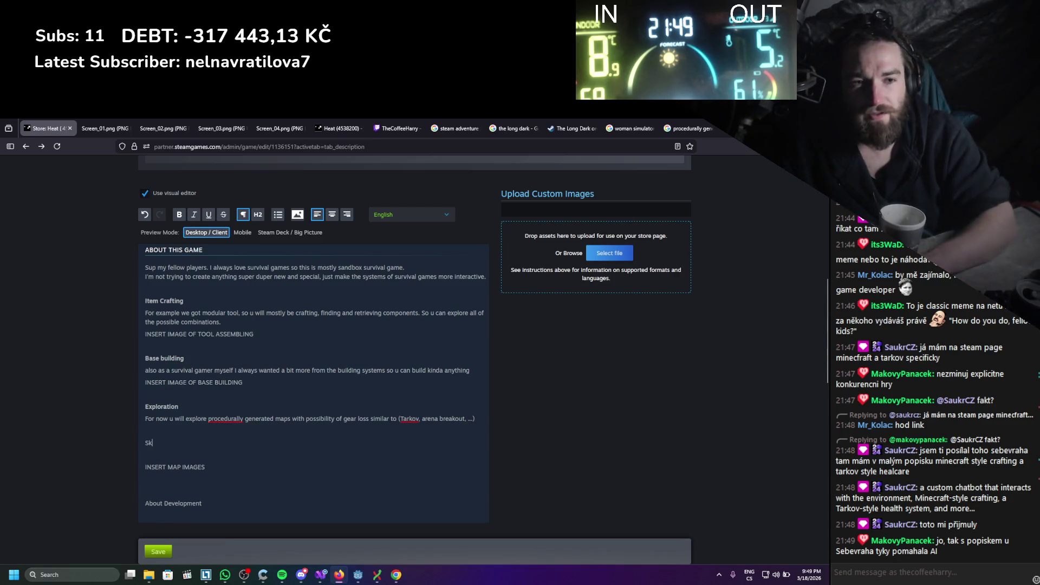
type("kinnin")
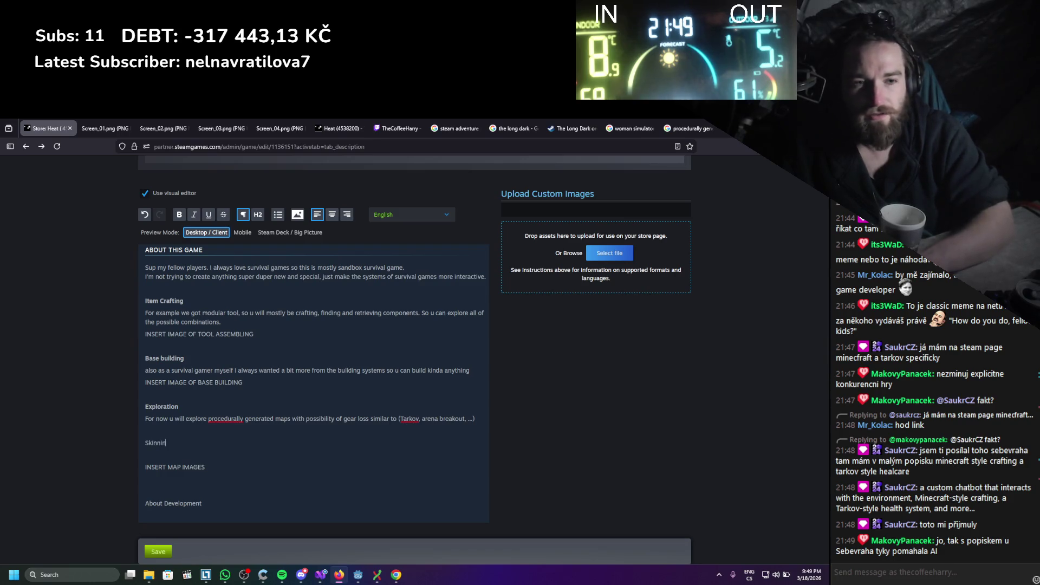
type("g cooking")
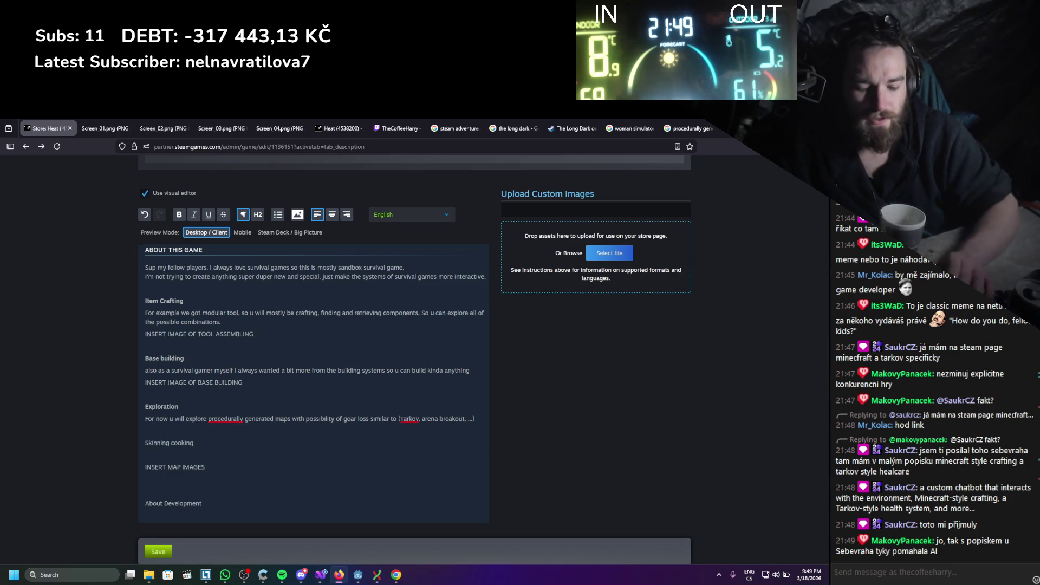
left_click(171, 443)
key("Return")
key("Return")
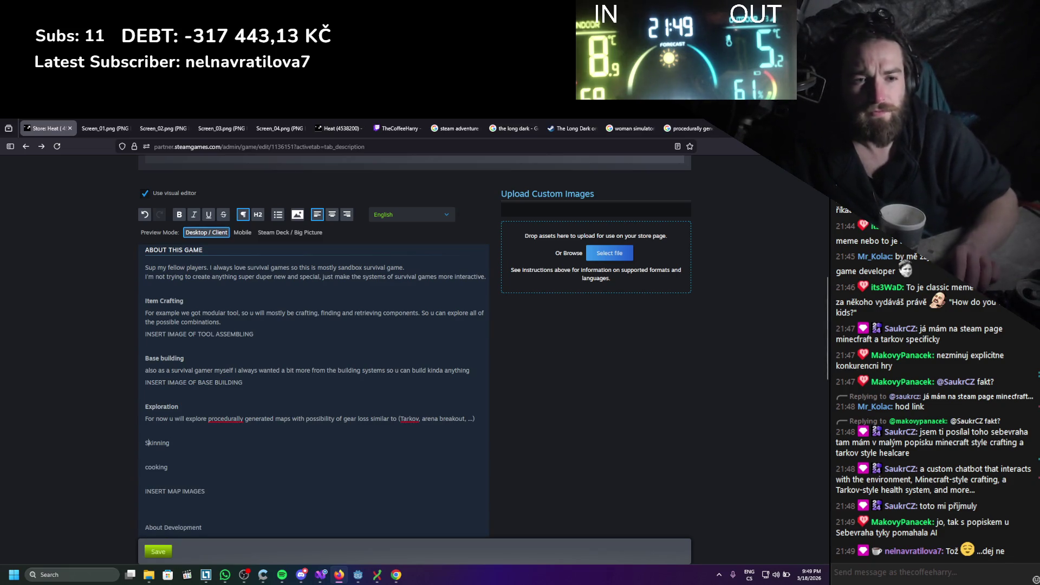
type(" -WIP")
left_click(169, 467)
type("- WIP")
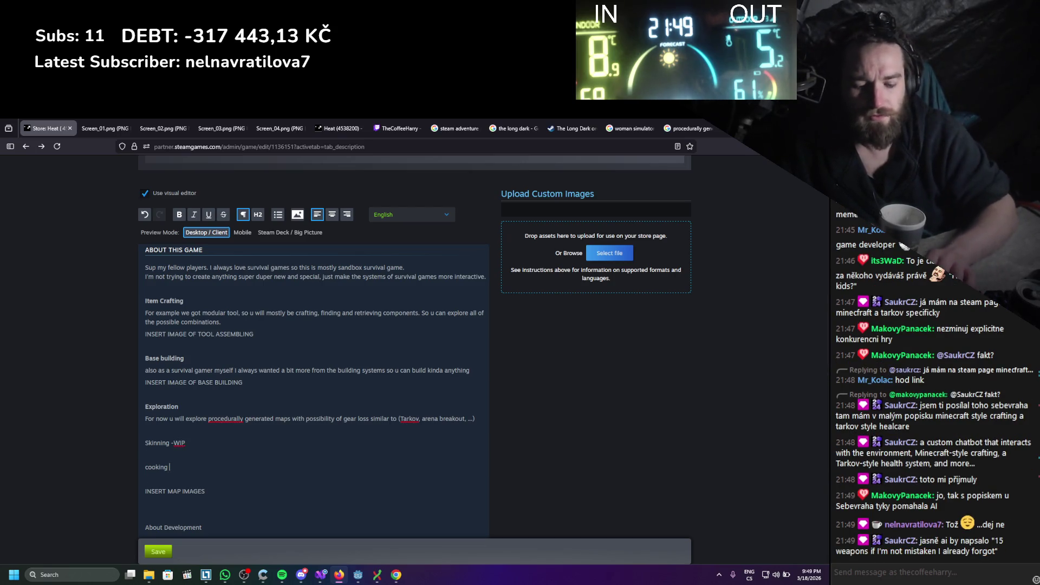
left_click(176, 443)
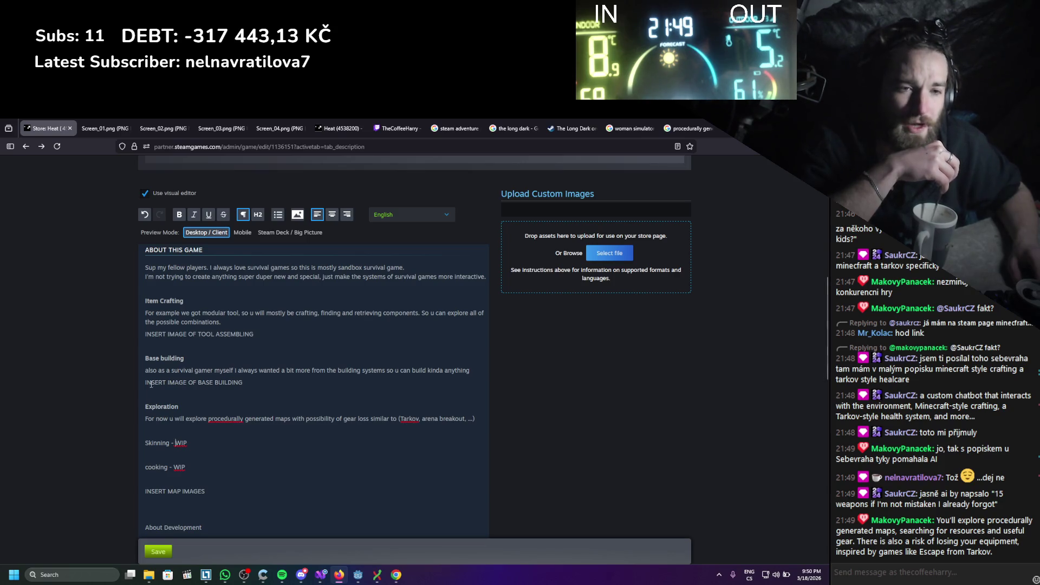
Bold both WIP lines and copy the viewer's suggested Exploration text from chat
left_click_drag(187, 468, 131, 442)
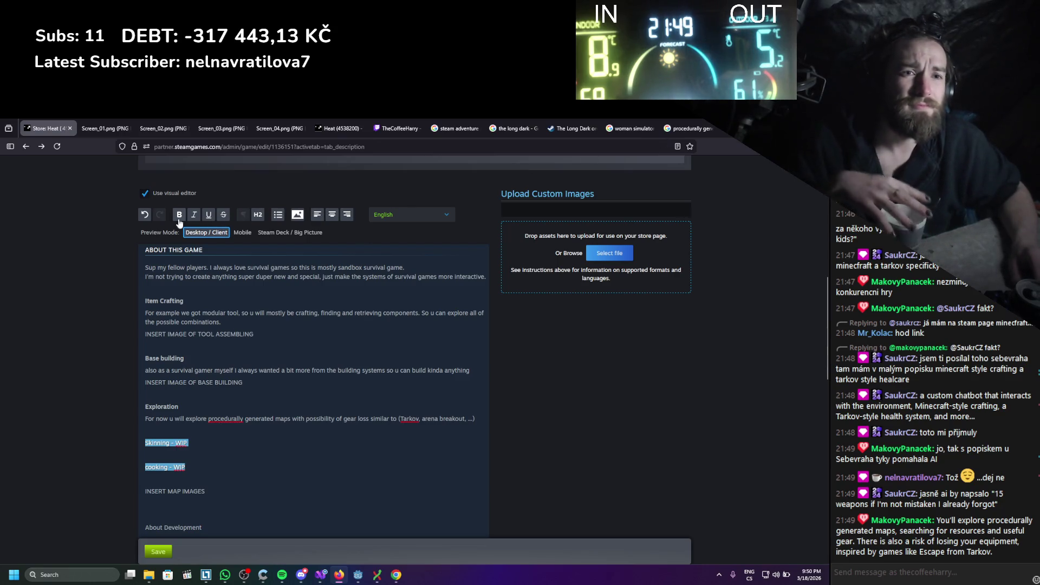
left_click(267, 424)
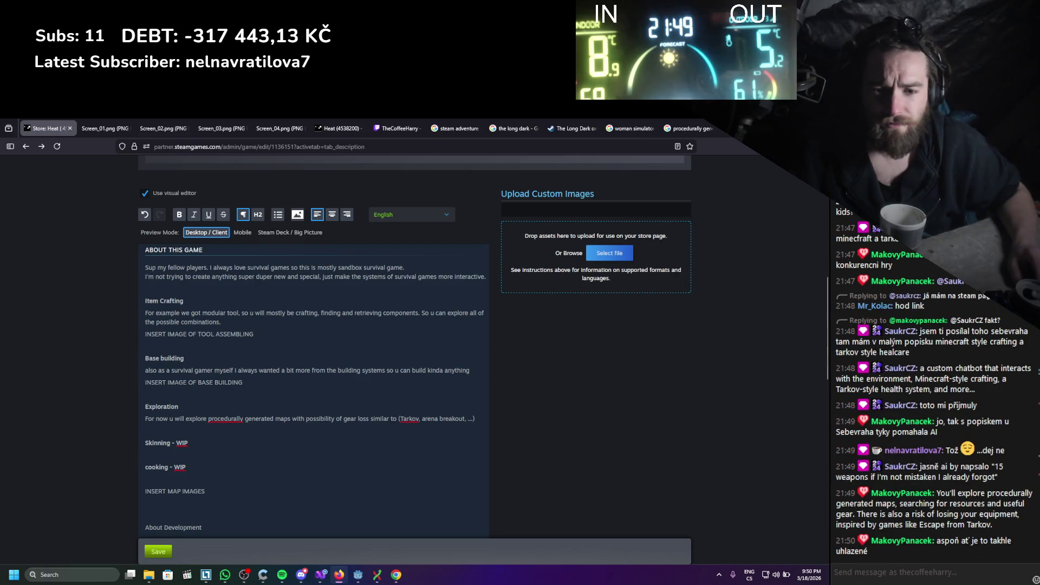
left_click_drag(993, 525, 938, 495)
key("ctrl+c")
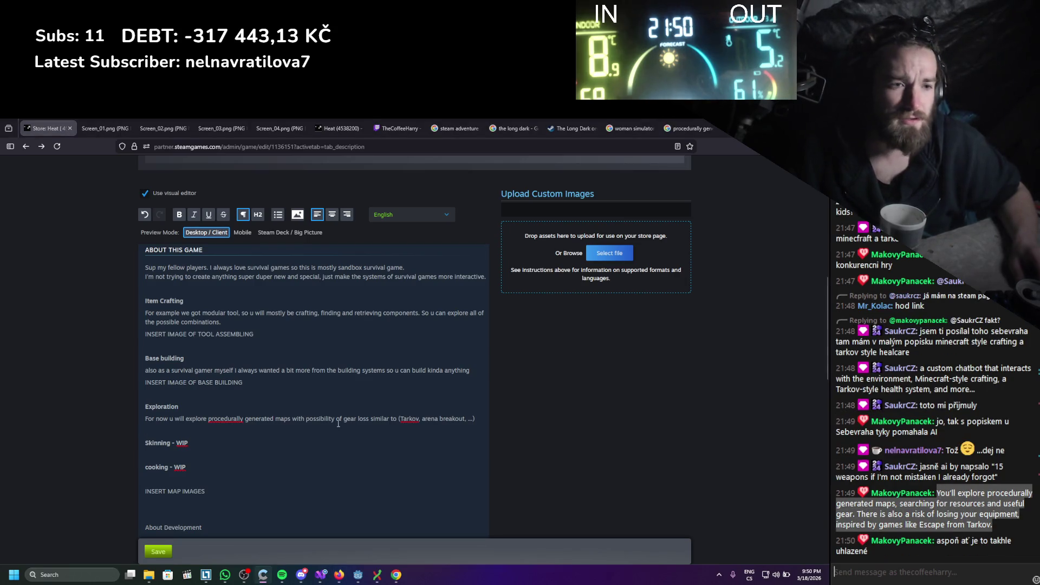
left_click(425, 429)
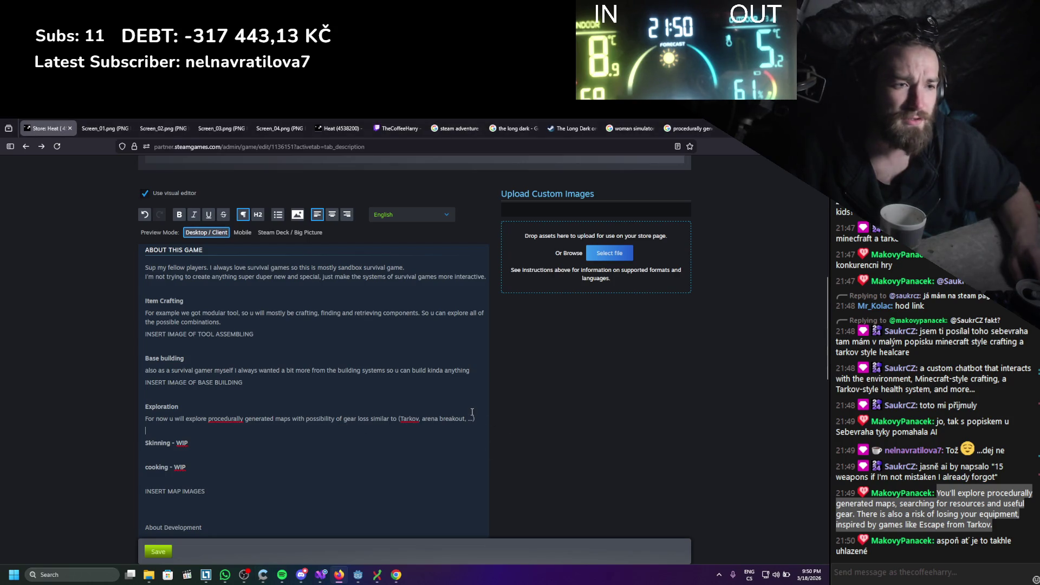
Replace the old Exploration description line with the pasted chat text
left_click_drag(475, 418, 140, 418)
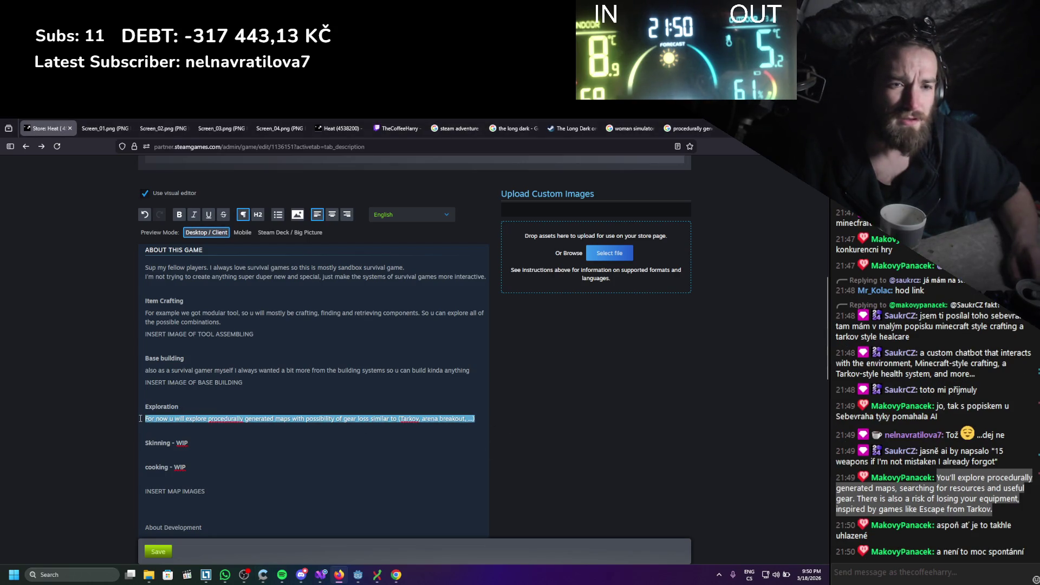
key("ctrl+v")
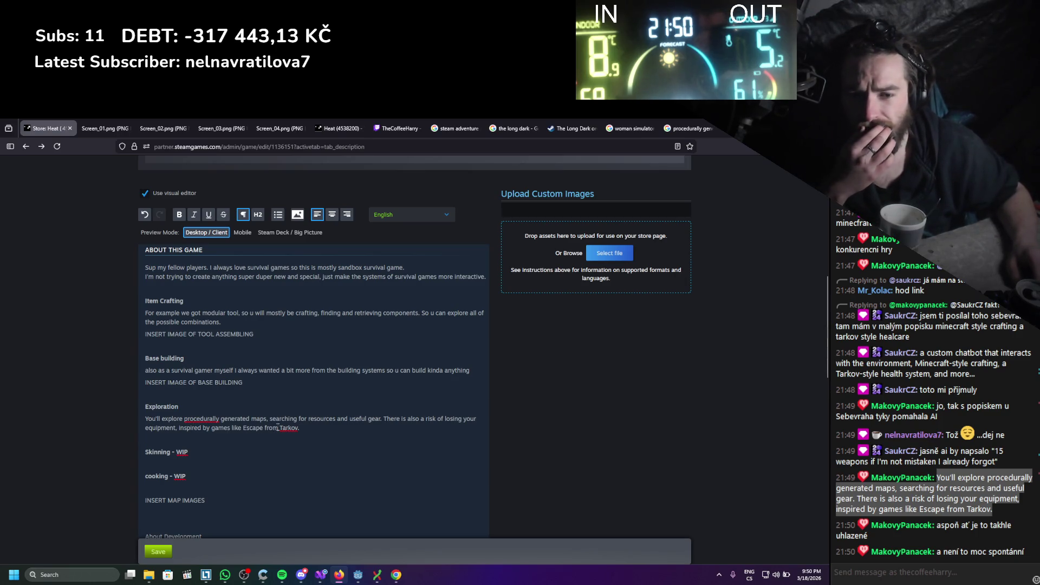
left_click(348, 399)
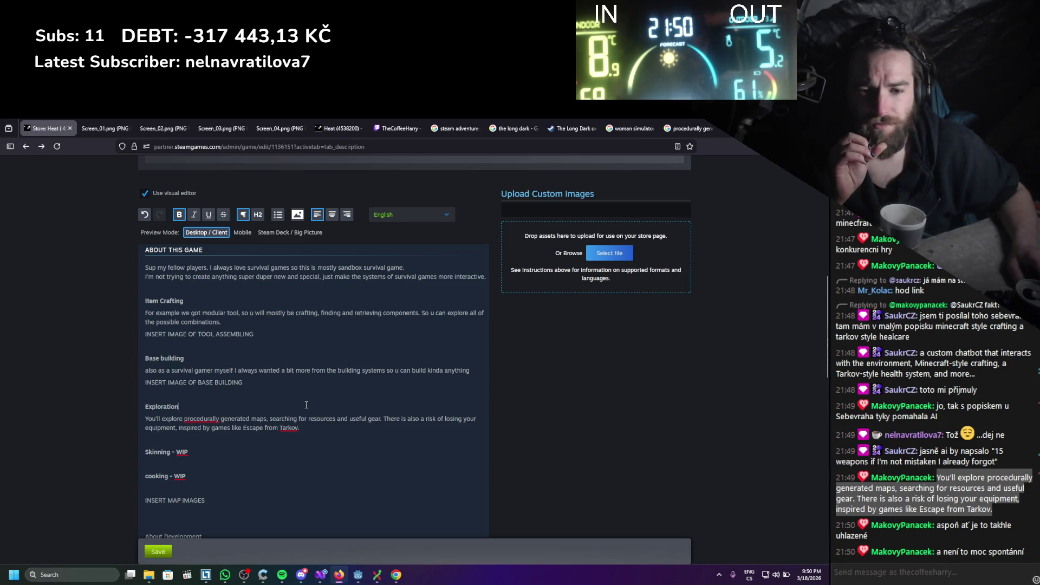
Select the Skinning and cooking WIP lines, readjusting the selection several times
scroll(306, 406, "down", 1)
mouse_move(190, 432)
left_mouse_down()
mouse_move(144, 428)
mouse_move(105, 405)
mouse_move(189, 434)
mouse_move(163, 383)
mouse_move(152, 289)
left_mouse_up()
left_click(239, 496)
key("ctrl+a")
scroll(238, 496, "up", 2)
left_click(225, 446)
scroll(226, 446, "down", 2)
left_click_drag(226, 446, 155, 401)
left_click(162, 423)
left_click_drag(189, 434, 155, 396)
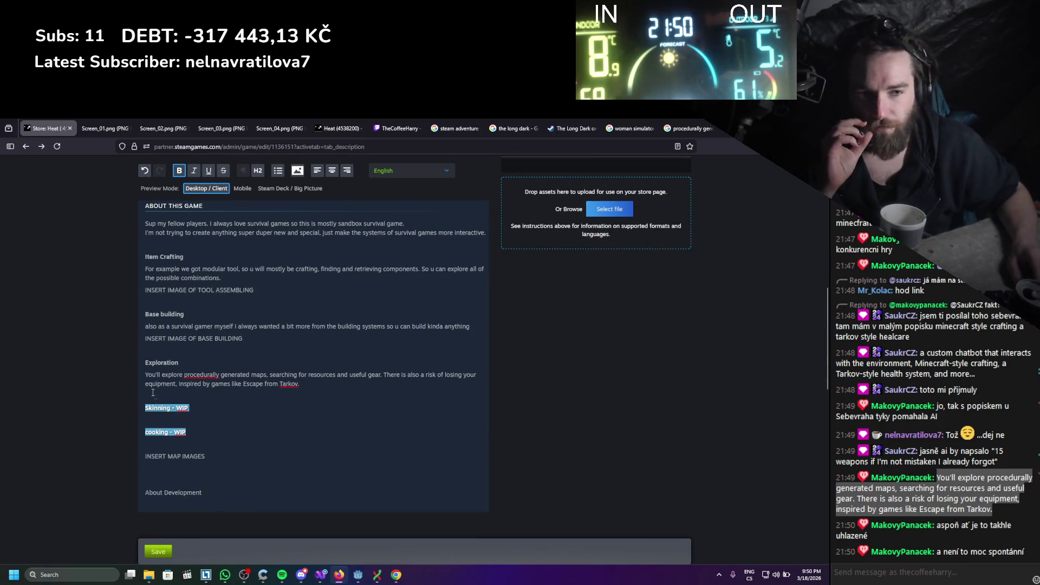
left_click(141, 403)
left_click_drag(189, 433, 144, 403)
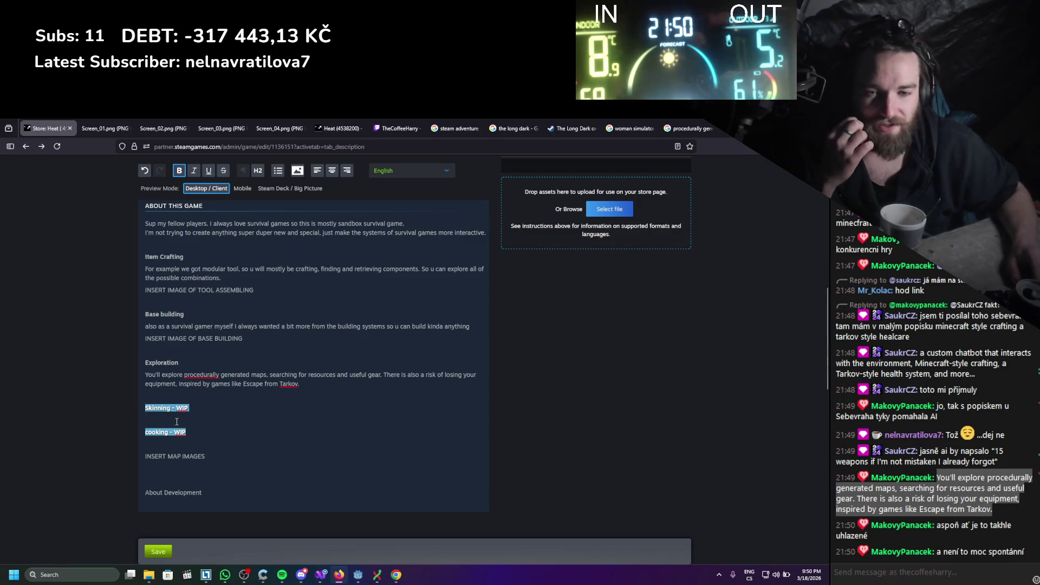
left_click(185, 450)
mouse_move(185, 449)
left_mouse_down()
mouse_move(140, 416)
mouse_move(148, 405)
left_mouse_up()
left_click(139, 416)
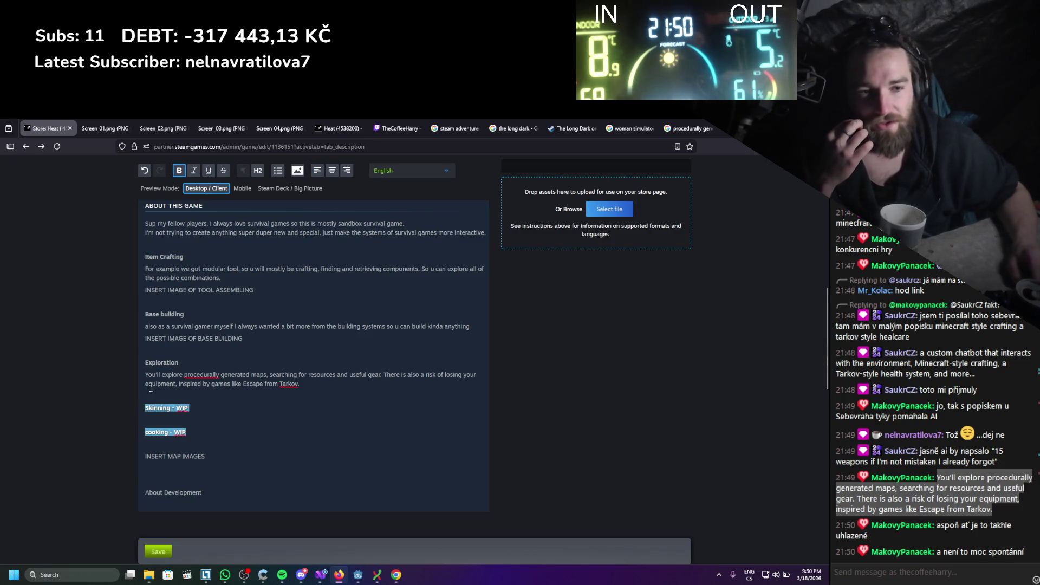
Move the INSERT MAP IMAGES line above 'Skinning - WIP' and attempt to save
left_click(211, 456)
left_click_drag(212, 456, 142, 453)
key("ctrl+x")
left_click(144, 408)
key("ctrl+v")
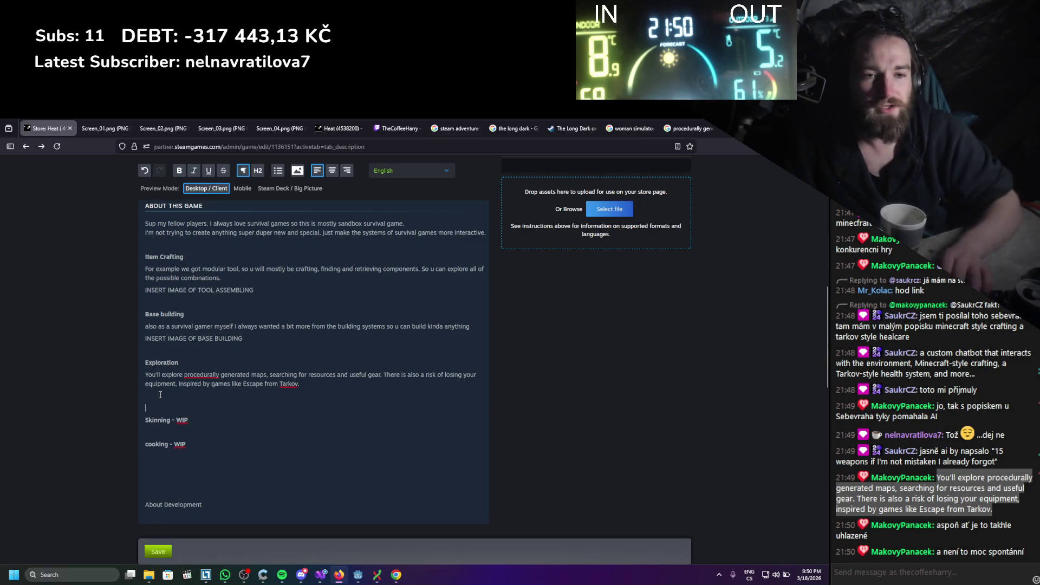
key("ctrl+s")
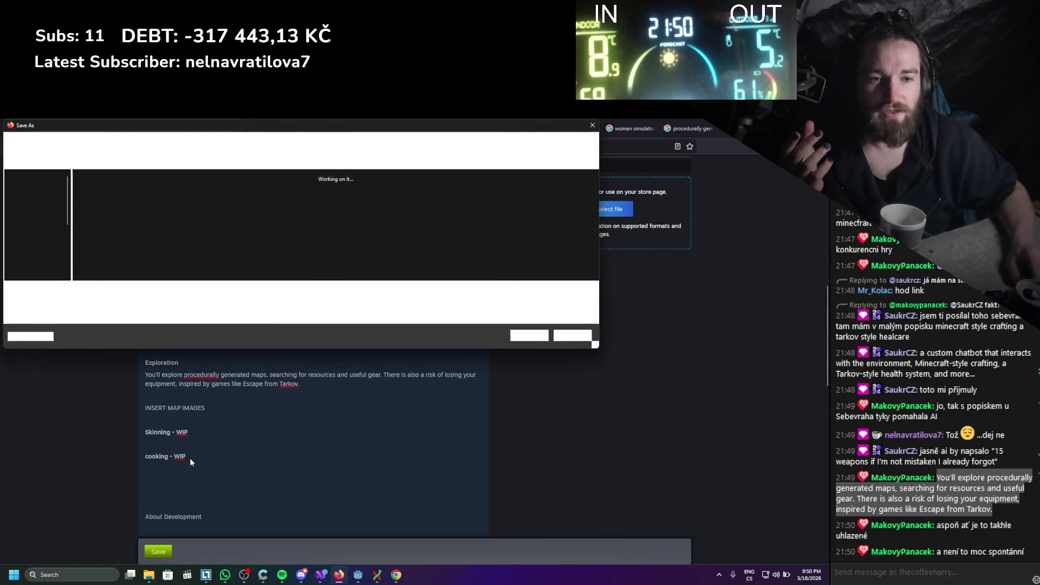
key("Escape")
Check the layout by selecting the WIP lines and the text from INSERT MAP IMAGES to Item Crafting
left_click(201, 448)
left_click_drag(146, 430, 186, 461)
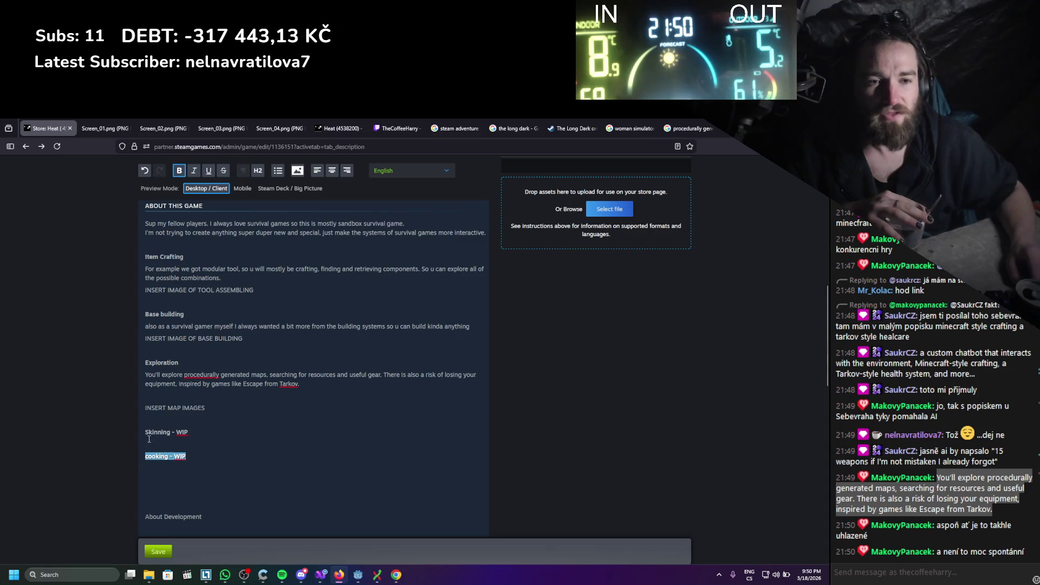
left_click(195, 469)
left_click(206, 467)
left_click_drag(229, 406, 131, 268)
left_click(248, 420)
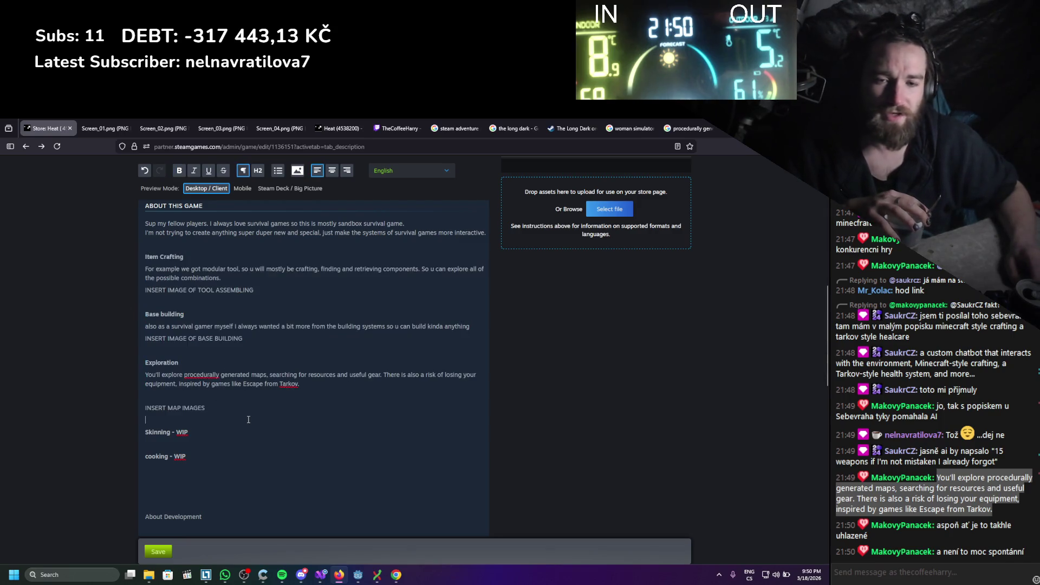
mouse_move(244, 406)
left_mouse_down()
mouse_move(162, 325)
mouse_move(132, 261)
left_mouse_up()
left_click(253, 393)
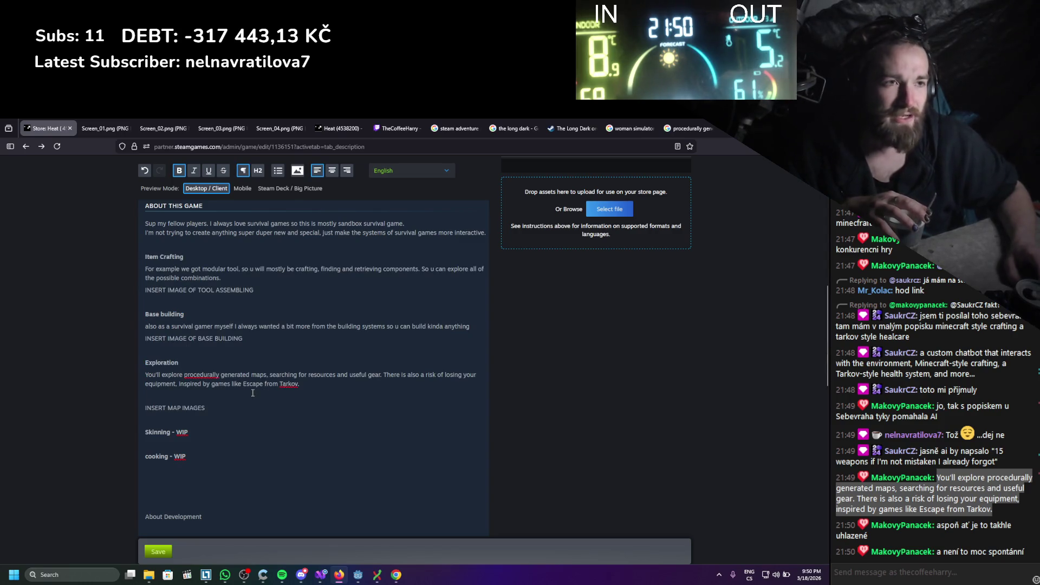
In Godot, open the ComponentCraftingUI scene and zoom onto its Handle crafting panel
left_click(358, 574)
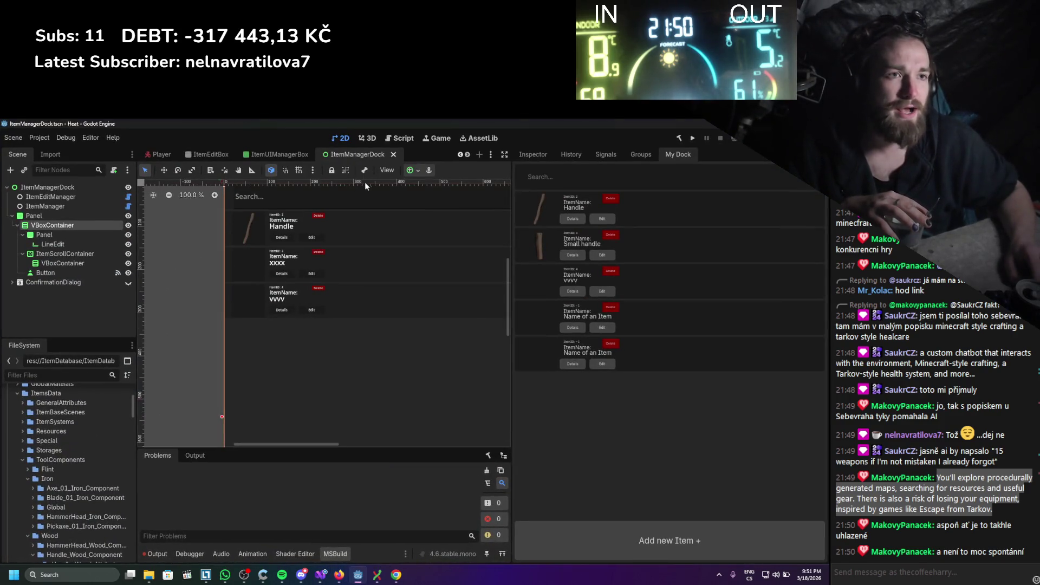
left_click(282, 156)
scroll(303, 157, "down", 2)
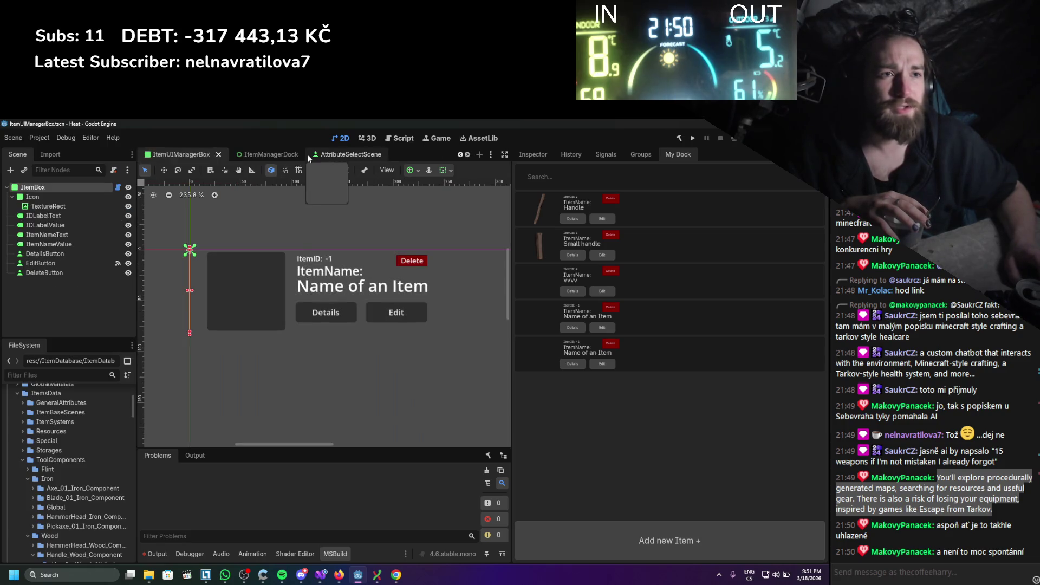
left_click(329, 153)
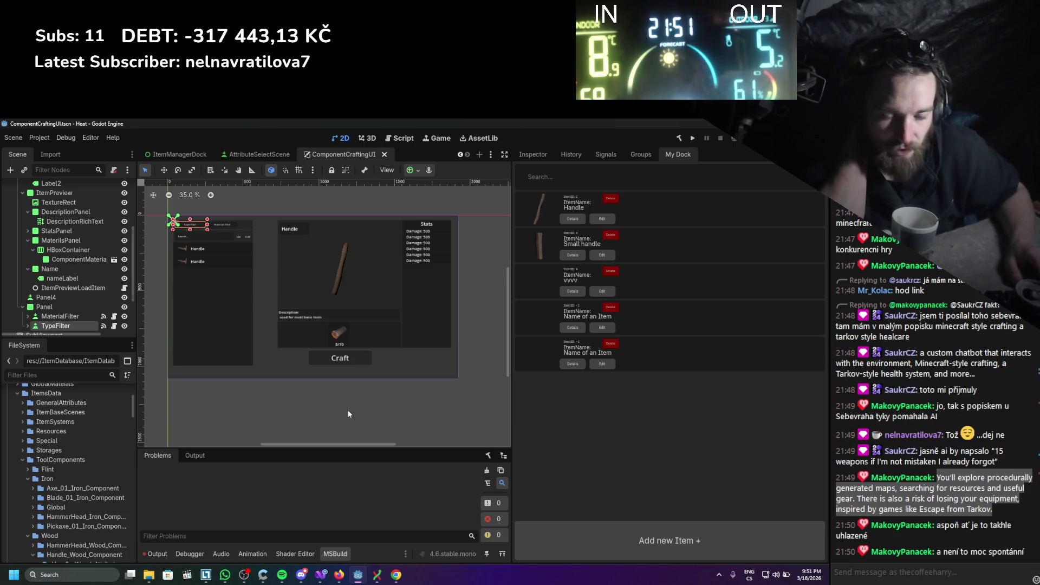
scroll(378, 259, "up", 5)
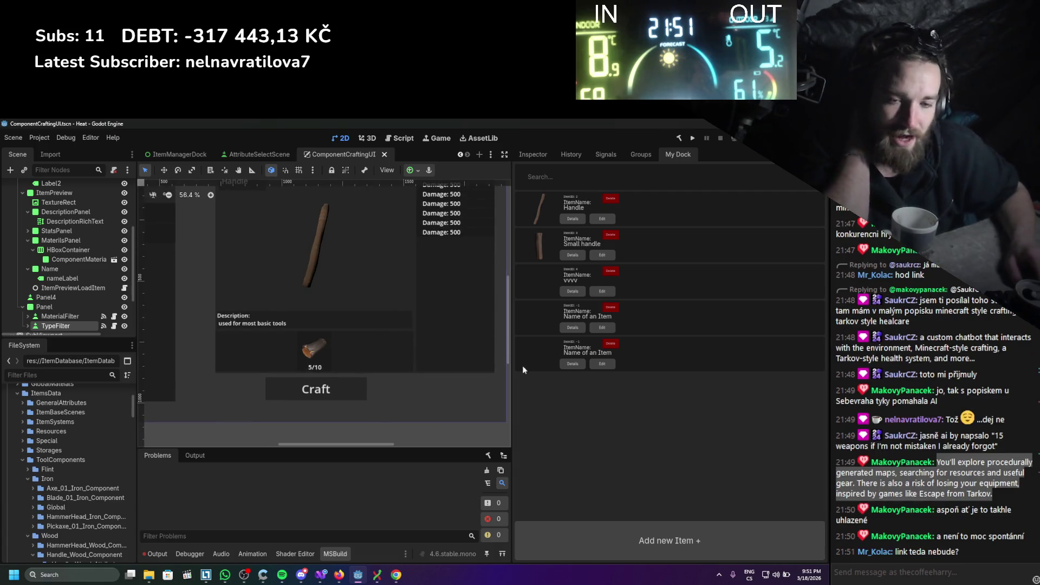
scroll(321, 287, "up", 2)
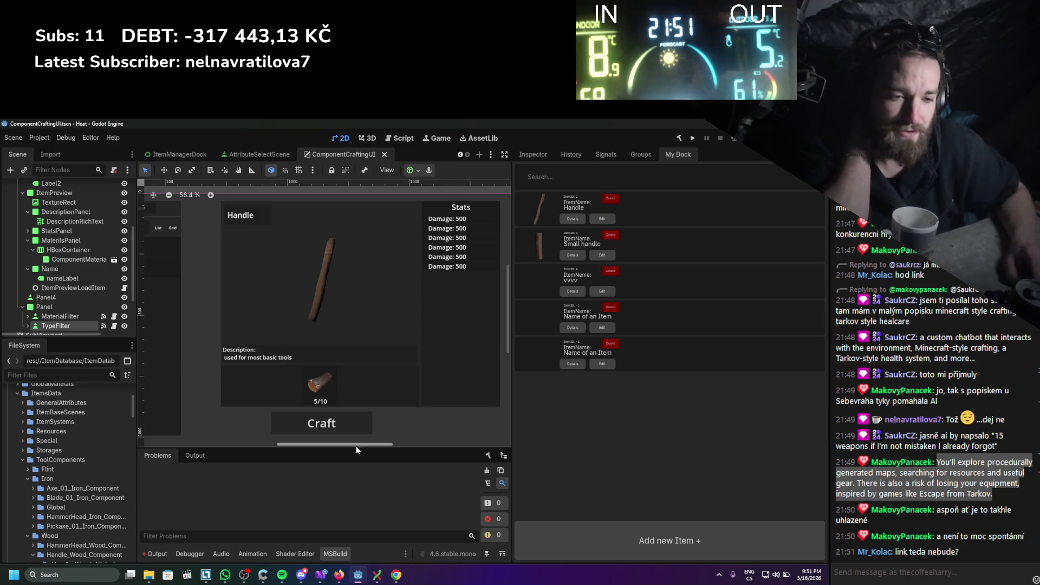
mouse_move(340, 576)
left_click(347, 528)
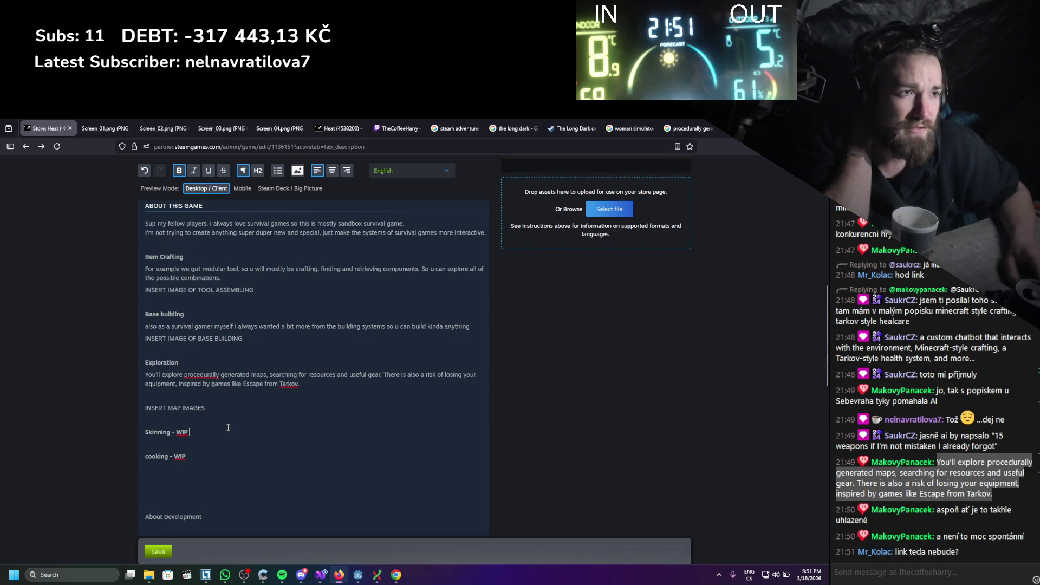
scroll(228, 428, "down", 1)
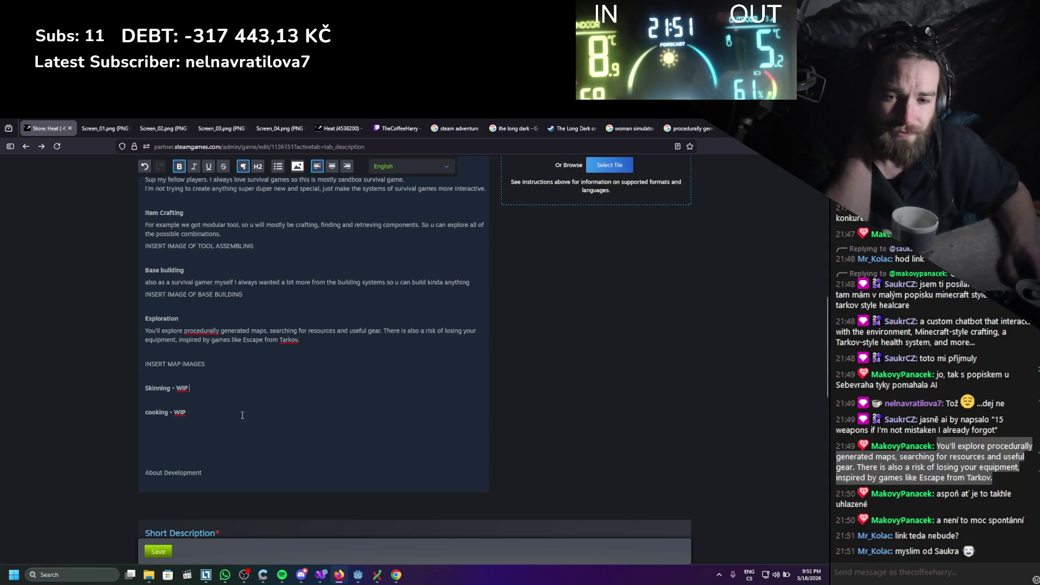
scroll(243, 411, "up", 3)
scroll(243, 399, "up", 2)
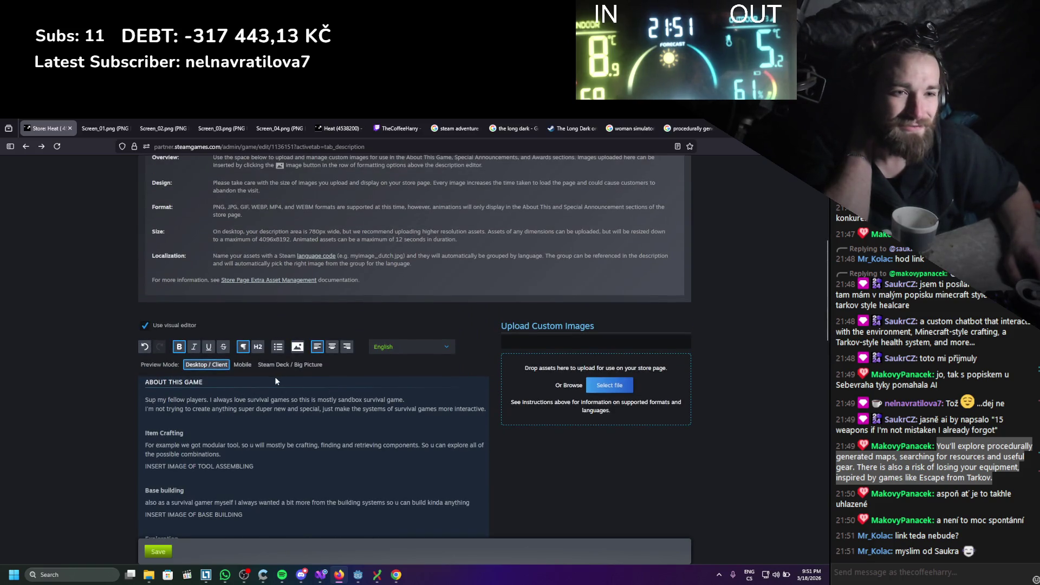
scroll(268, 382, "down", 1)
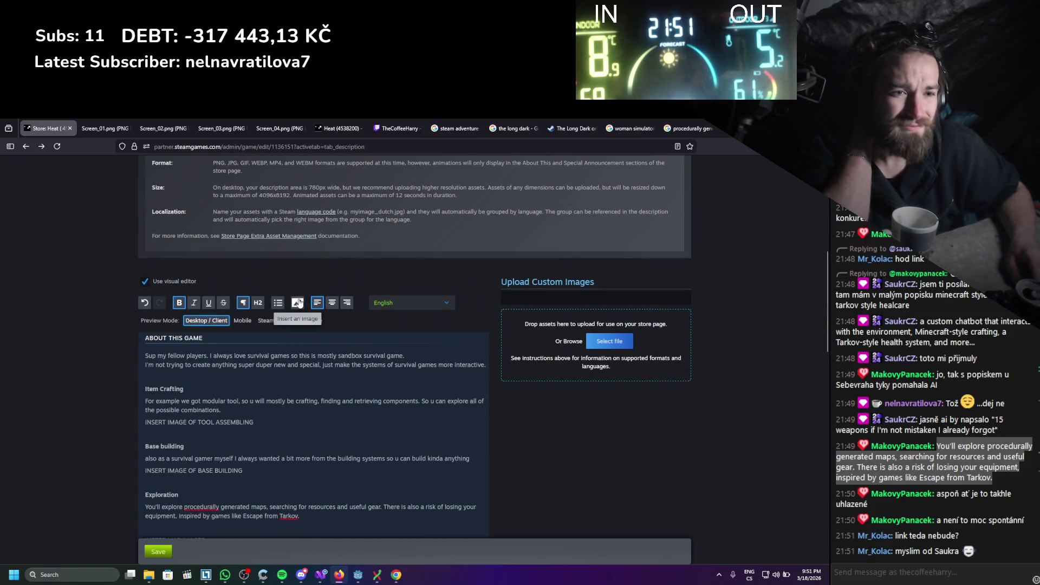
scroll(281, 353, "down", 1)
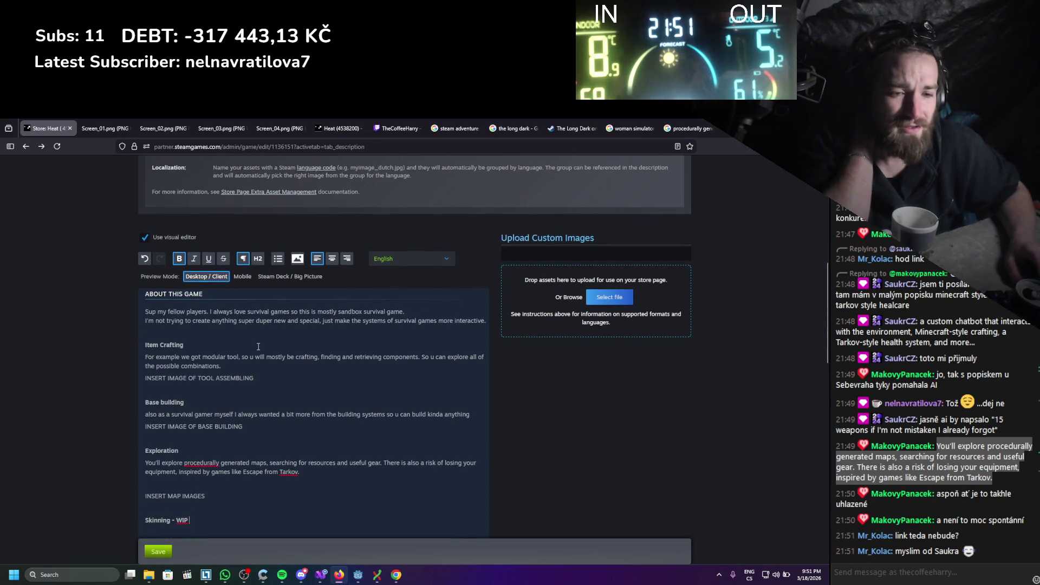
left_click(149, 574)
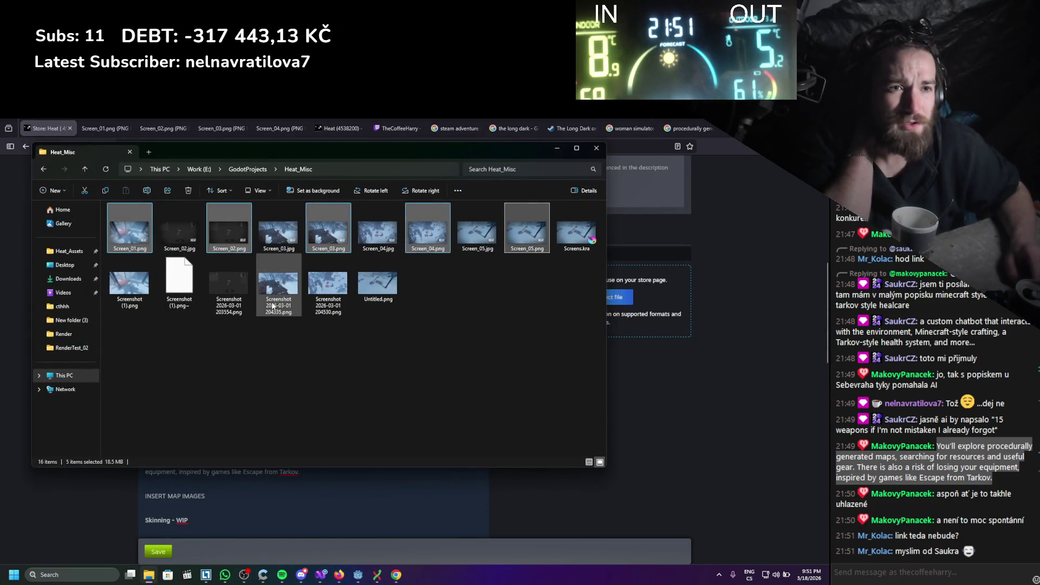
Preview Screen_03.jpg from Heat_Misc, then bring up the store page's file picker
left_click(275, 328)
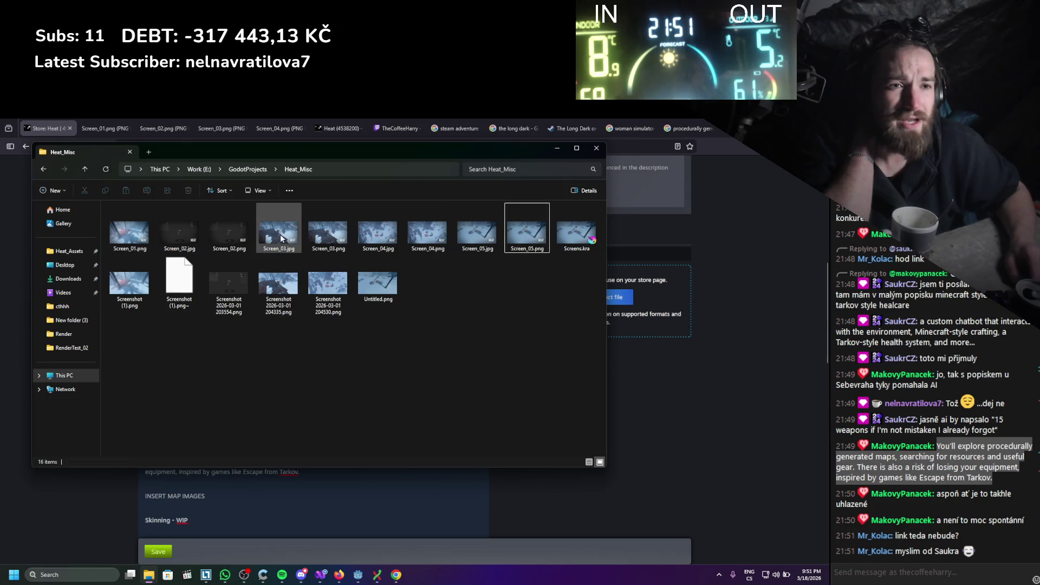
double_click(295, 224)
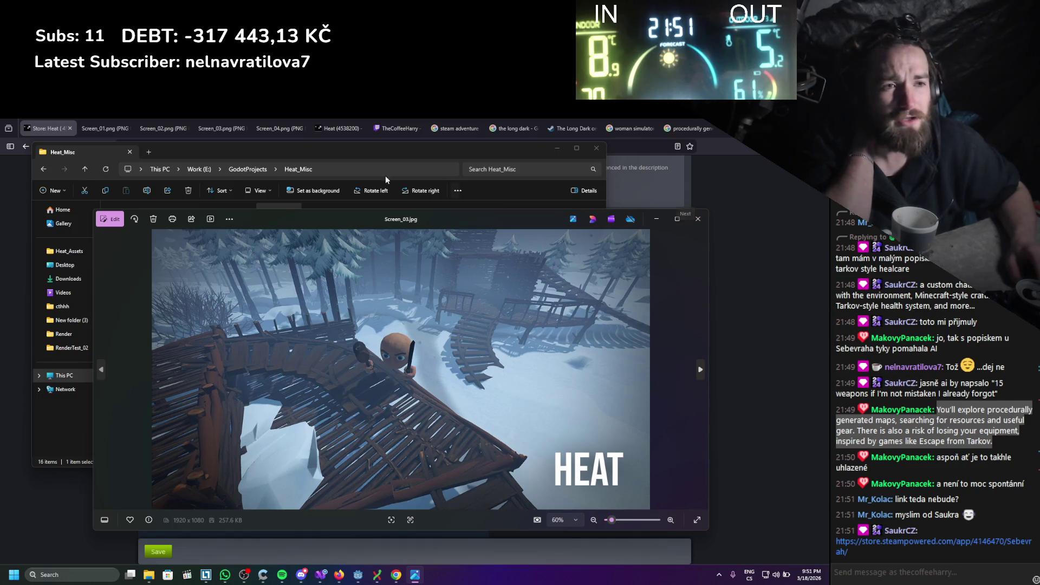
left_click(697, 219)
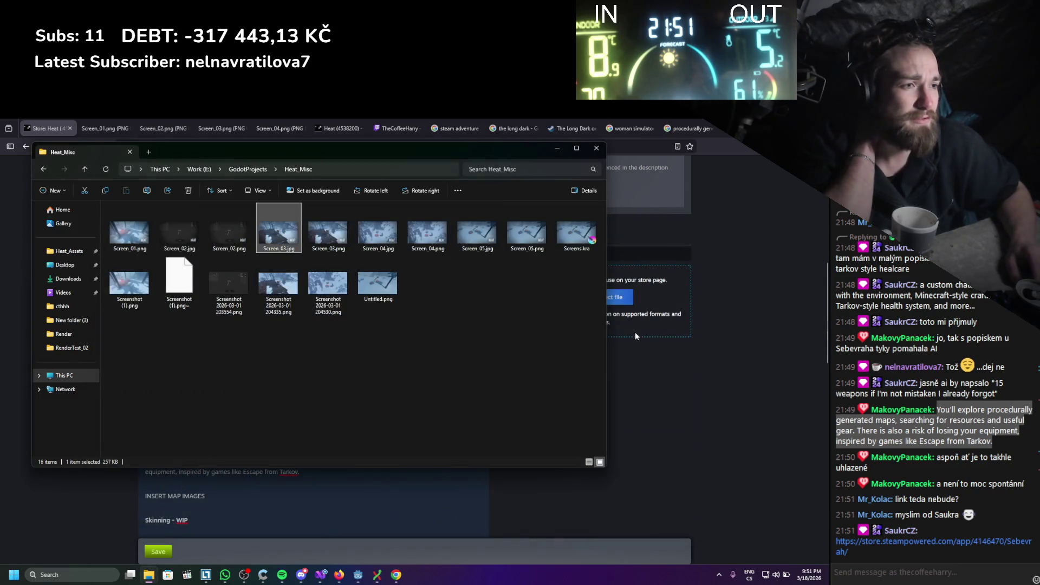
left_click(630, 303)
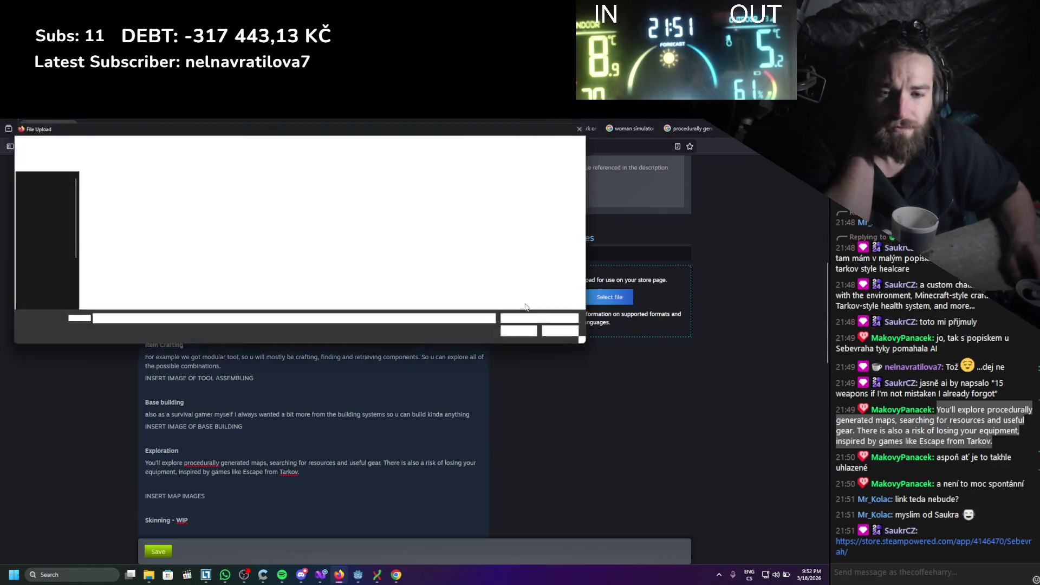
Go to This PC > Work (E:) > GodotProjects > Heat_Misc and choose Screen_03 for upload
scroll(46, 257, "down", 1)
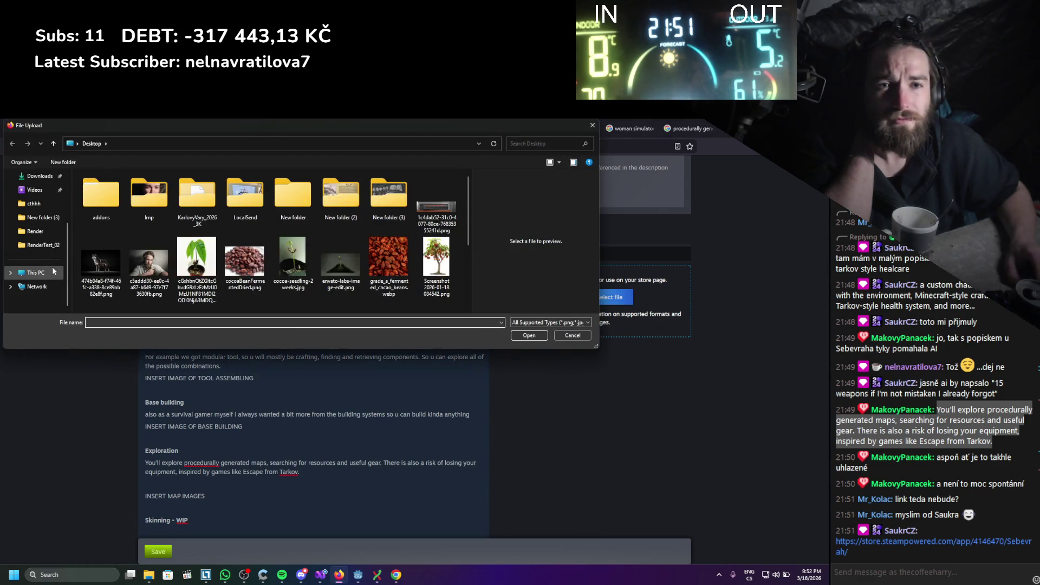
left_click(36, 272)
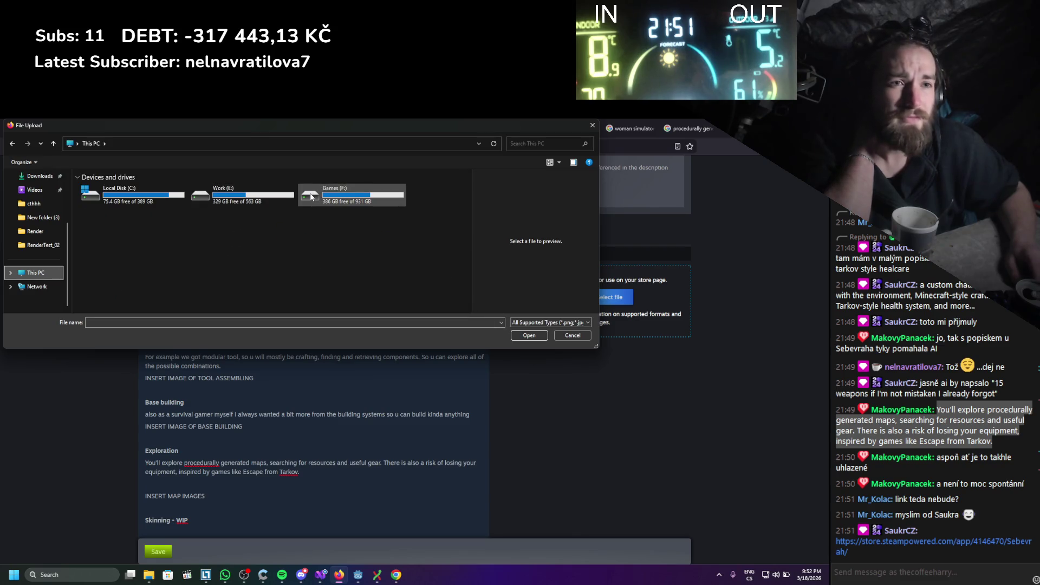
double_click(207, 201)
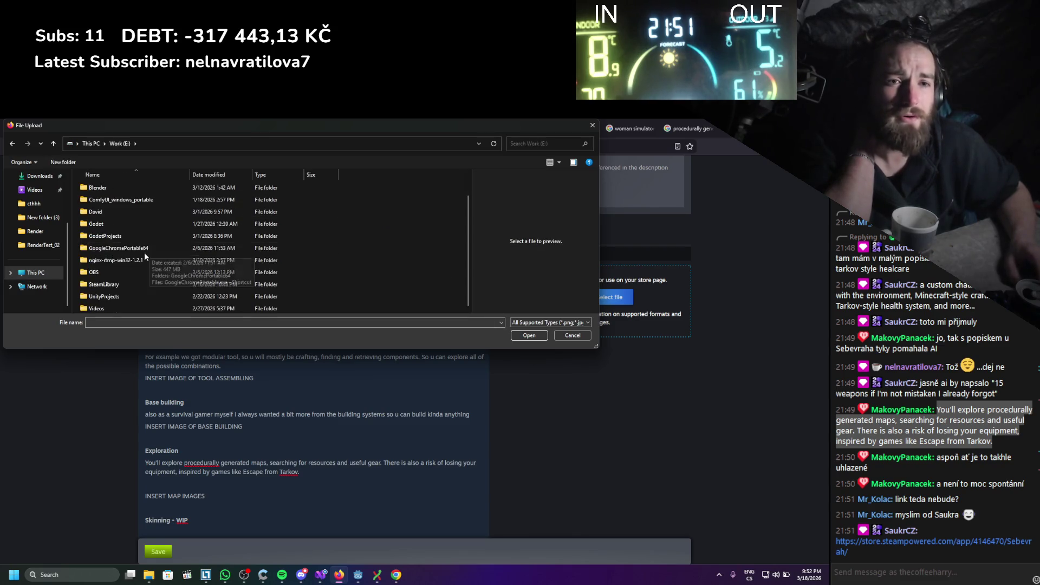
double_click(121, 250)
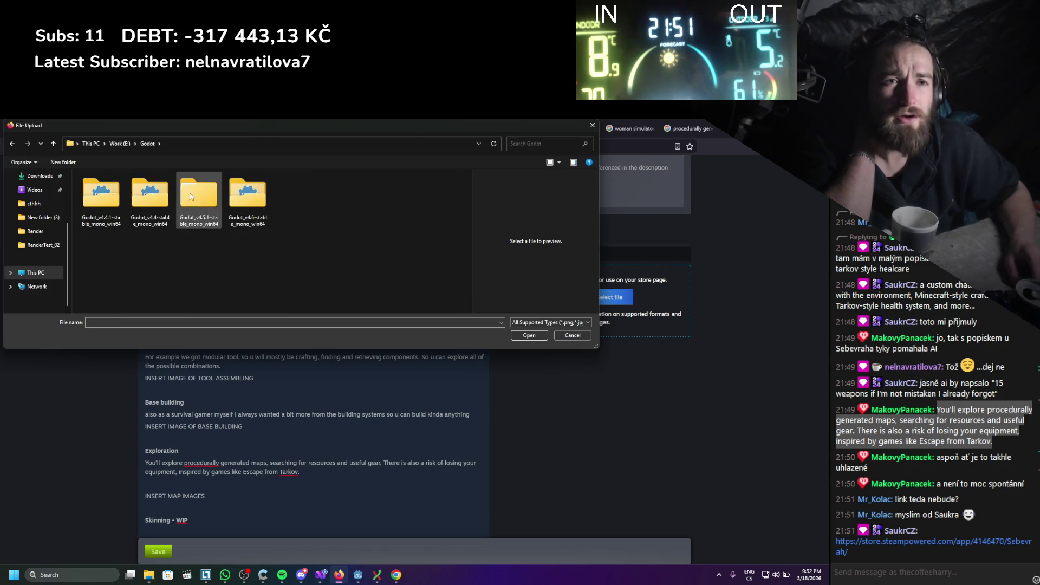
left_click(120, 143)
left_click(115, 261)
double_click(115, 261)
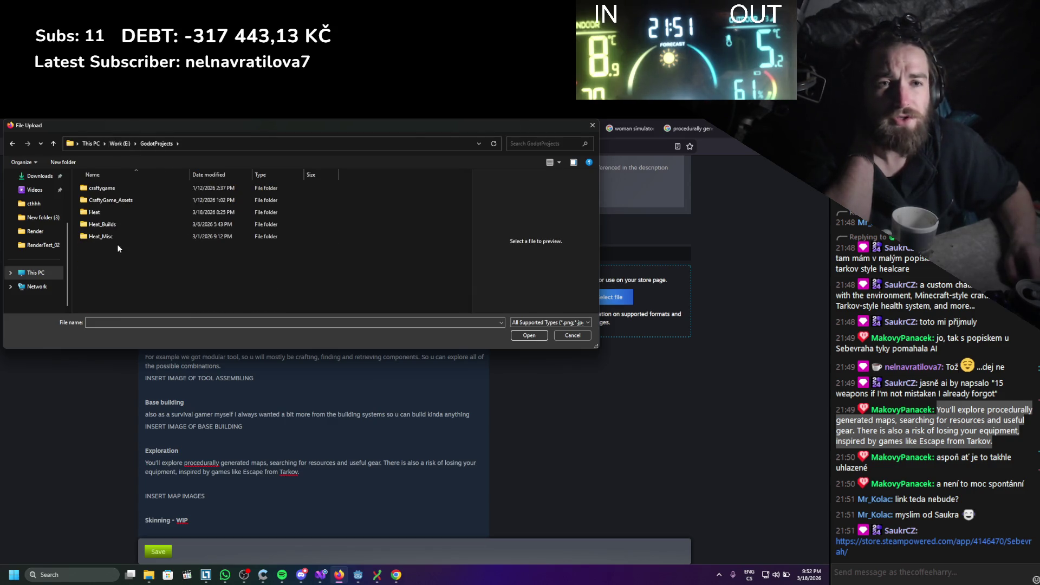
left_click(117, 237)
double_click(117, 237)
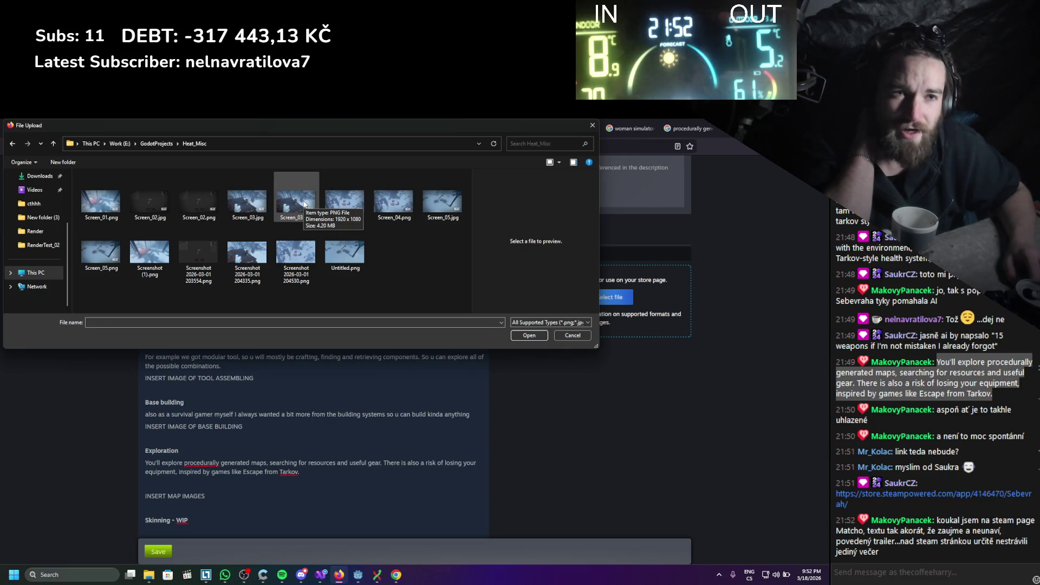
double_click(303, 203)
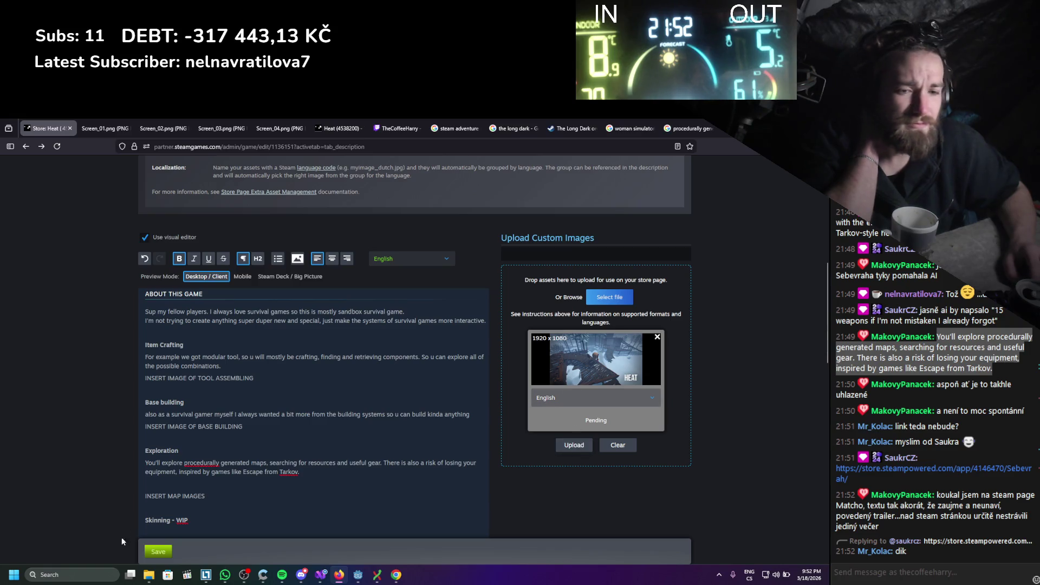
left_click(146, 580)
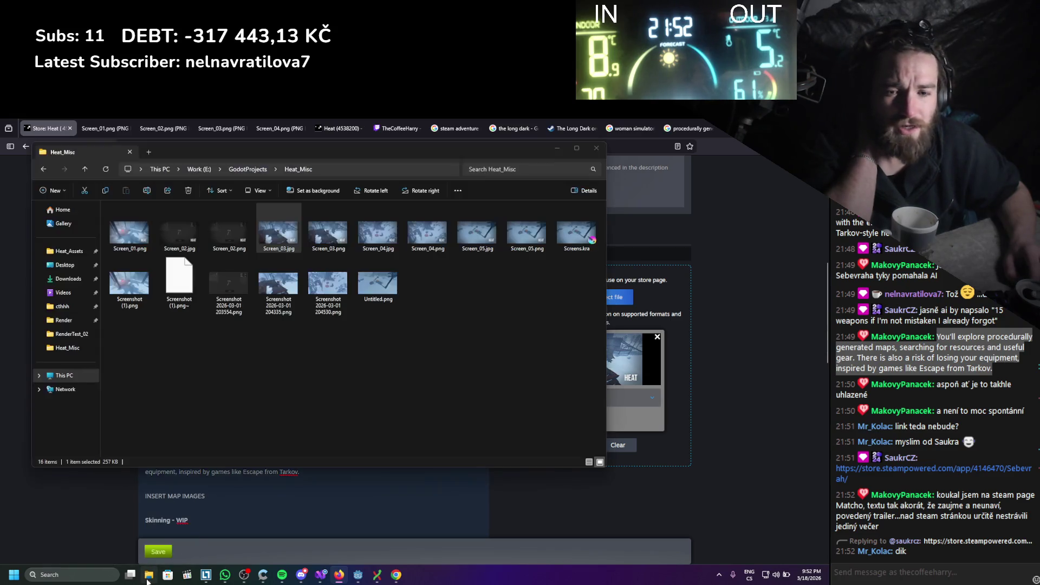
Confirm Screen_03.jpg is 1920 × 1080 in its Properties details, then upload the pending screenshot
right_click(279, 243)
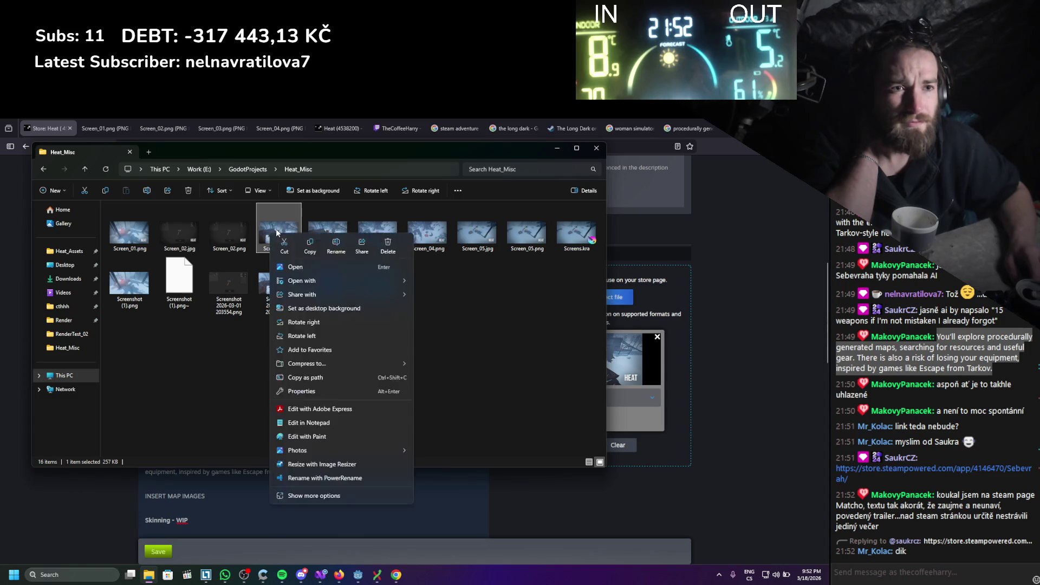
right_click(278, 232)
left_click(311, 496)
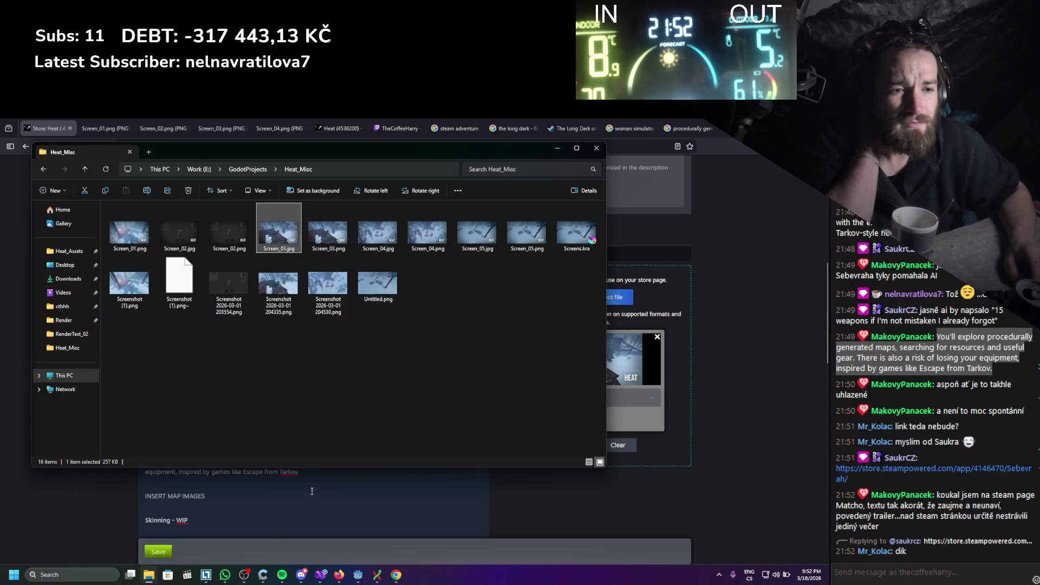
left_click(375, 447)
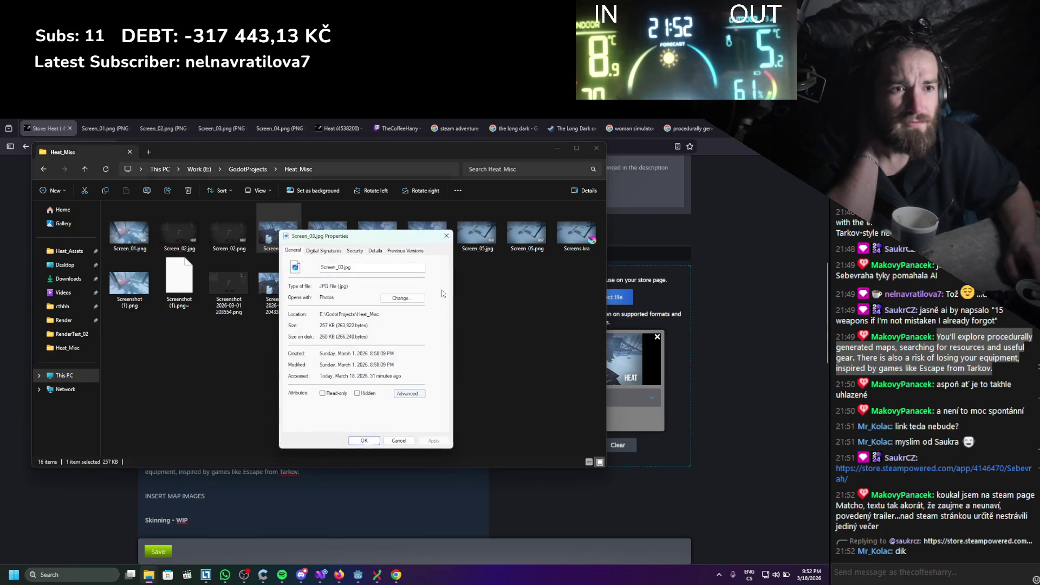
left_click(374, 251)
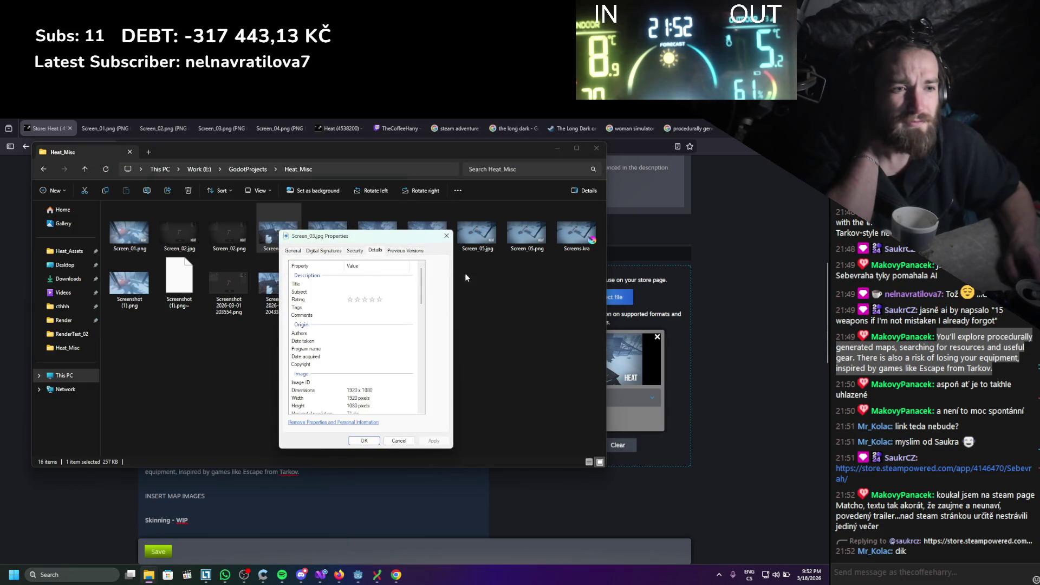
left_click(446, 236)
left_click(555, 150)
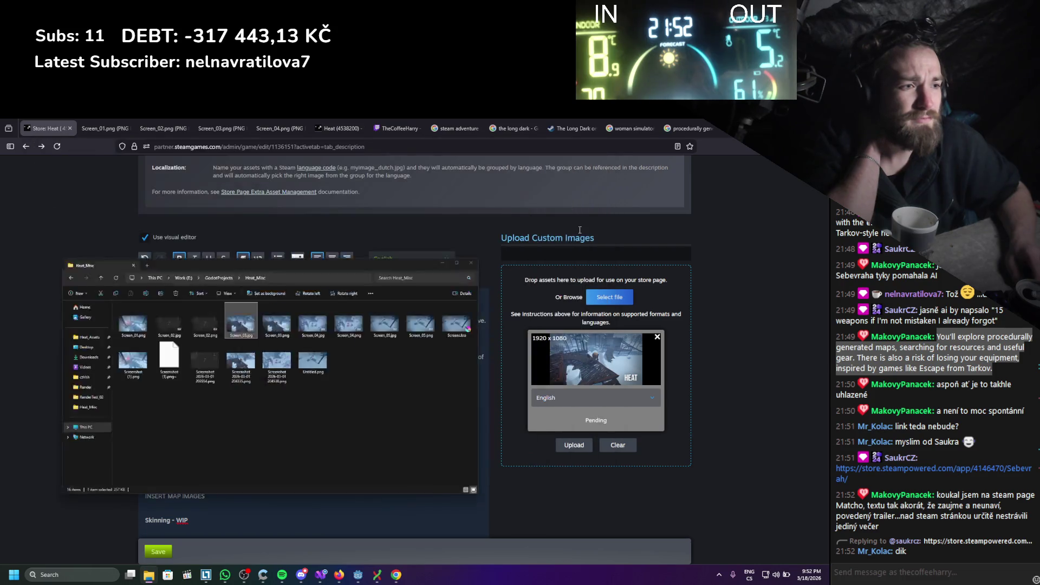
left_click(576, 451)
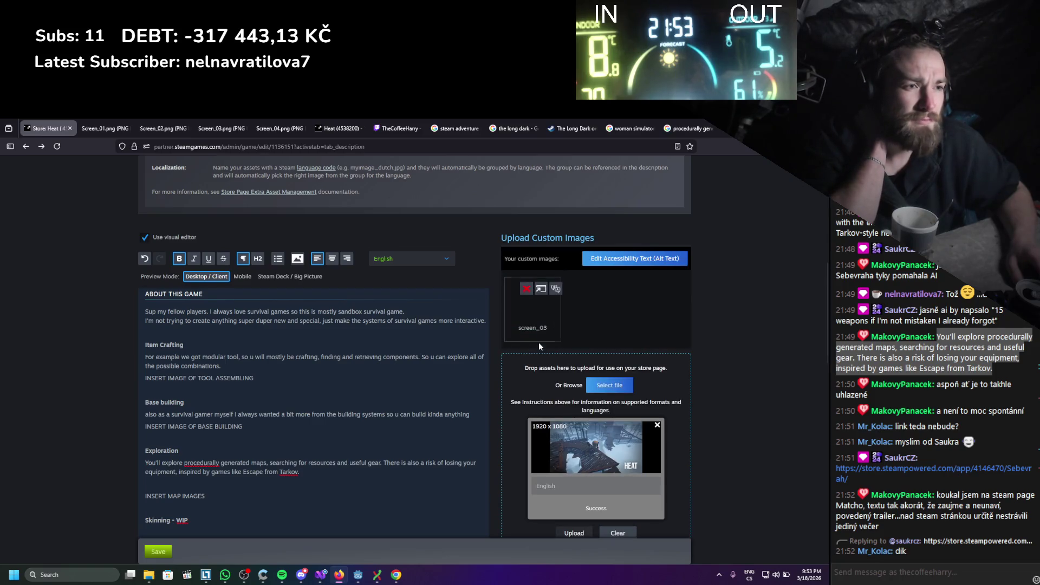
Scroll to check that screen_03 shows under Your custom images, marked Success
scroll(520, 314, "down", 1)
mouse_move(536, 286)
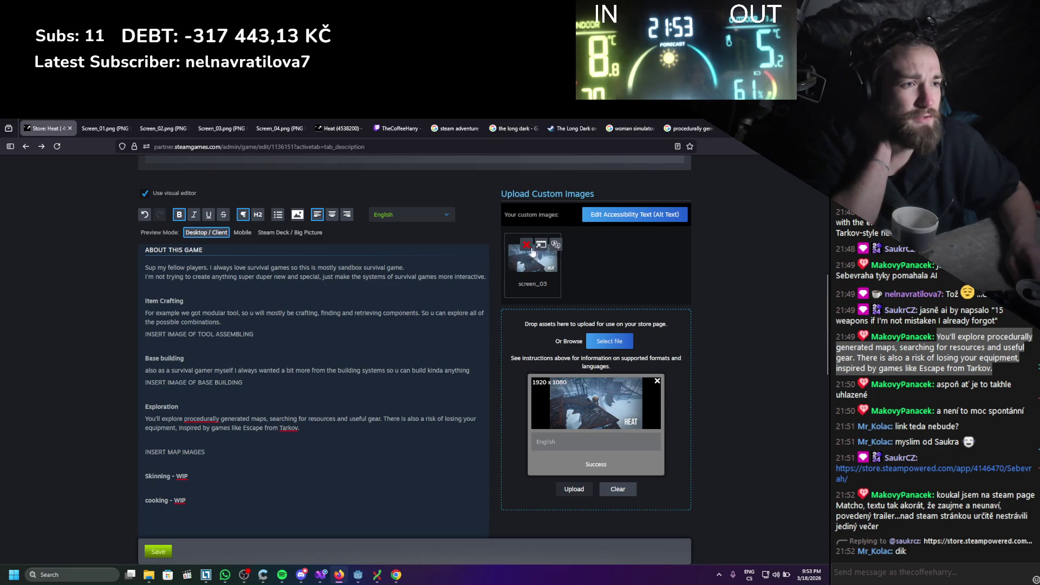
Try dropping screen_03 under Base building, then delete the broken image block and restore the blank line above Exploration
mouse_move(531, 265)
left_mouse_down()
mouse_move(232, 342)
mouse_move(239, 400)
left_mouse_up()
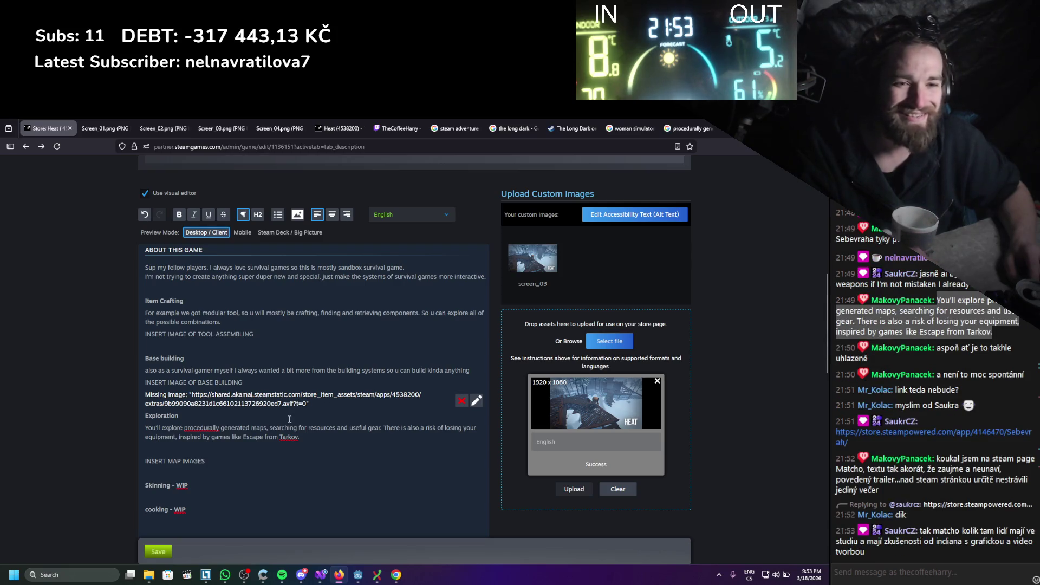
left_click(146, 419)
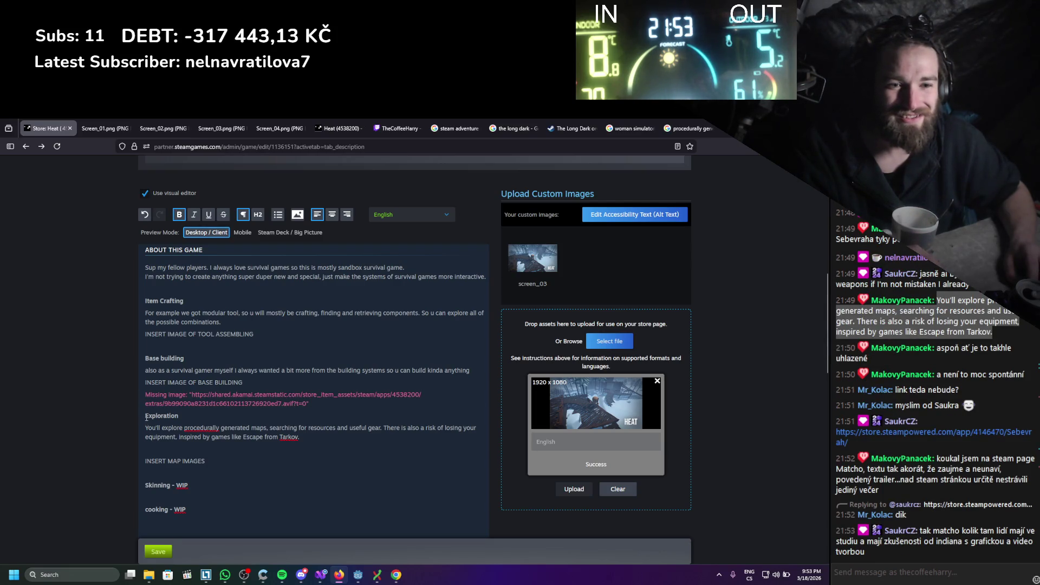
left_click(408, 406)
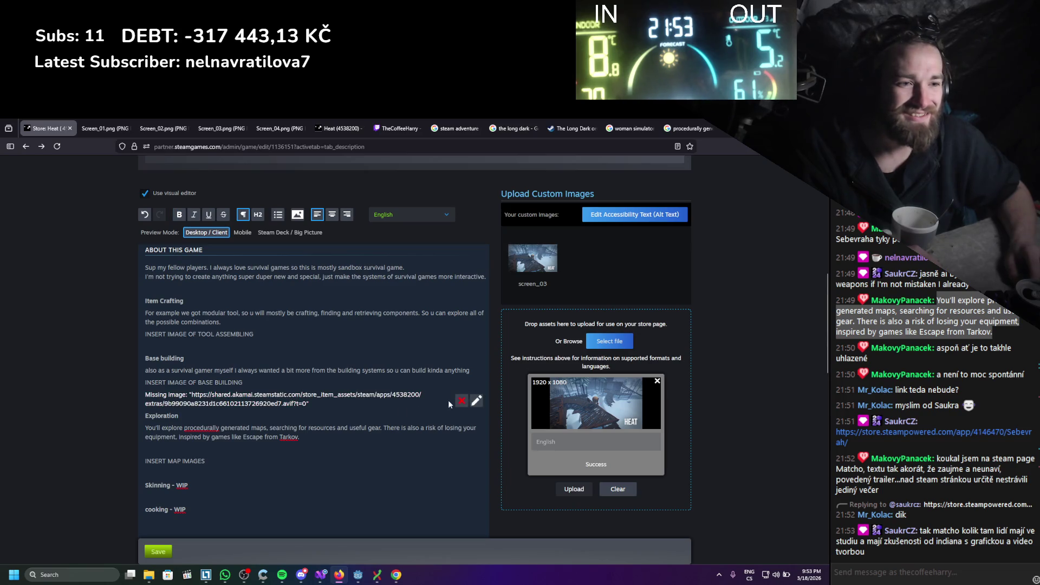
left_click(461, 402)
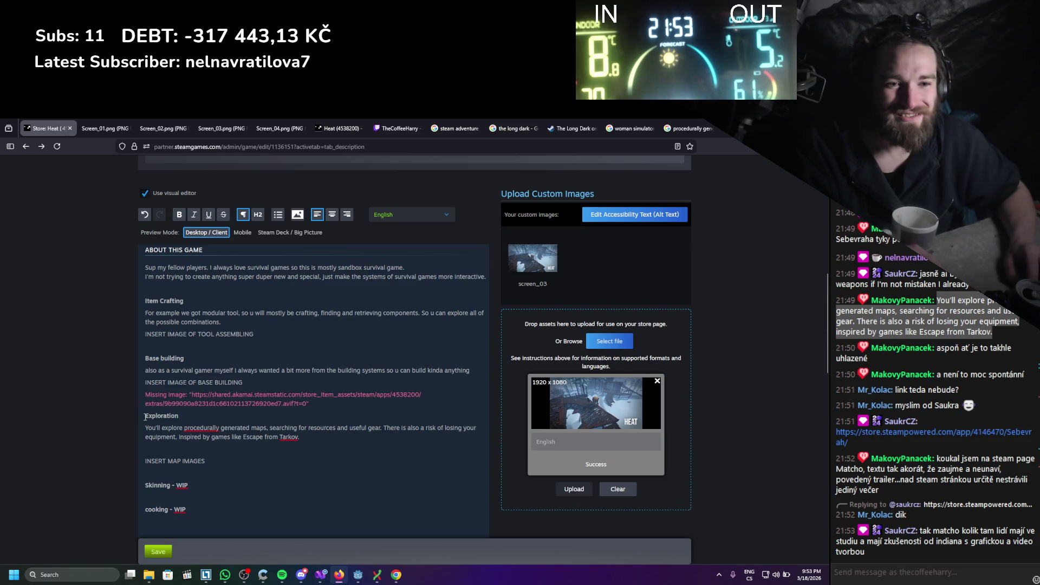
left_click(463, 402)
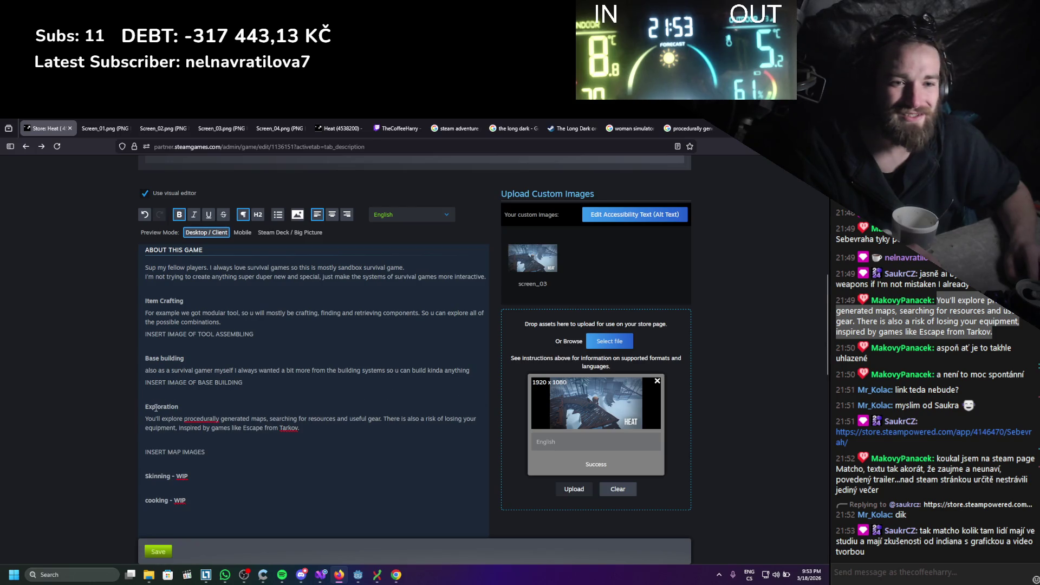
key("Return")
key("Return")
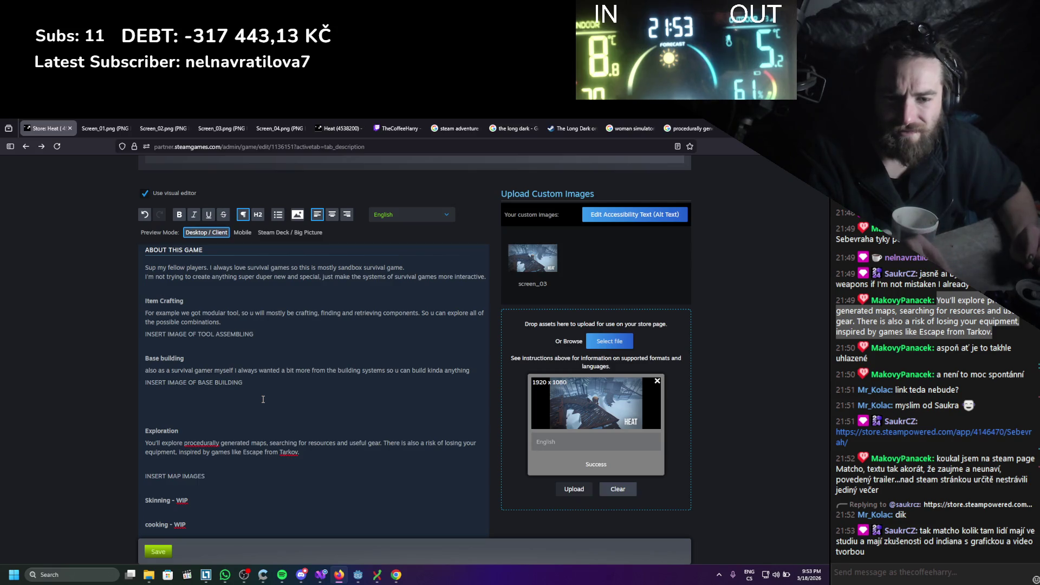
Delete the INSERT IMAGE OF BASE BUILDING placeholder and drag screen_03 under the Base building text again
left_click_drag(243, 383, 145, 382)
key("BackSpace")
key("BackSpace")
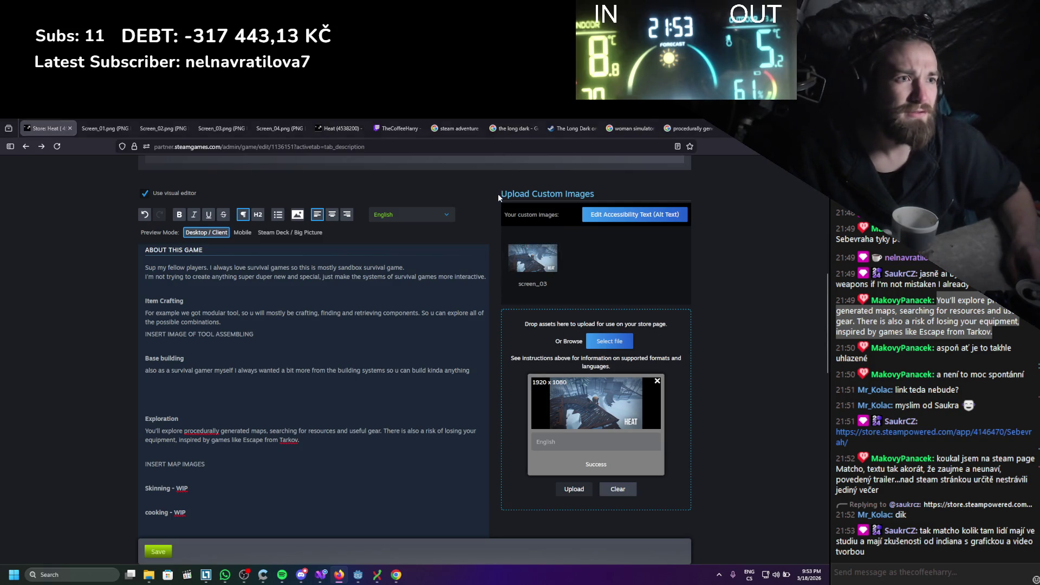
key("ctrl+s")
key("Escape")
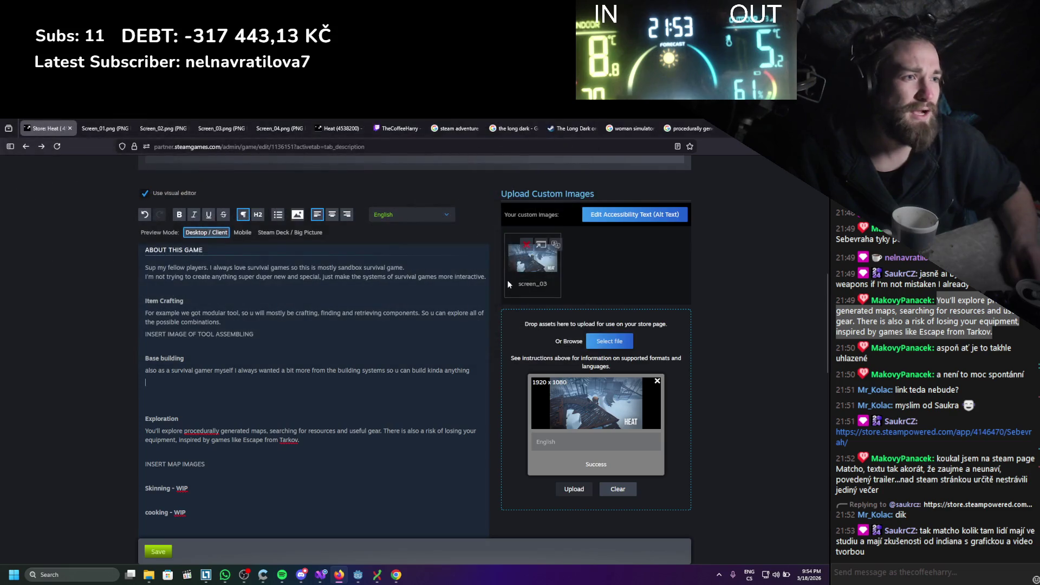
left_click_drag(523, 276, 179, 386)
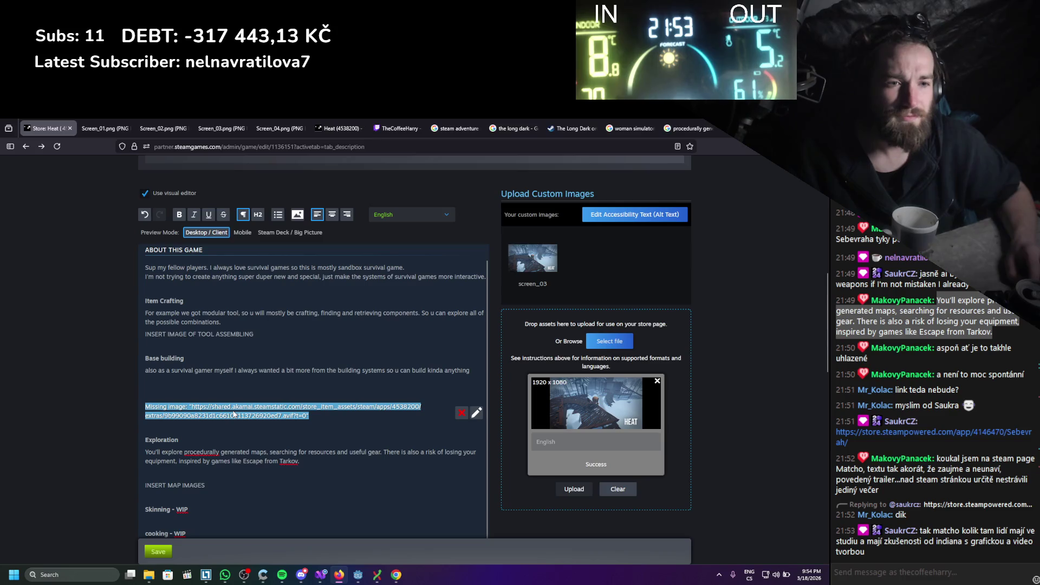
Swap the Missing image block for screen_03 via the image chooser and check it displays under Base building
left_click(475, 412)
left_click(341, 387)
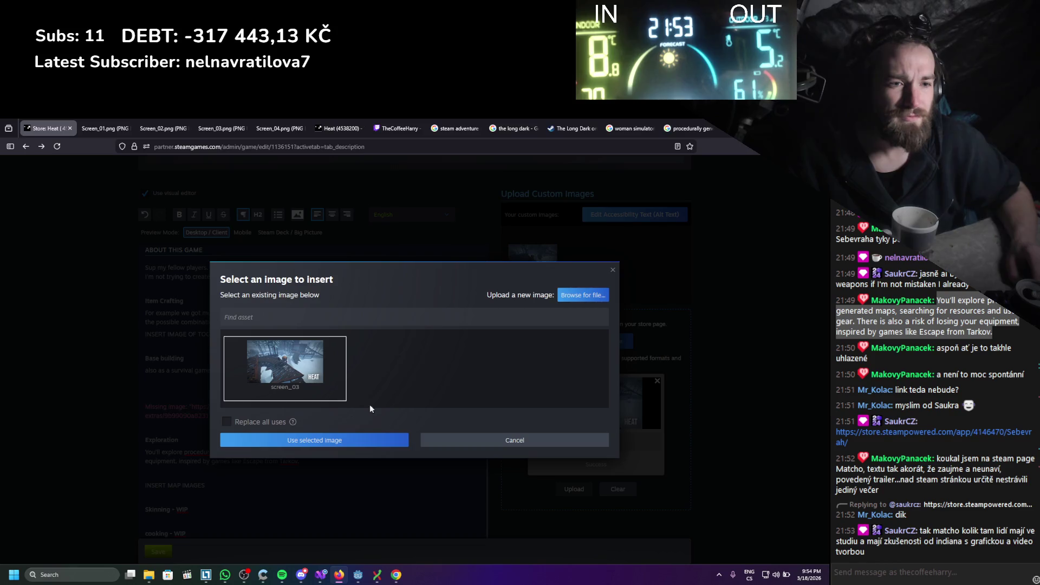
left_click(363, 441)
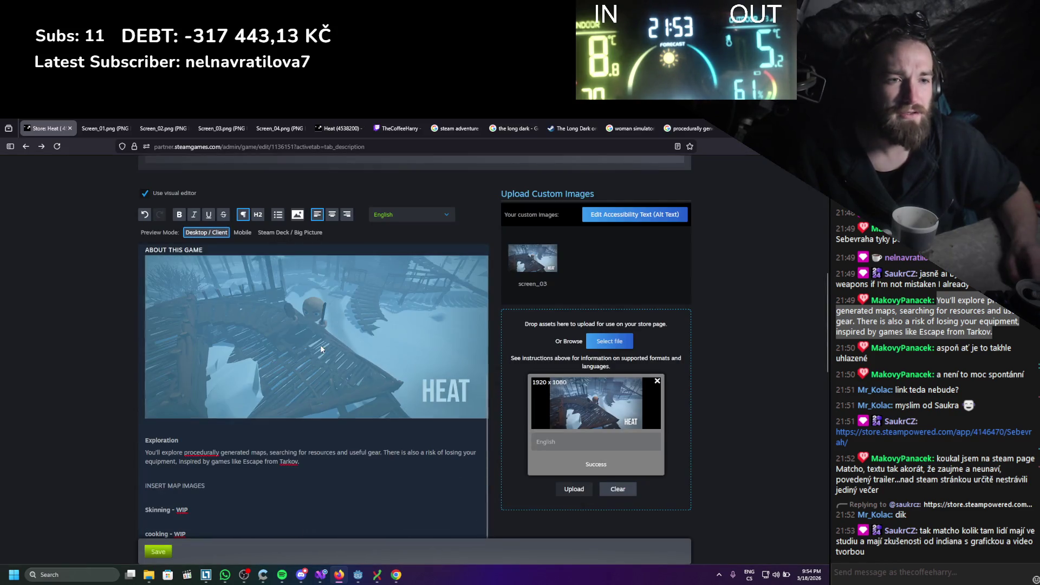
scroll(385, 406, "down", 5)
scroll(307, 380, "up", 1)
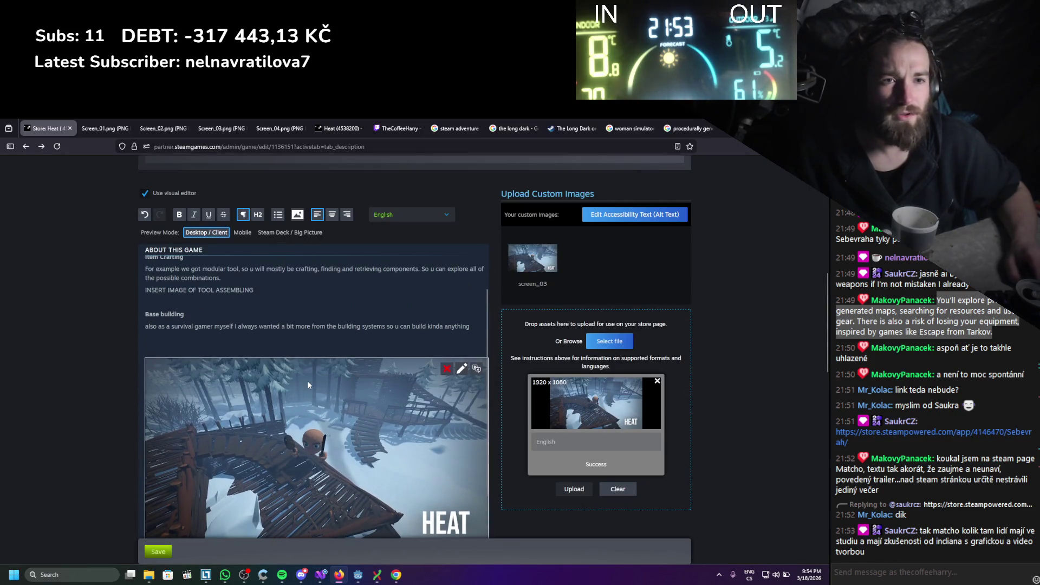
scroll(301, 386, "down", 1)
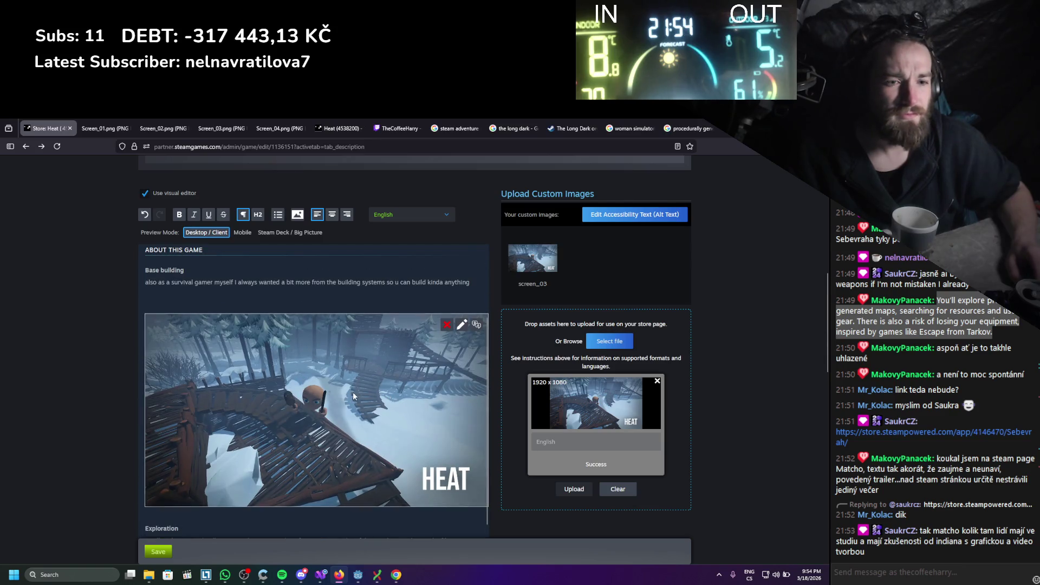
scroll(325, 460, "up", 1)
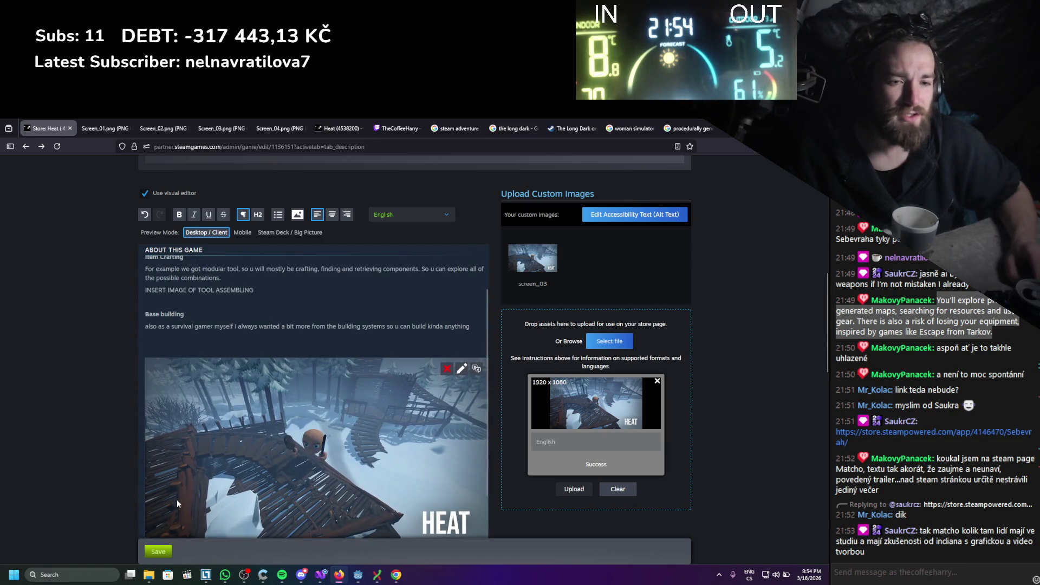
scroll(270, 487, "up", 1)
scroll(190, 380, "down", 2)
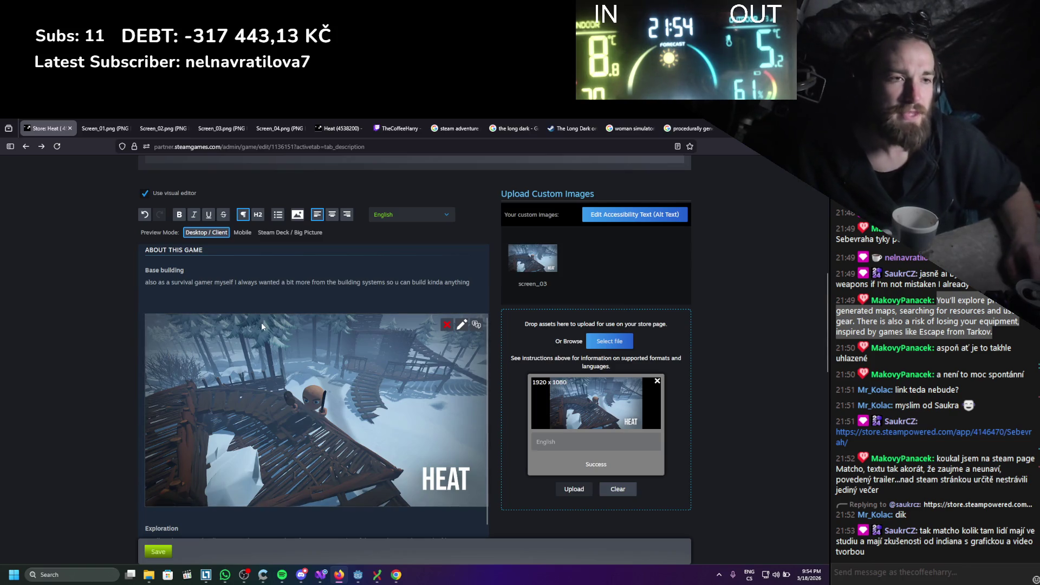
scroll(321, 364, "up", 2)
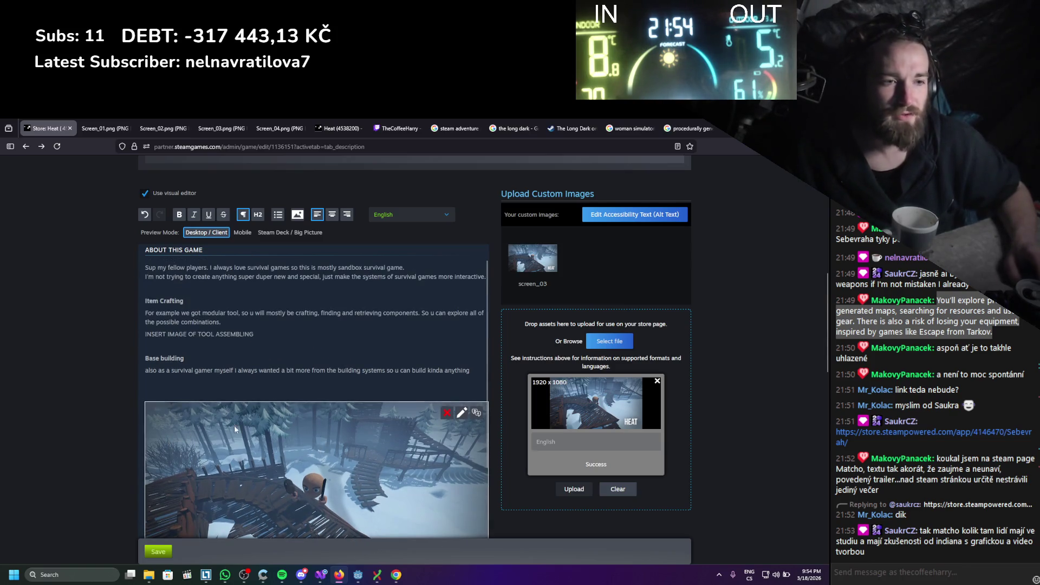
scroll(219, 379, "down", 2)
scroll(248, 390, "up", 2)
scroll(222, 433, "up", 2)
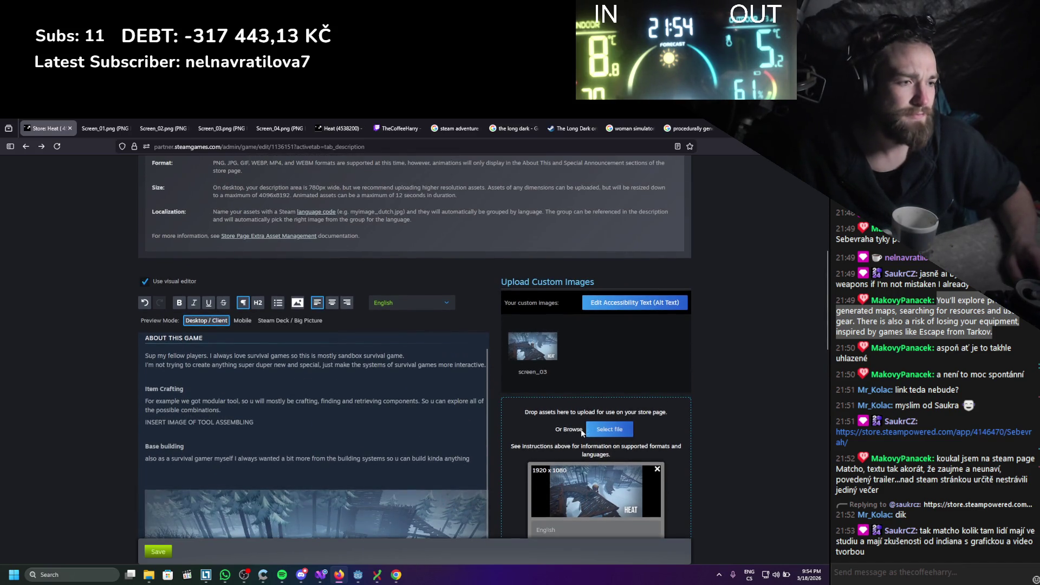
scroll(537, 382, "down", 1)
scroll(585, 325, "down", 1)
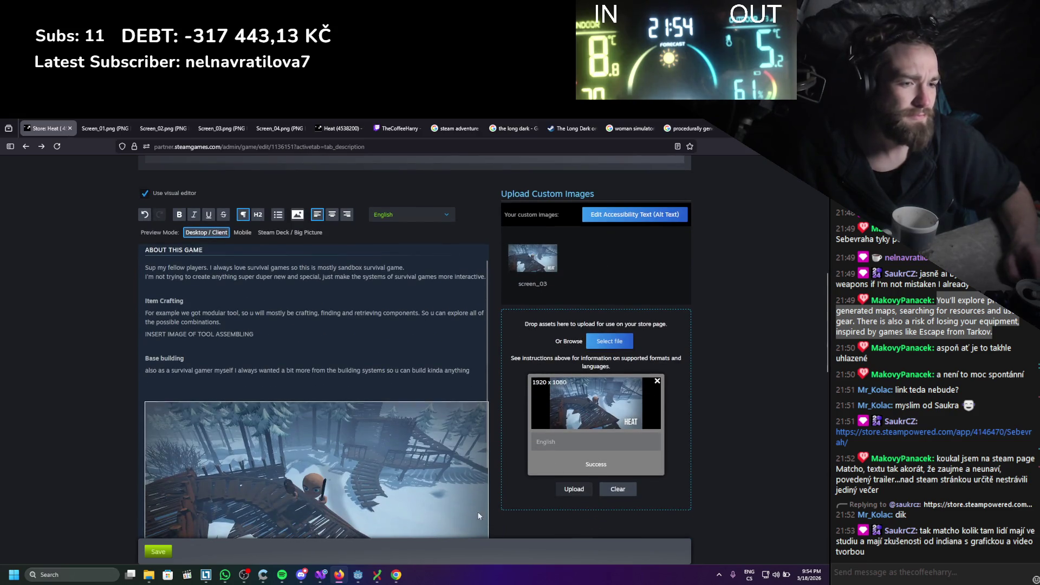
Choose Screen_02.png as the next custom image file to upload
left_click(596, 342)
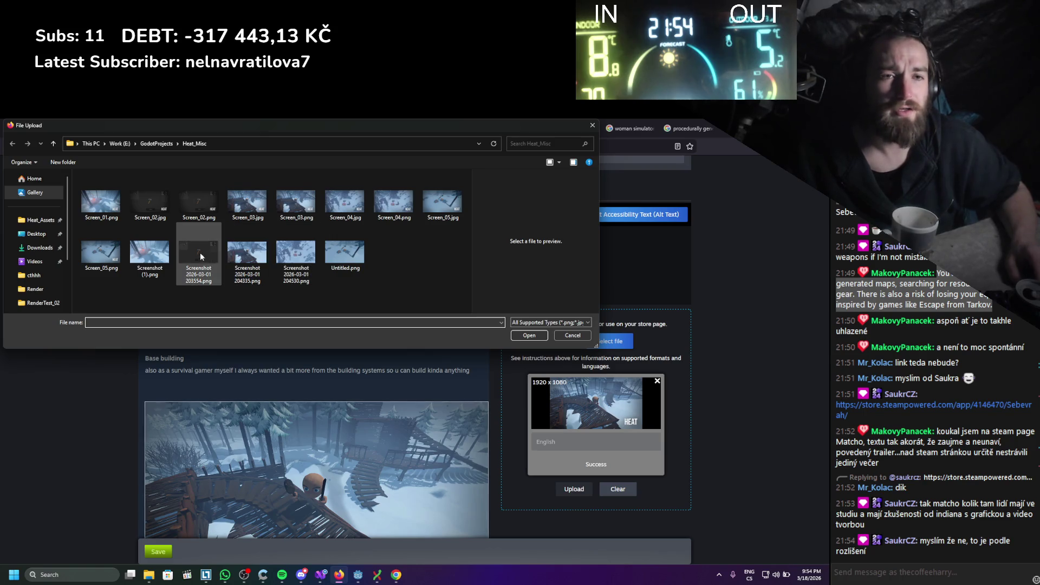
double_click(207, 198)
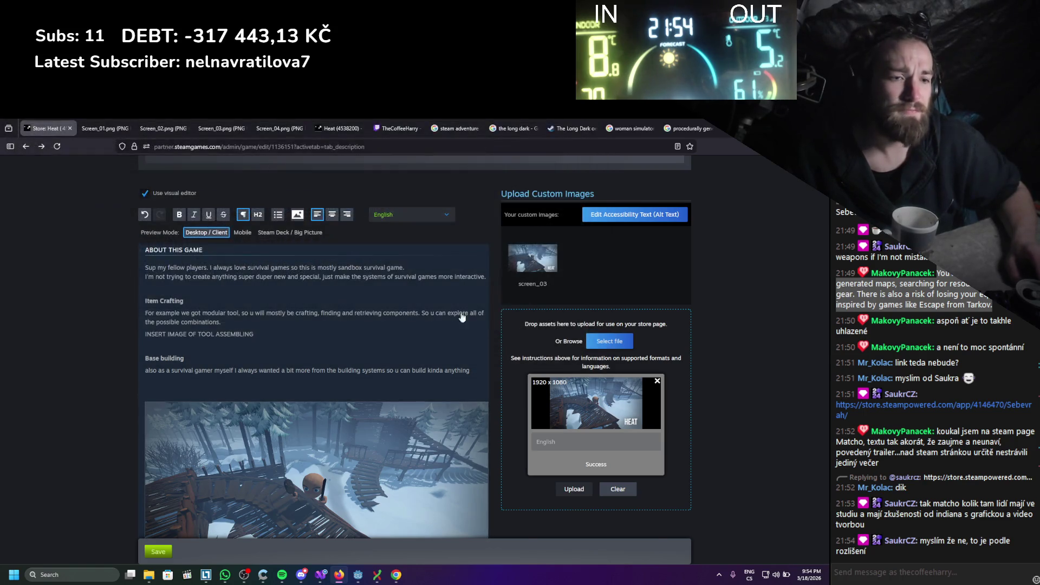
scroll(471, 311, "down", 3)
scroll(402, 354, "up", 1)
scroll(402, 353, "down", 1)
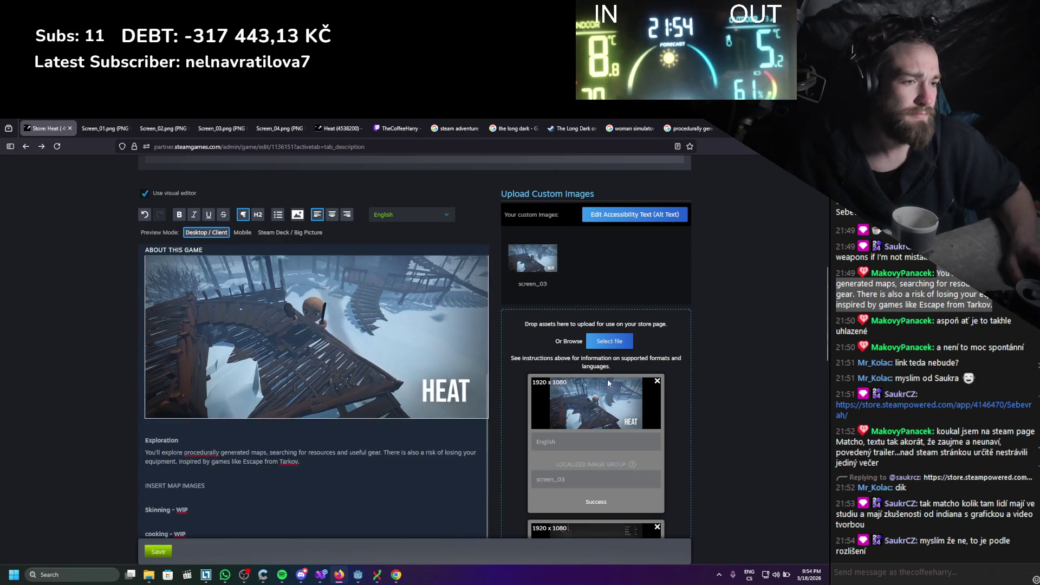
scroll(599, 385, "down", 3)
scroll(558, 401, "up", 4)
scroll(532, 379, "down", 2)
scroll(532, 379, "up", 2)
scroll(539, 389, "down", 4)
scroll(671, 301, "up", 2)
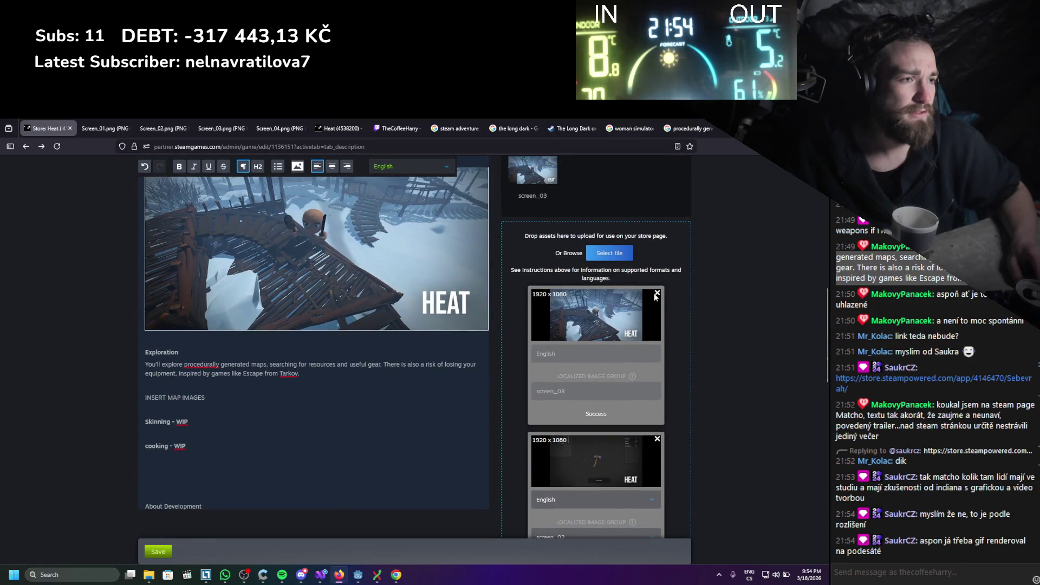
Clear the finished screen_03 card and upload Screen_02.png
left_click(656, 294)
left_click(577, 437)
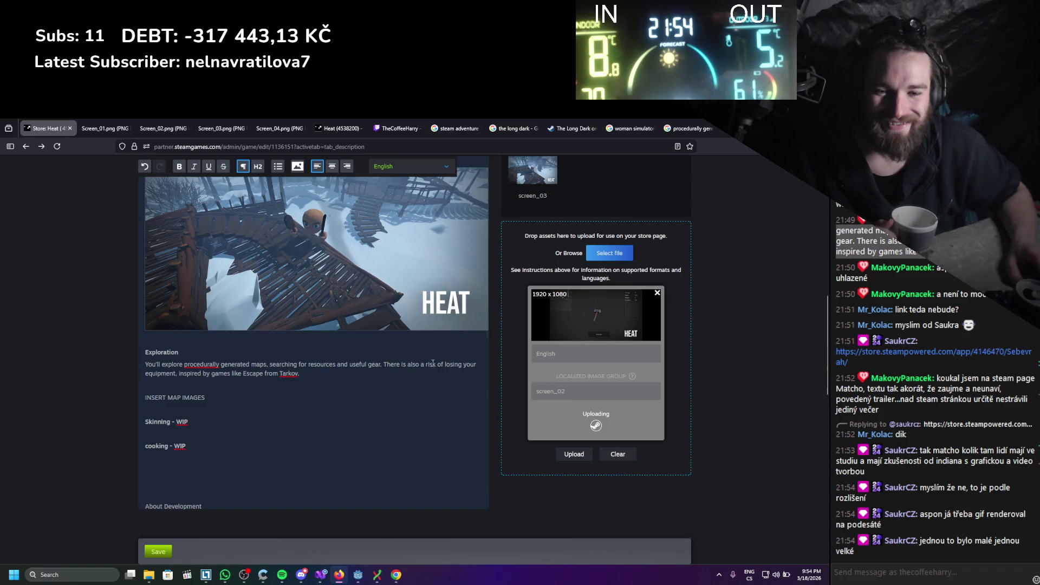
scroll(413, 367, "up", 3)
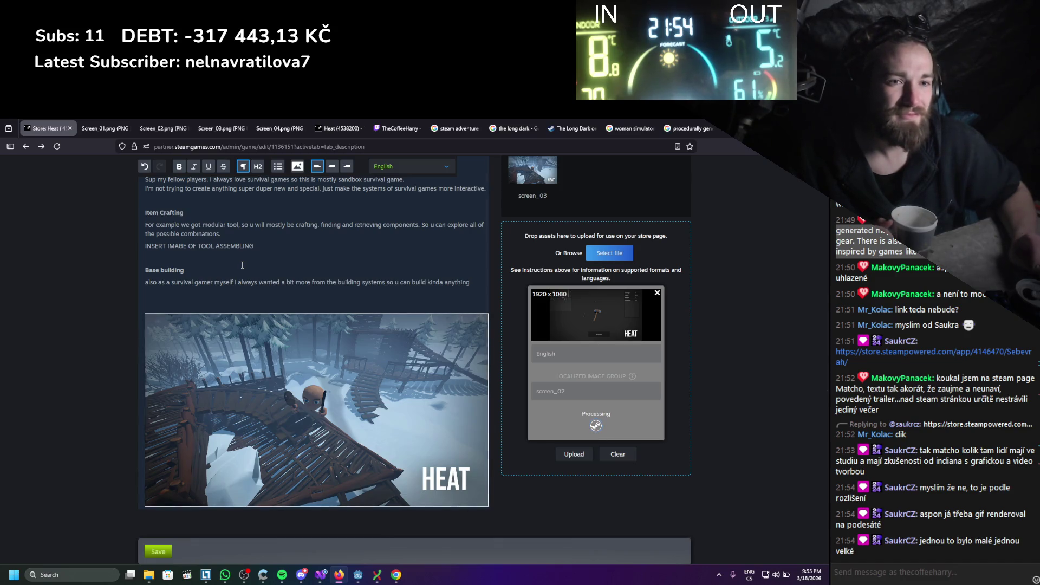
scroll(240, 265, "up", 2)
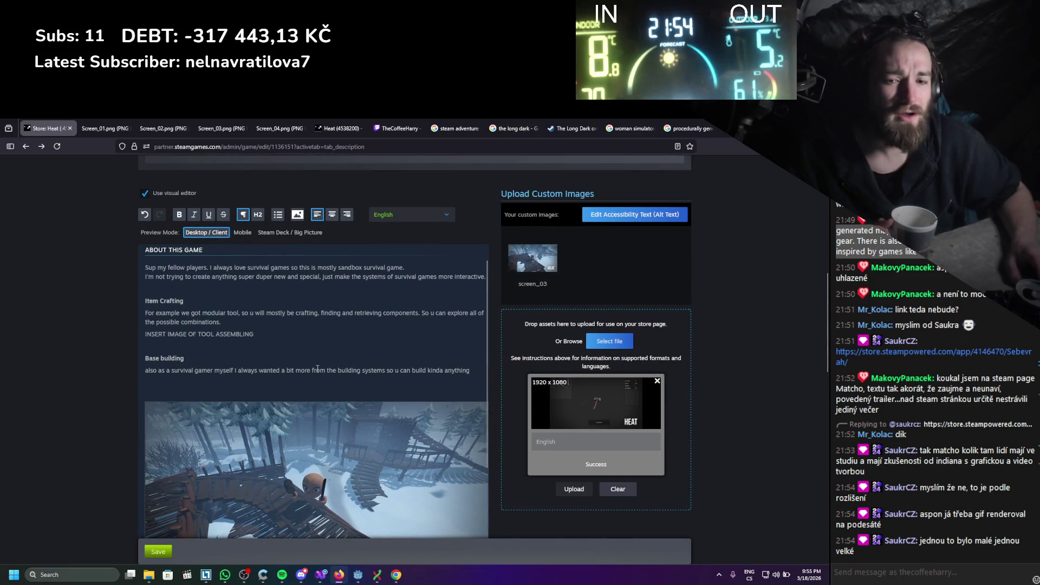
left_click(296, 345)
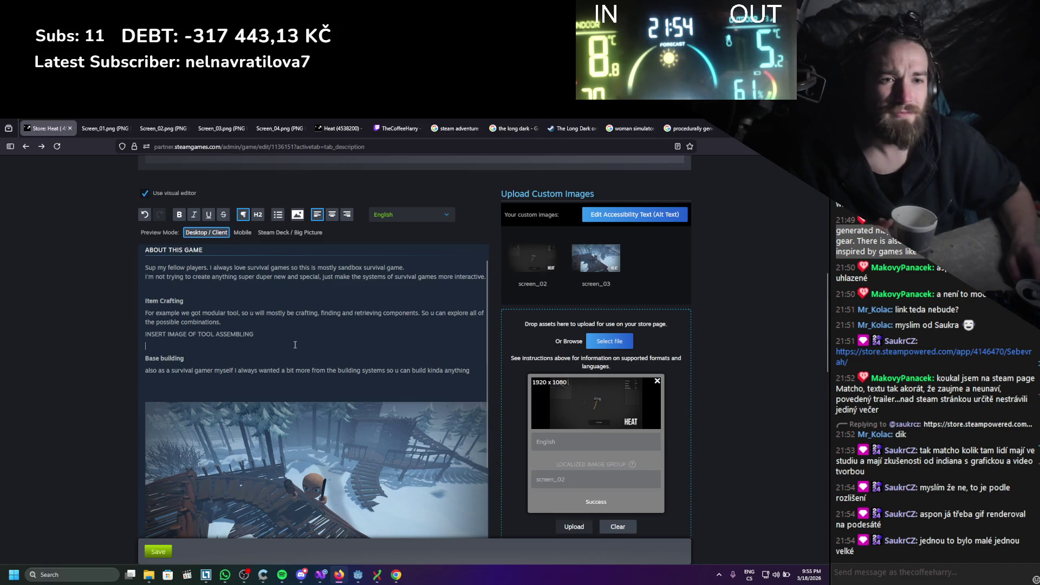
Replace the INSERT IMAGE OF TOOL ASSEMBLING line under Item Crafting with the screen_02 image
key("ctrl+shift+Left")
key("ctrl+shift+Left")
key("ctrl+shift+Left")
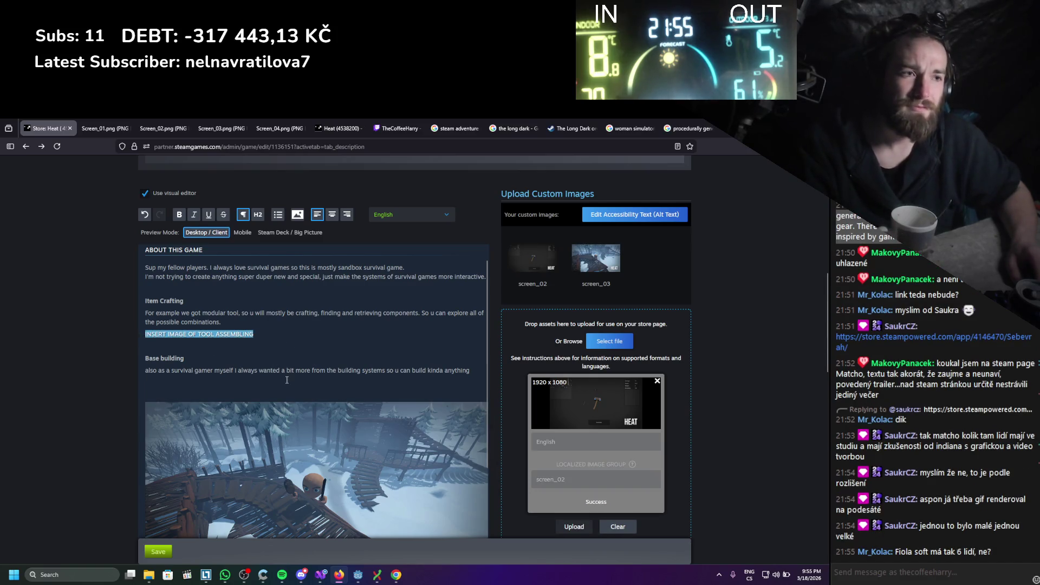
key("BackSpace")
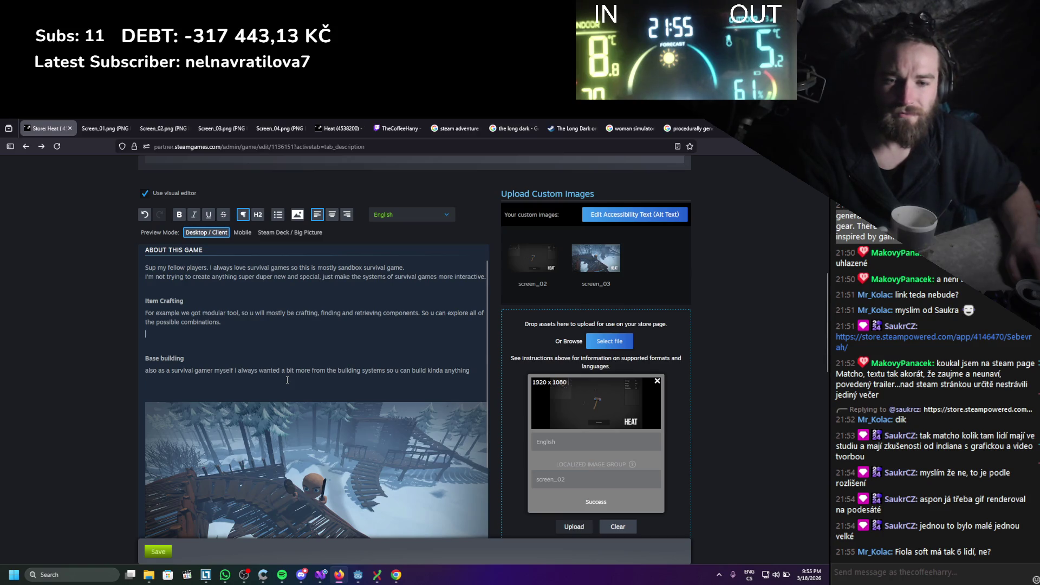
key("Return")
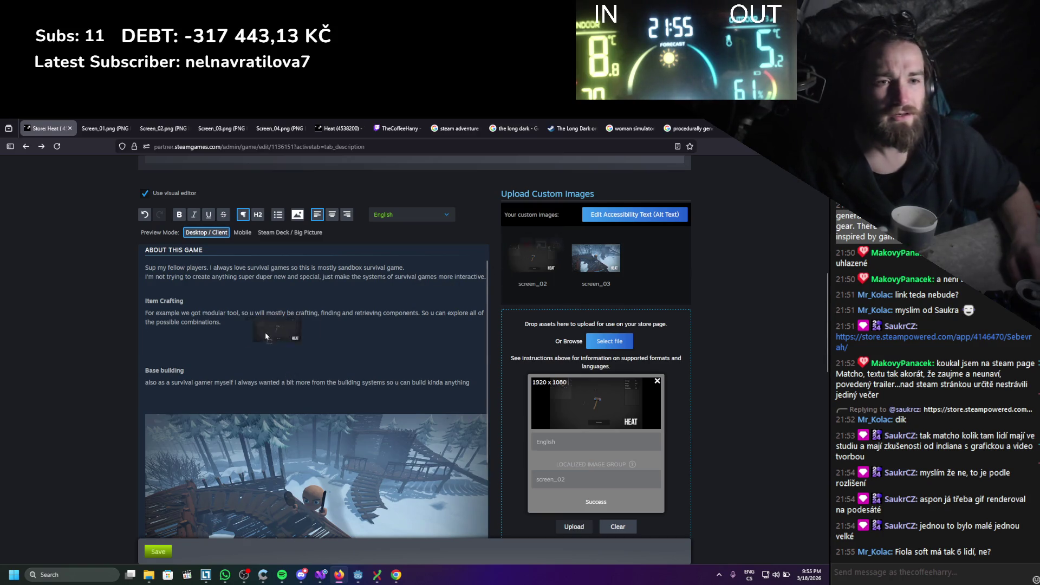
left_click_drag(185, 345, 273, 358)
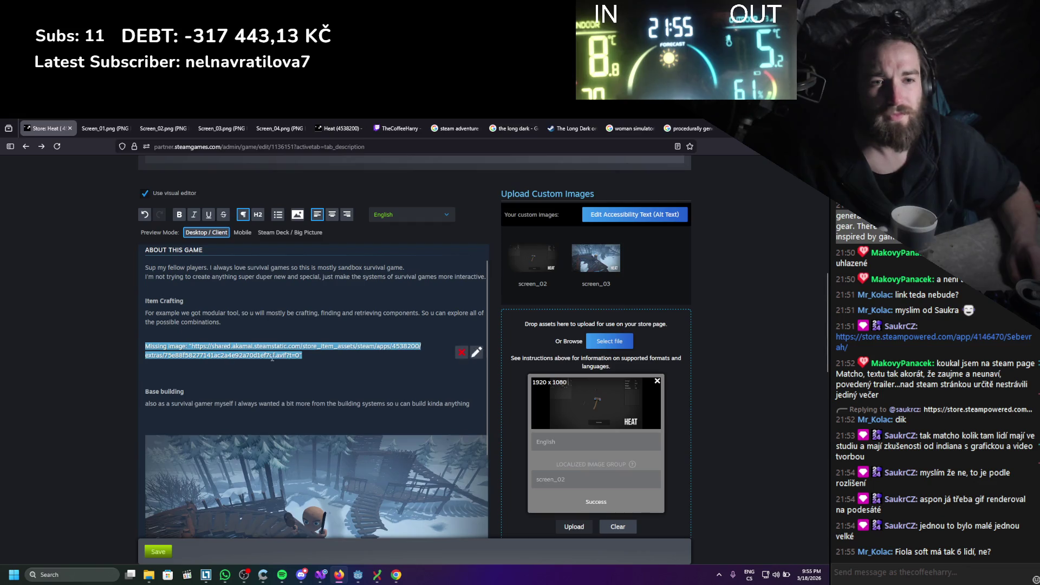
left_click(476, 352)
left_click(313, 362)
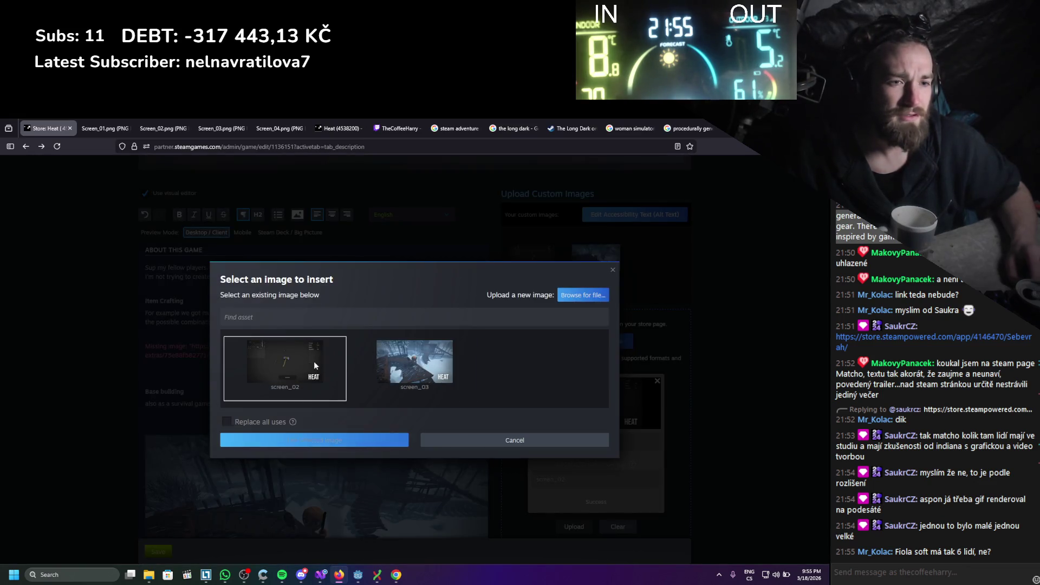
left_click(312, 440)
Save the About This Game changes
scroll(271, 396, "down", 3)
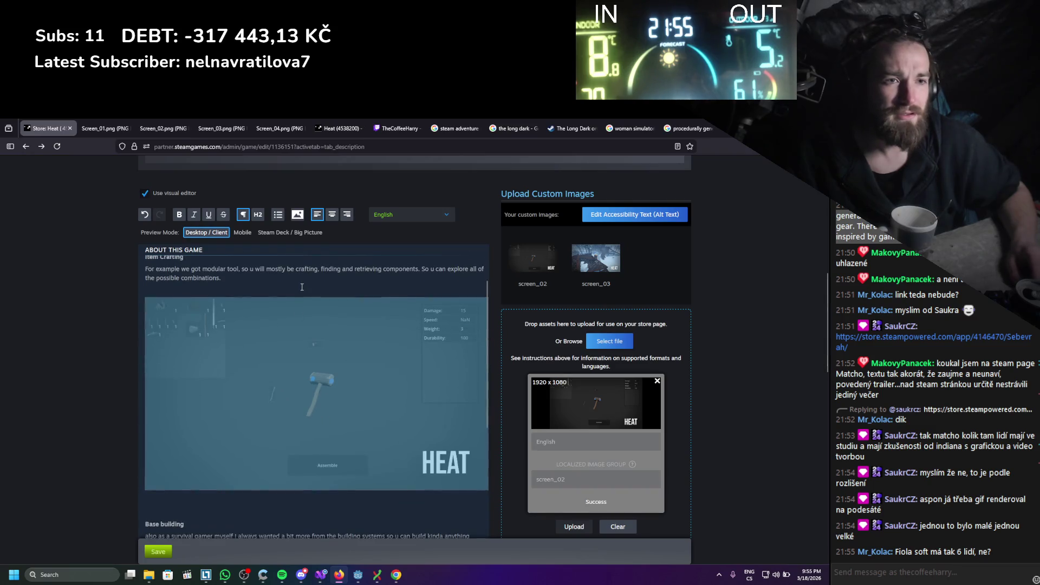
scroll(297, 329, "up", 3)
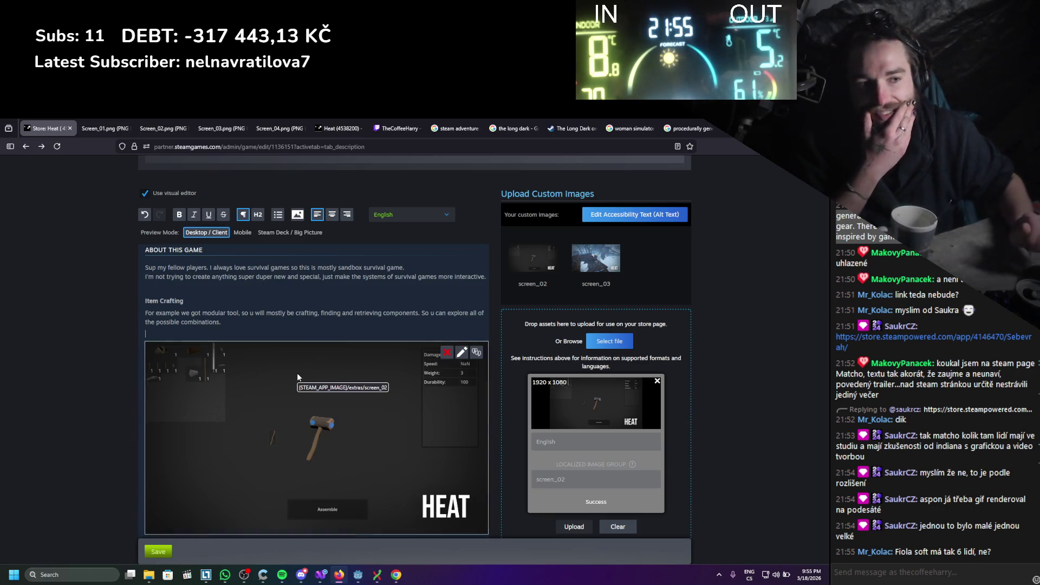
scroll(241, 380, "down", 3)
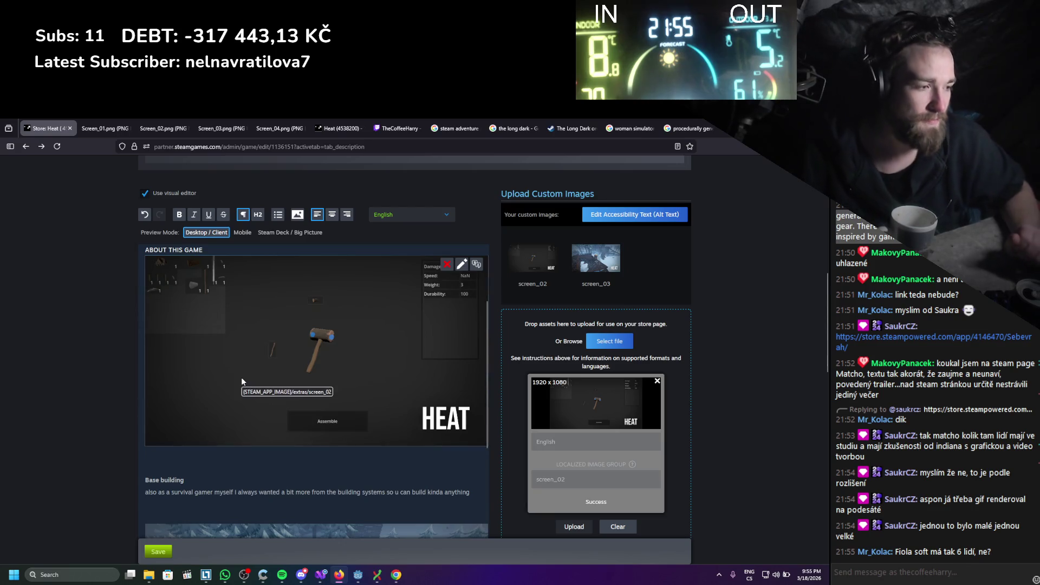
scroll(193, 404, "down", 1)
left_click(153, 548)
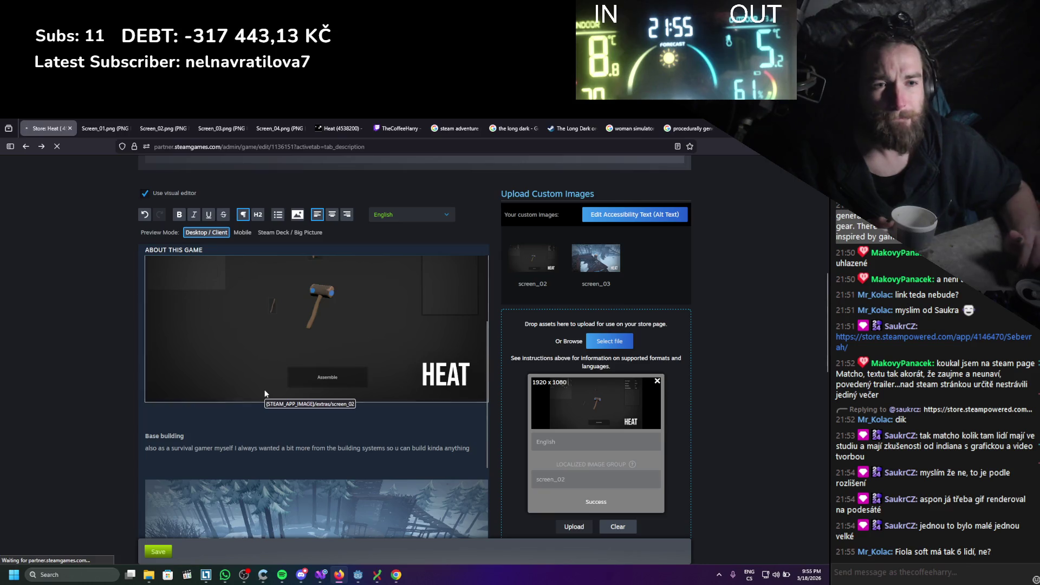
scroll(264, 379, "up", 3)
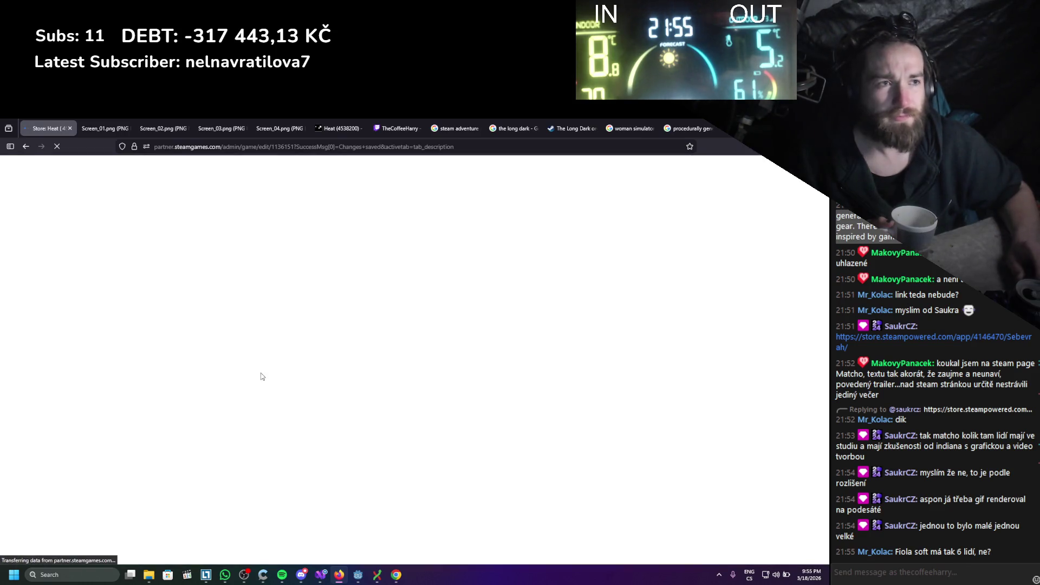
scroll(191, 340, "down", 10)
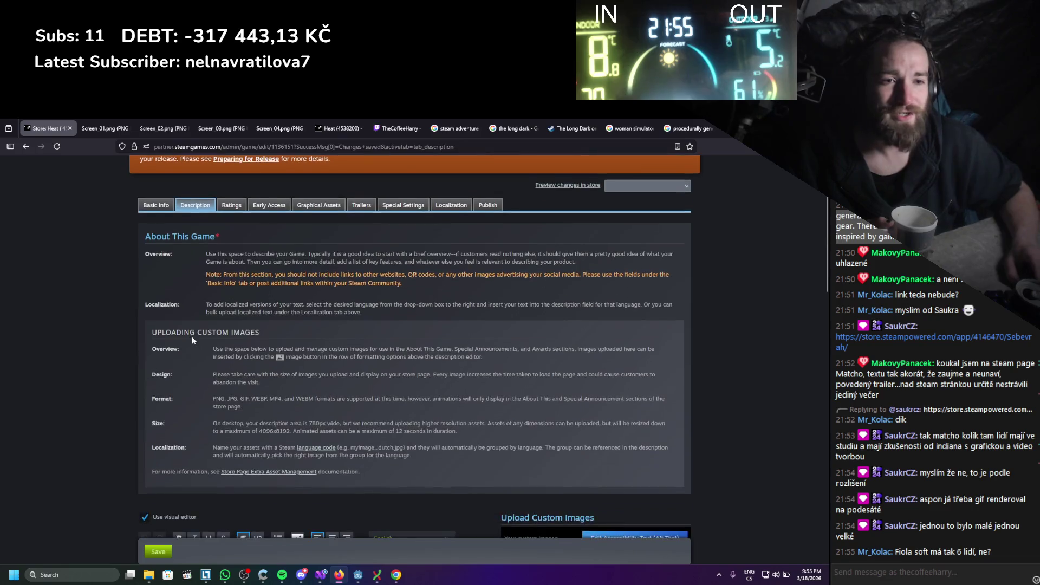
scroll(287, 302, "down", 5)
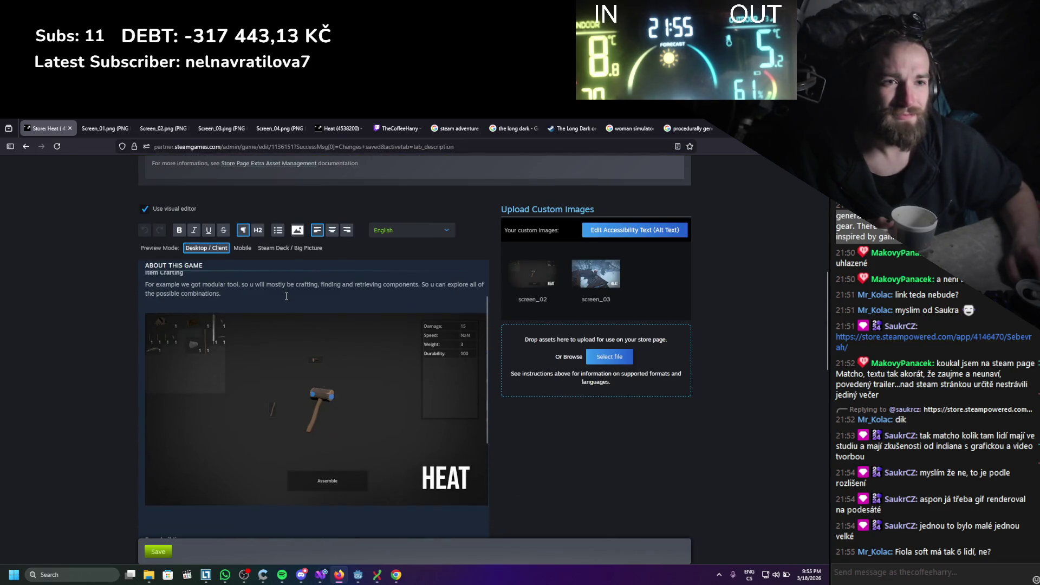
scroll(189, 298, "up", 5)
scroll(96, 299, "down", 2)
scroll(98, 299, "up", 2)
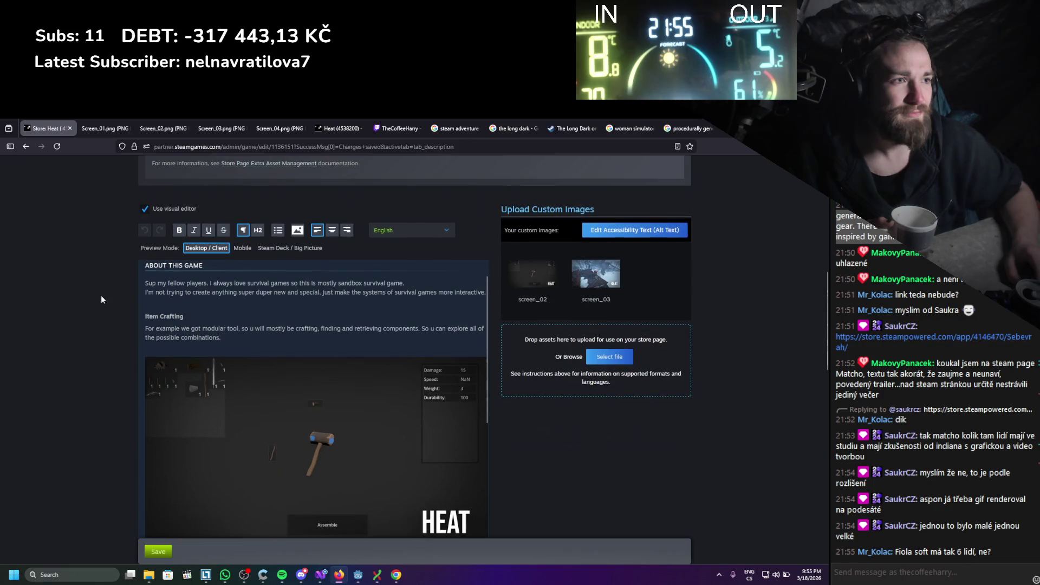
scroll(259, 325, "down", 3)
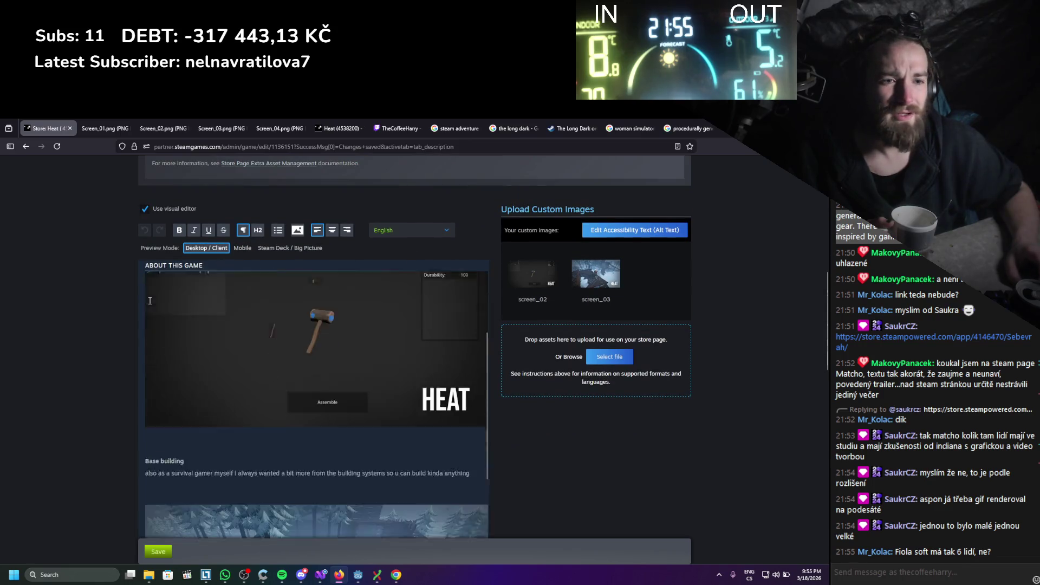
left_click(260, 419)
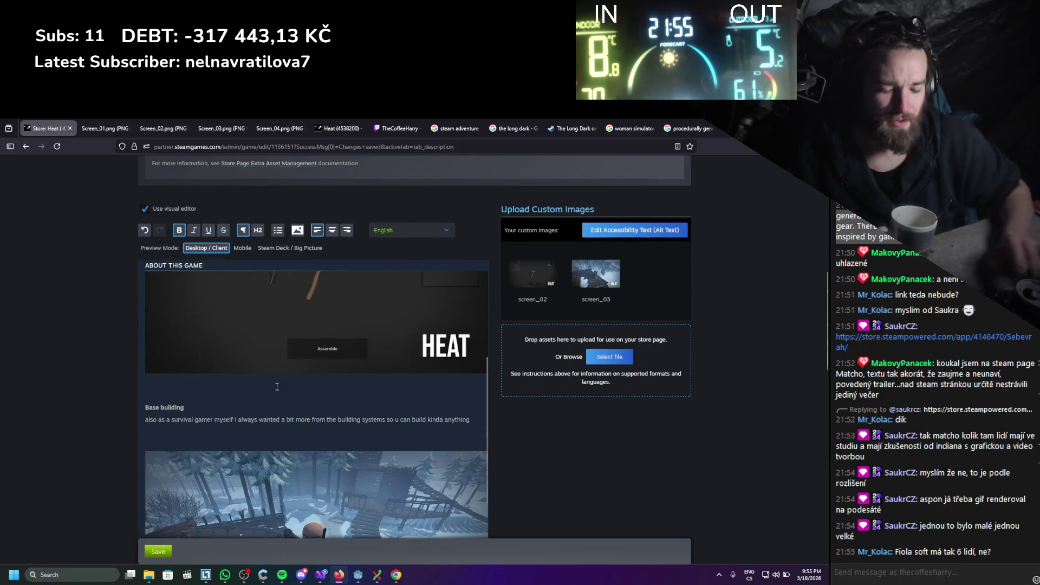
scroll(279, 390, "up", 3)
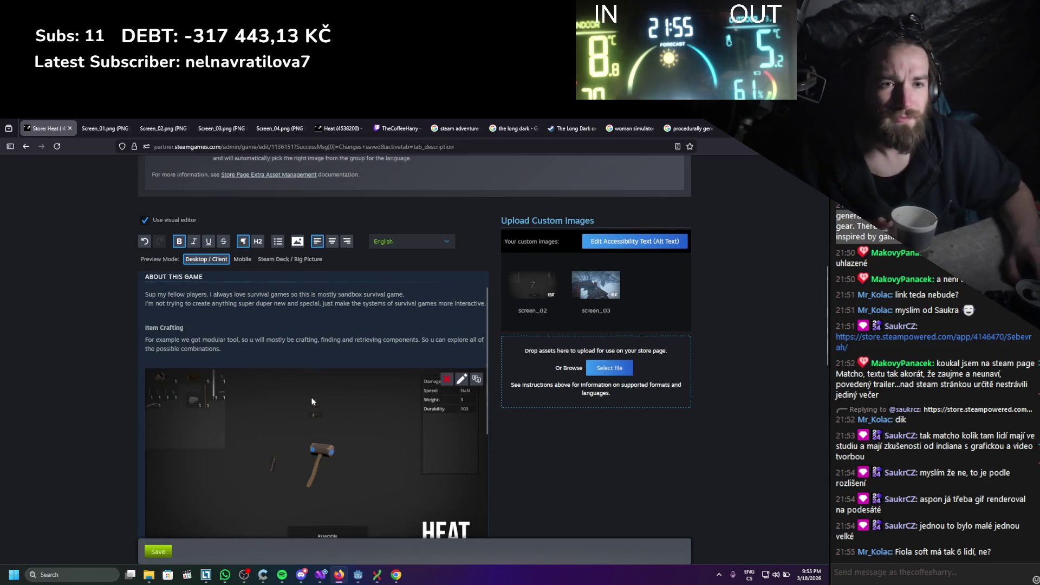
scroll(311, 396, "up", 1)
scroll(127, 388, "down", 2)
scroll(127, 388, "down", 1)
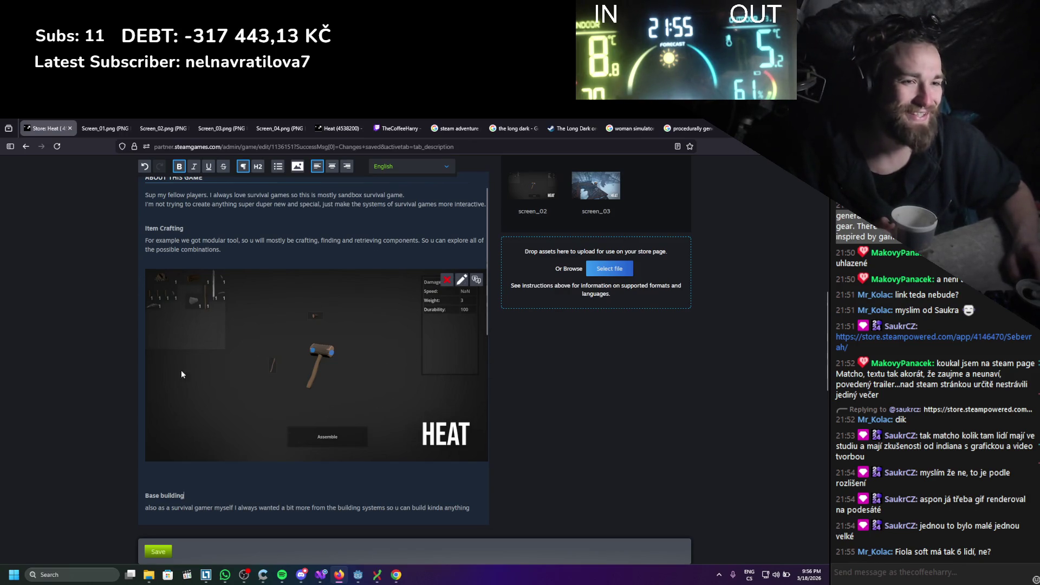
scroll(305, 424, "up", 1)
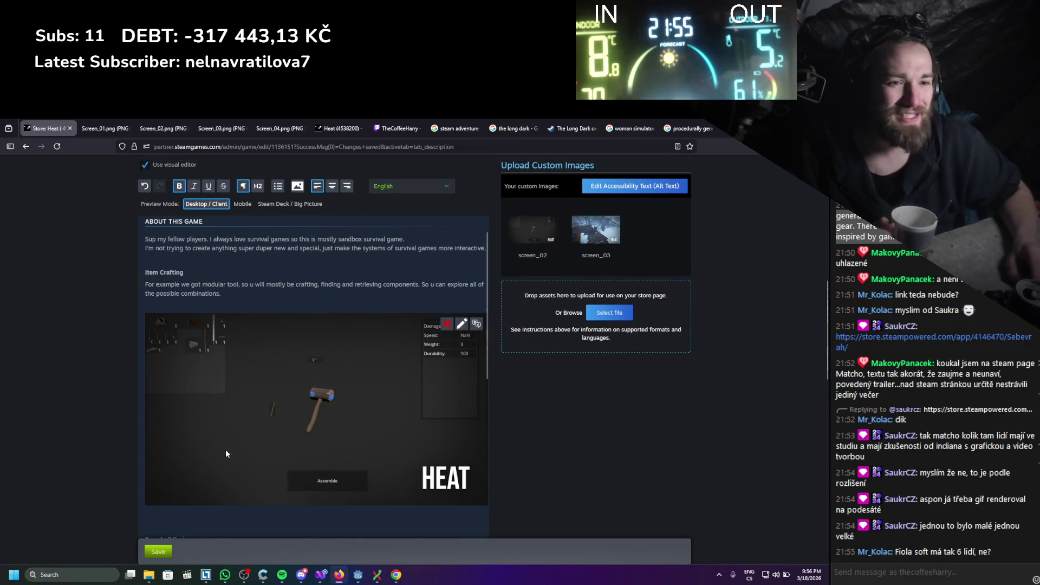
scroll(288, 370, "down", 7)
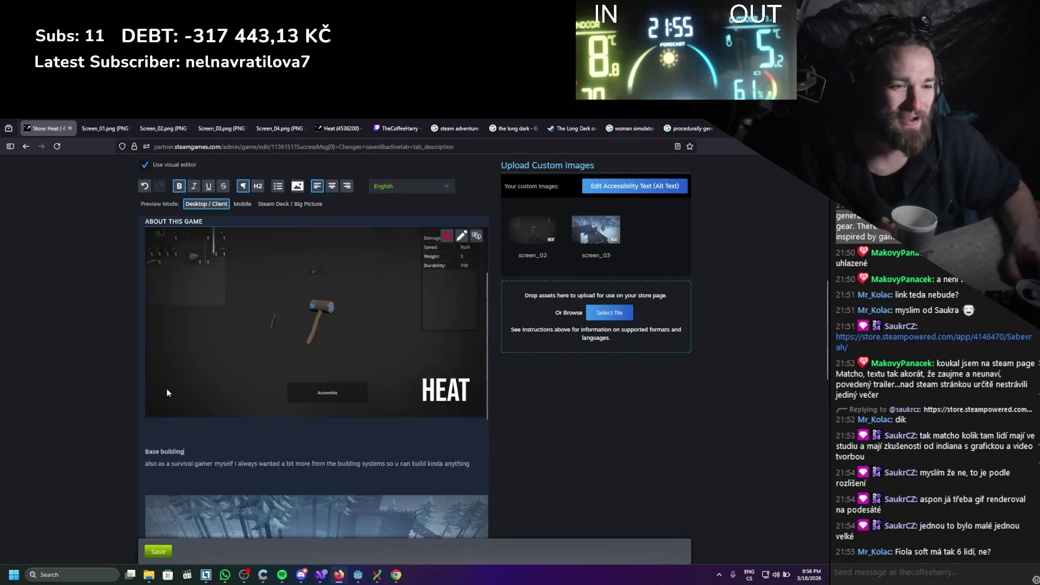
scroll(80, 401, "down", 5)
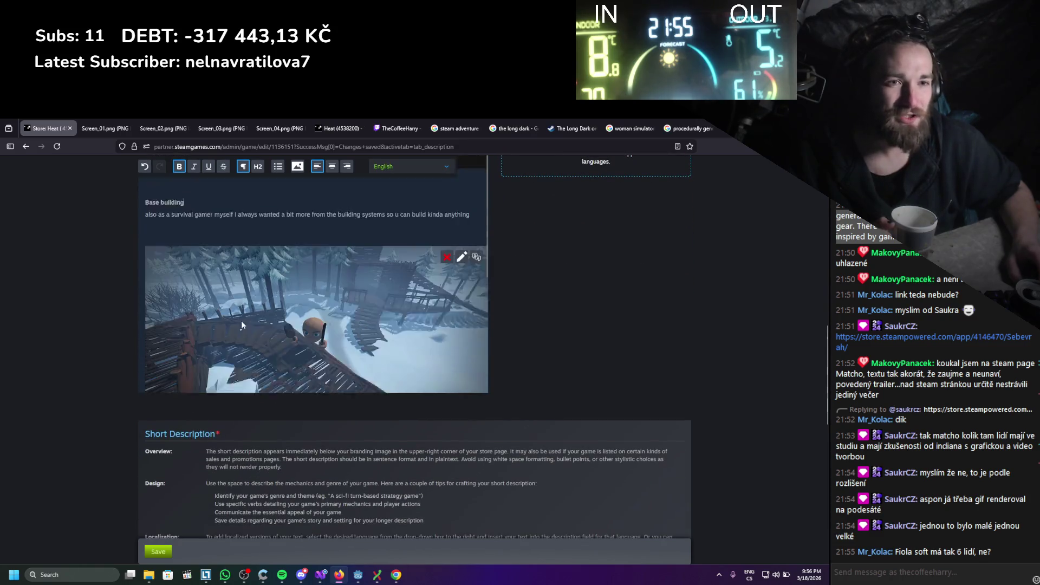
scroll(80, 379, "up", 2)
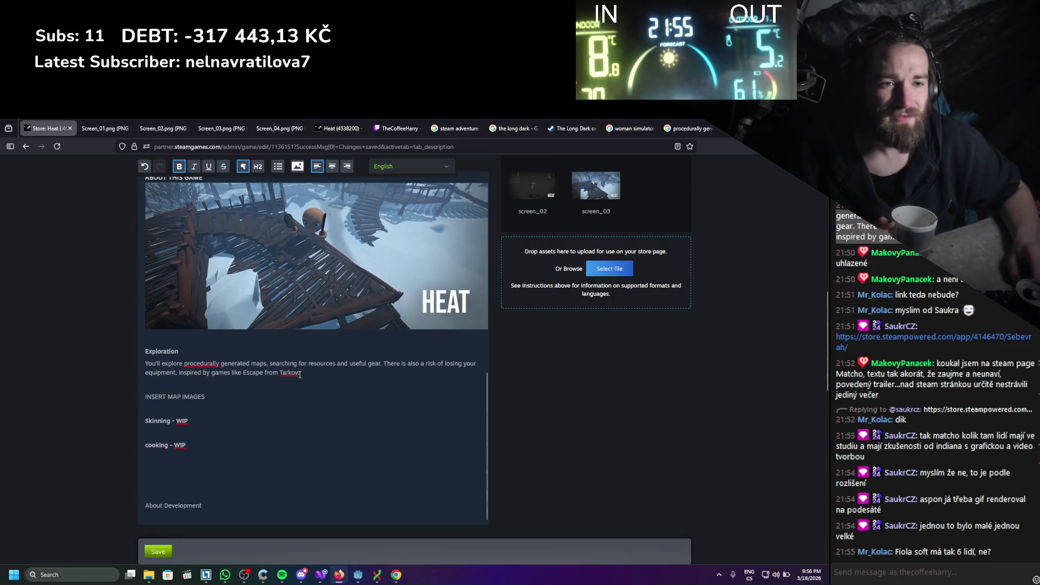
left_click_drag(167, 364, 206, 397)
left_click(271, 397)
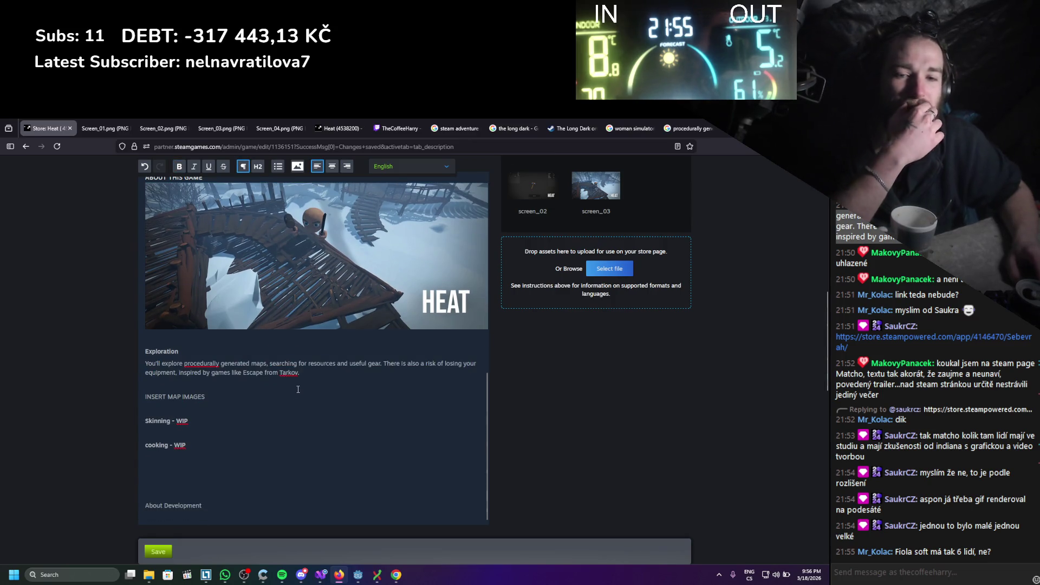
scroll(477, 423, "up", 10)
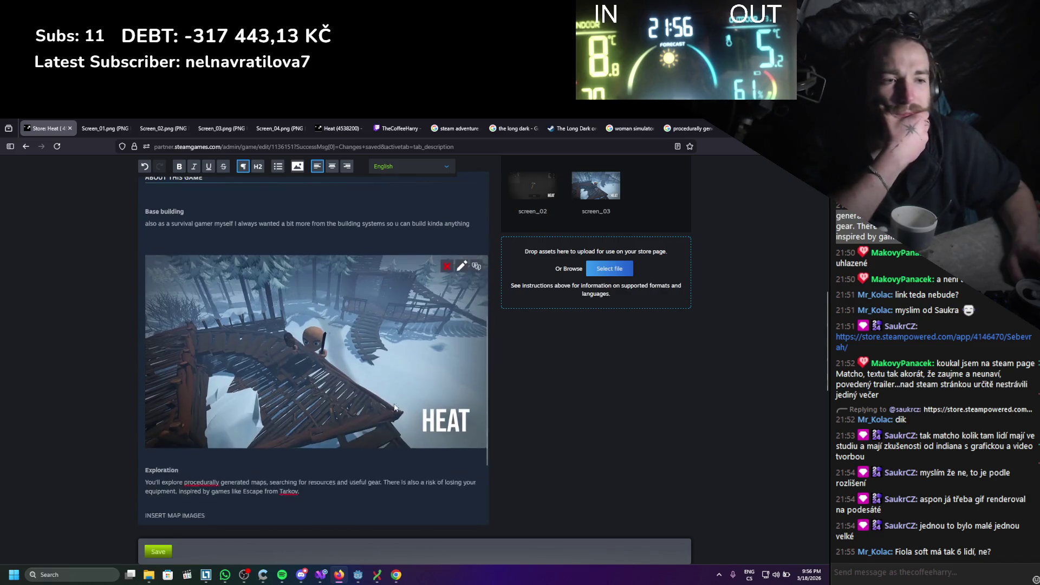
scroll(563, 407, "up", 3)
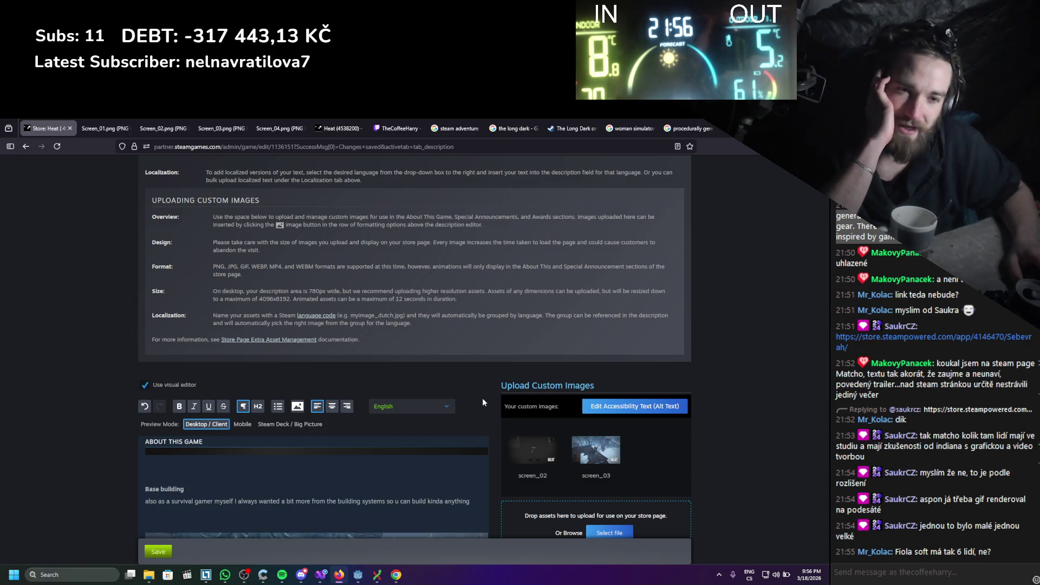
scroll(482, 402, "down", 5)
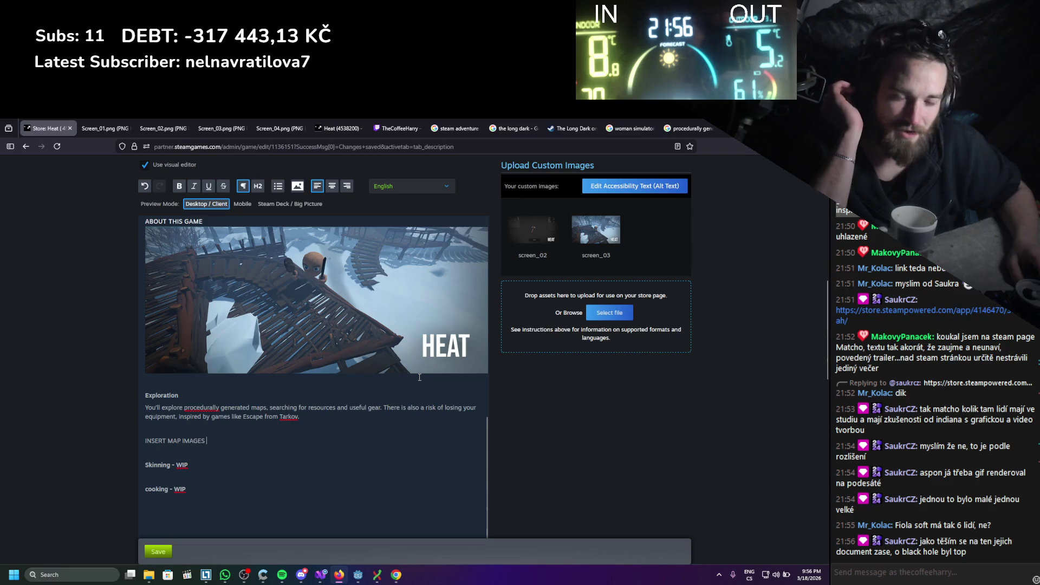
scroll(551, 463, "up", 3)
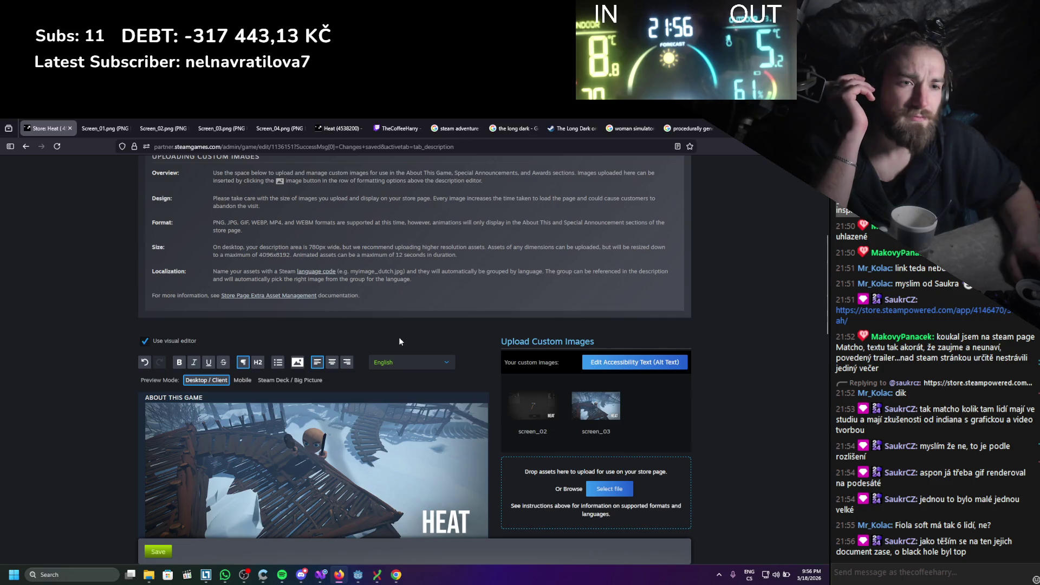
scroll(400, 351, "up", 2)
scroll(394, 377, "up", 2)
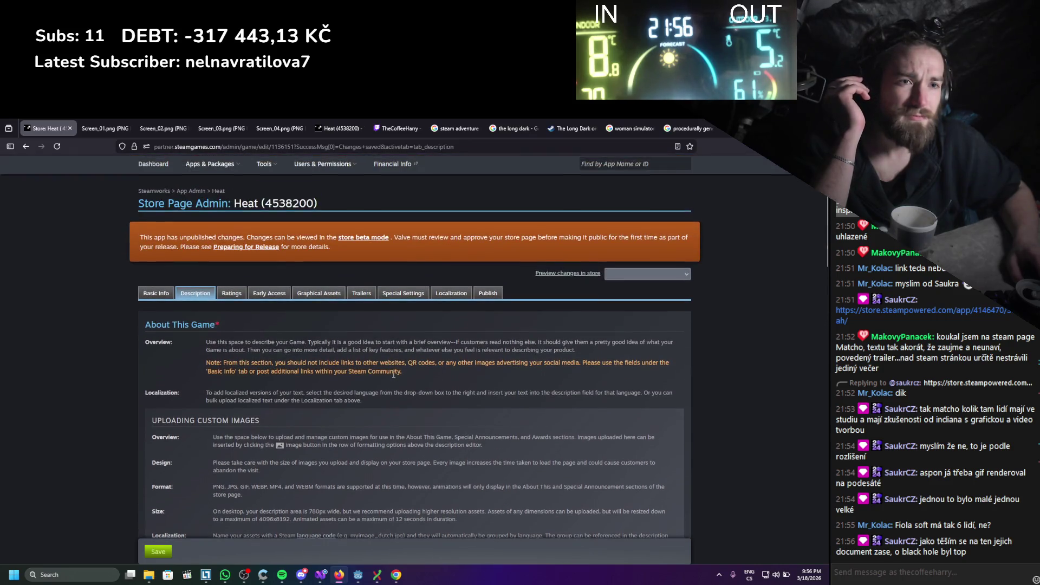
scroll(394, 374, "down", 5)
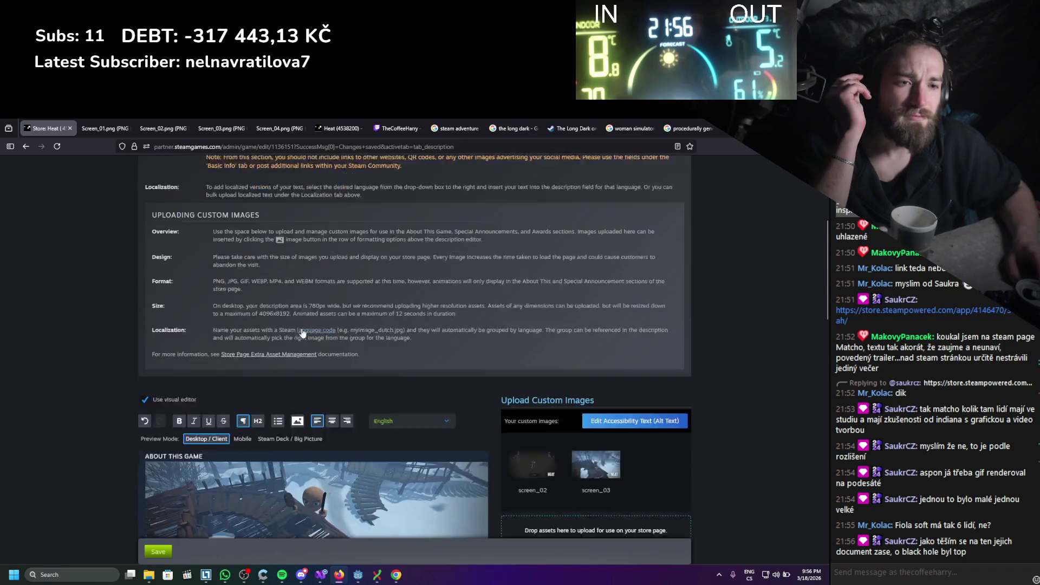
scroll(265, 411, "up", 5)
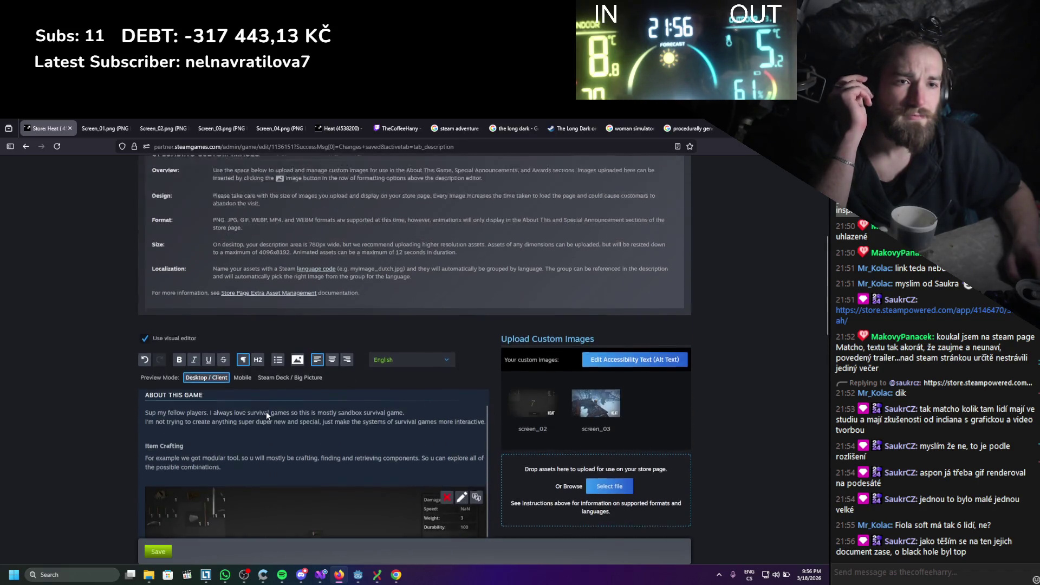
scroll(213, 309, "down", 3)
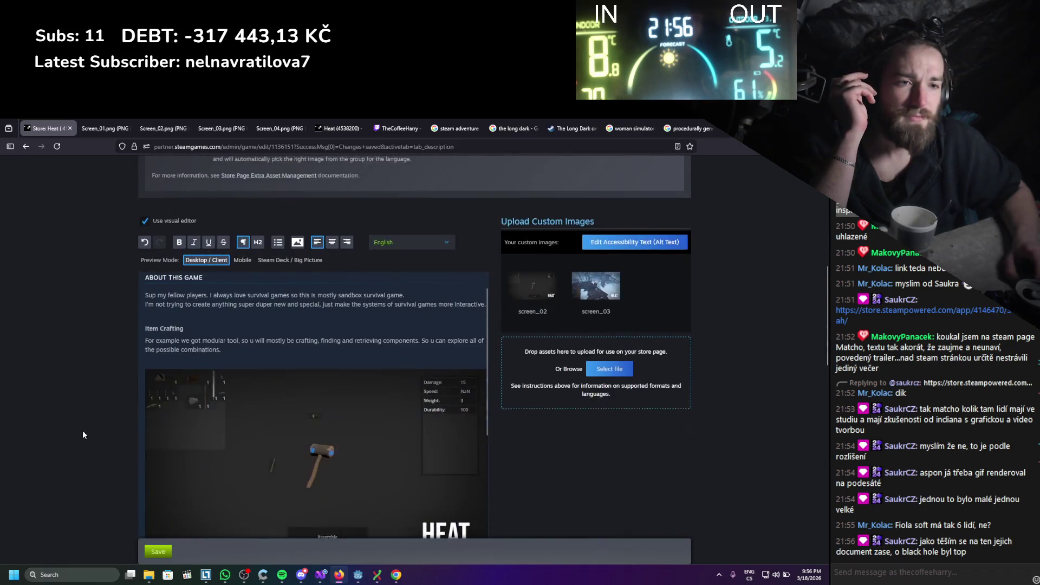
left_click_drag(213, 309, 114, 265)
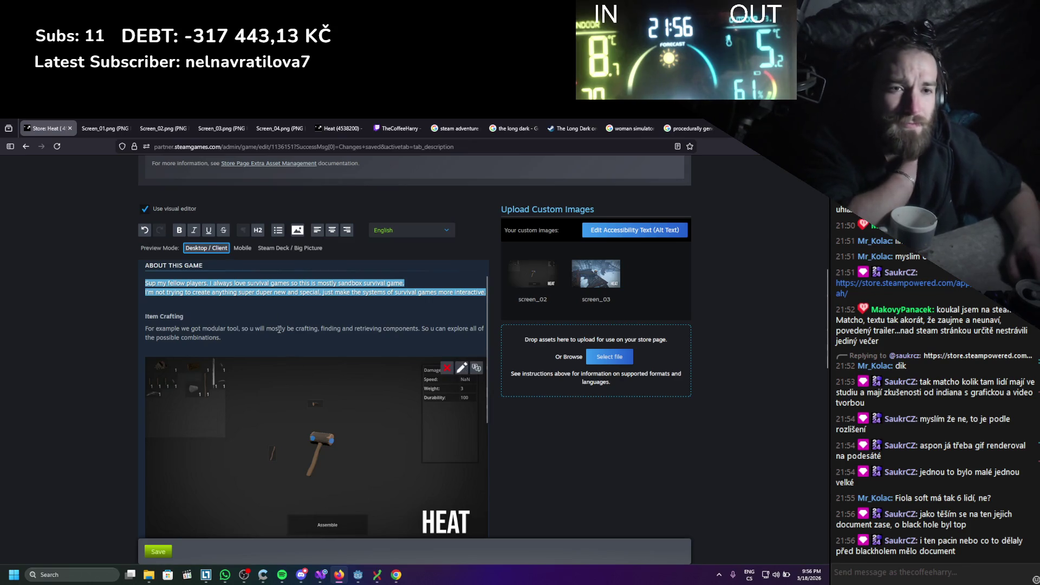
scroll(228, 309, "down", 2)
scroll(197, 302, "up", 2)
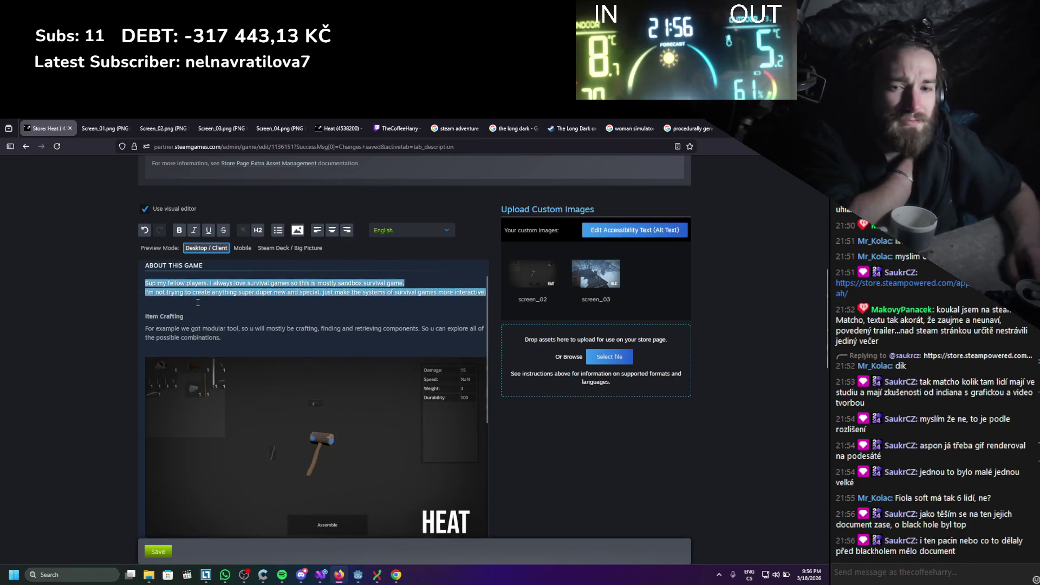
scroll(197, 302, "down", 8)
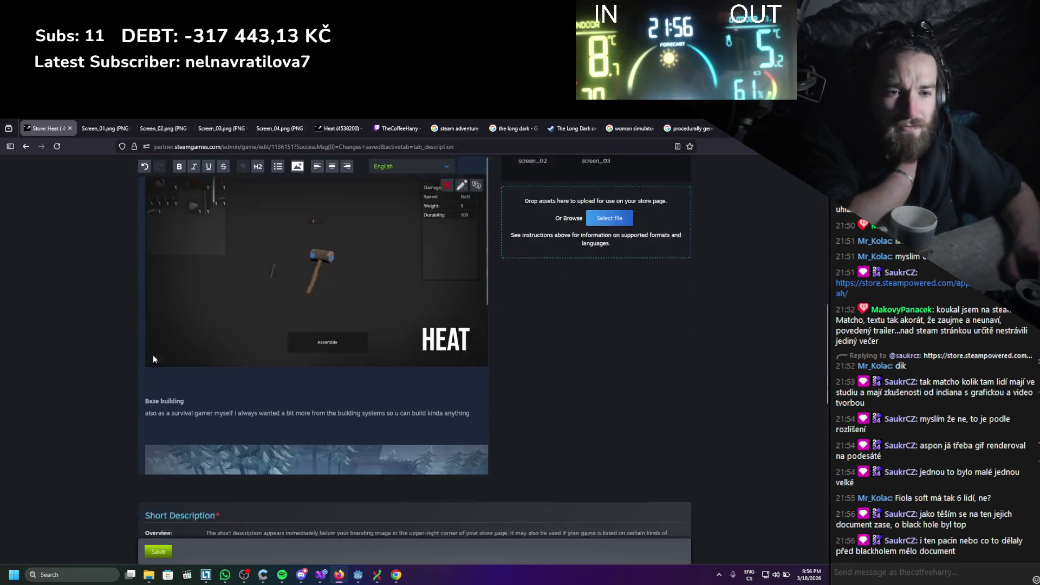
scroll(82, 387, "up", 5)
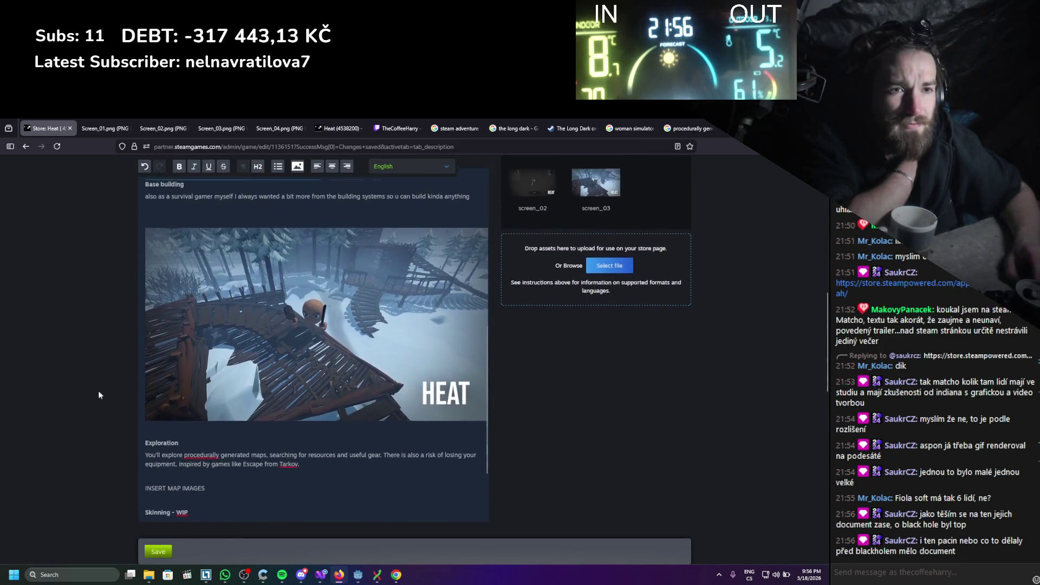
scroll(242, 363, "up", 6)
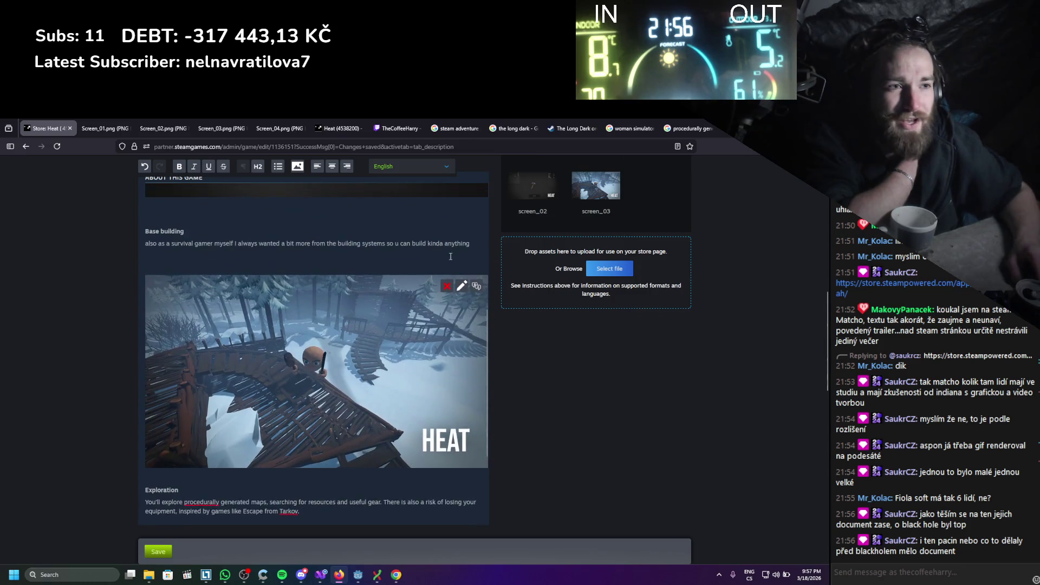
scroll(462, 264, "up", 6)
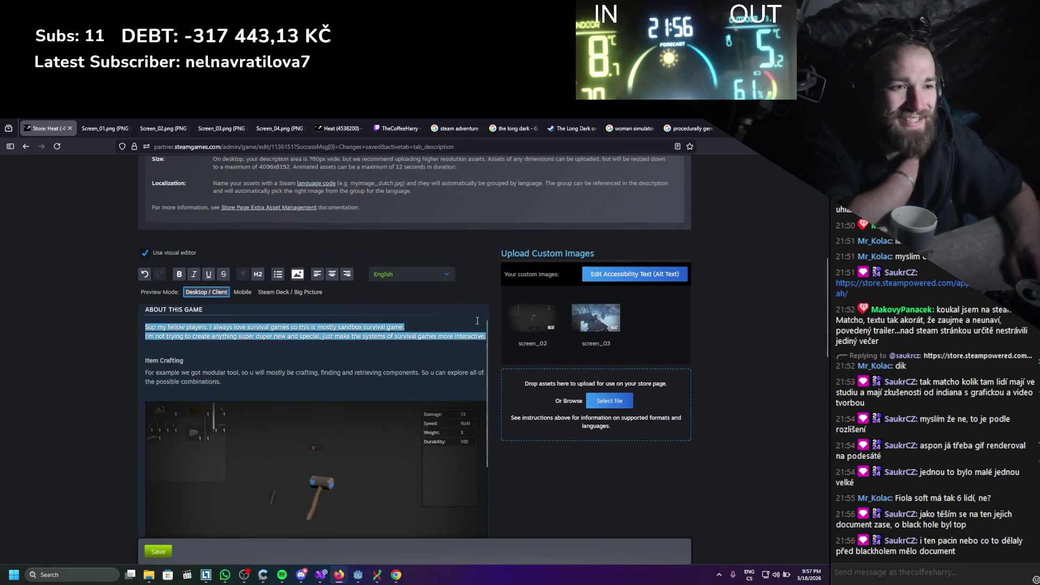
scroll(476, 325, "down", 3)
scroll(612, 432, "down", 10)
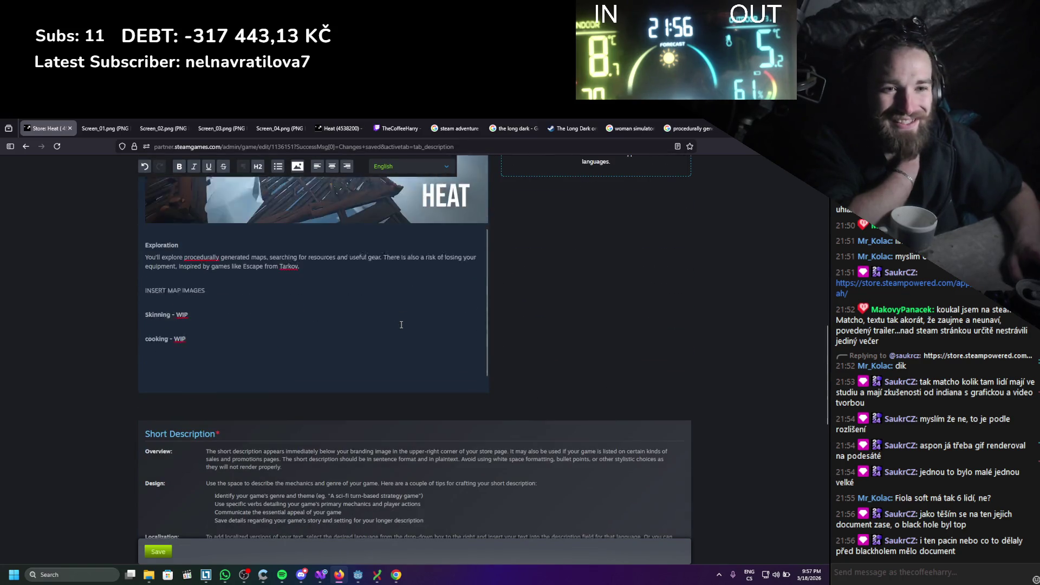
scroll(545, 290, "up", 6)
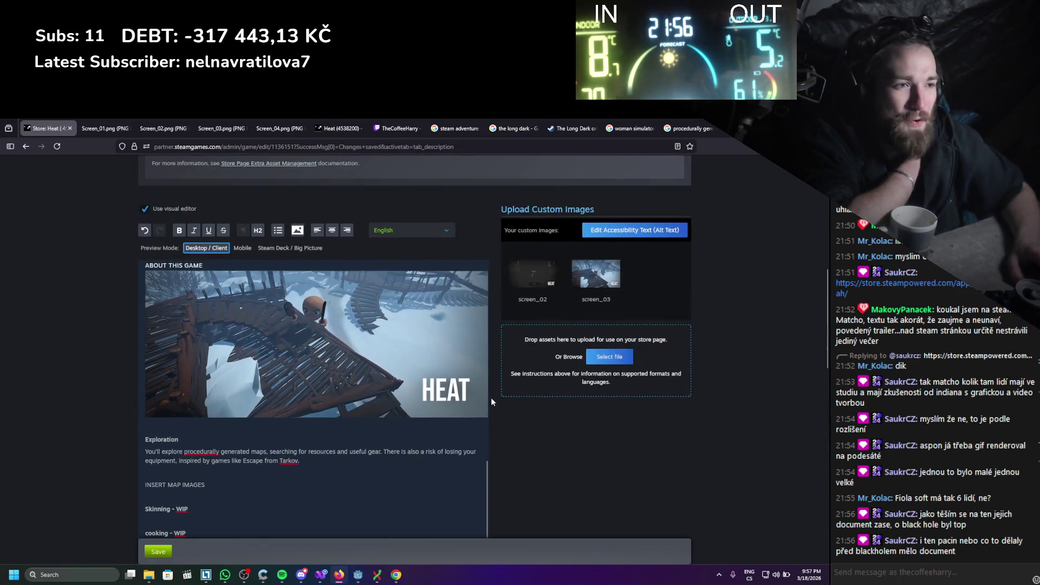
scroll(375, 389, "down", 3)
left_click(228, 418)
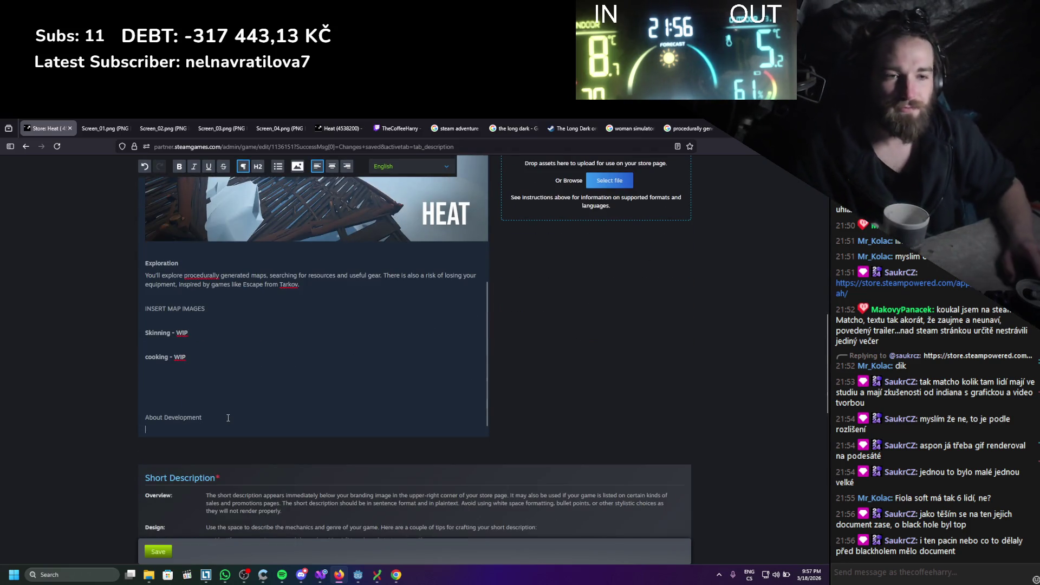
scroll(259, 404, "down", 1)
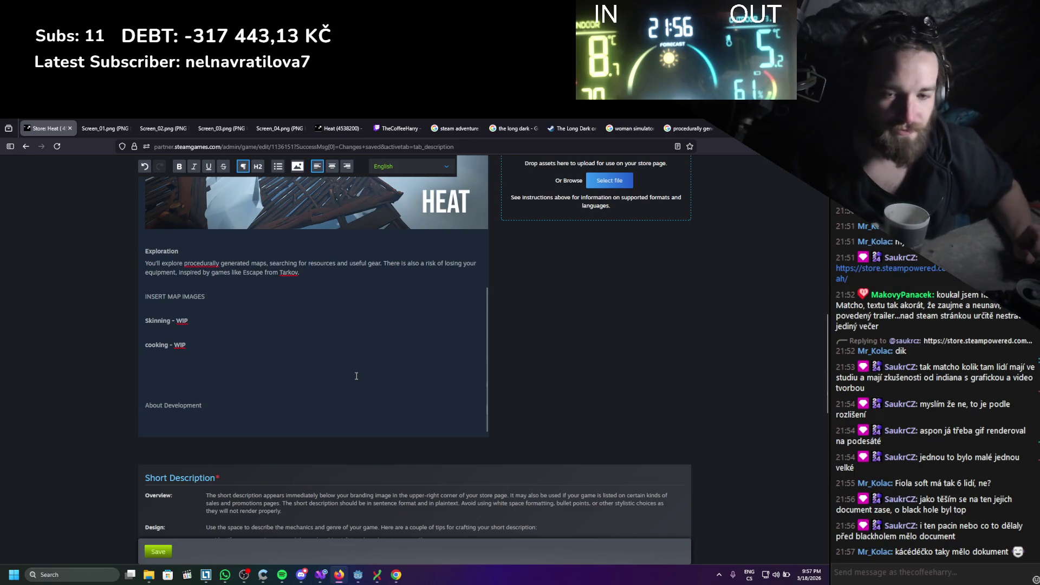
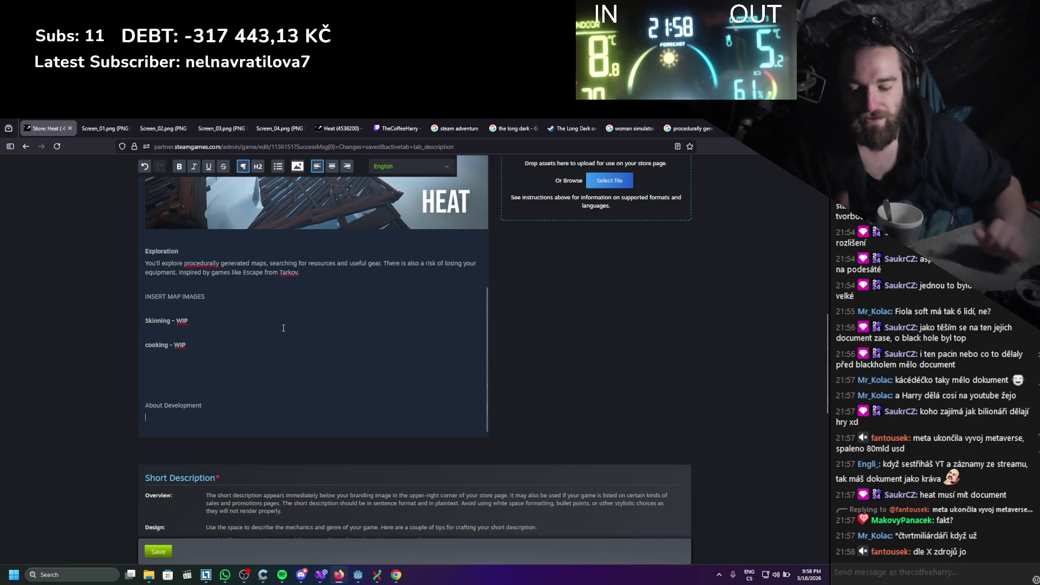
Type the opening sentence introducing yourself as the solo developer of Detail software, correcting typos
type("Hello there lit")
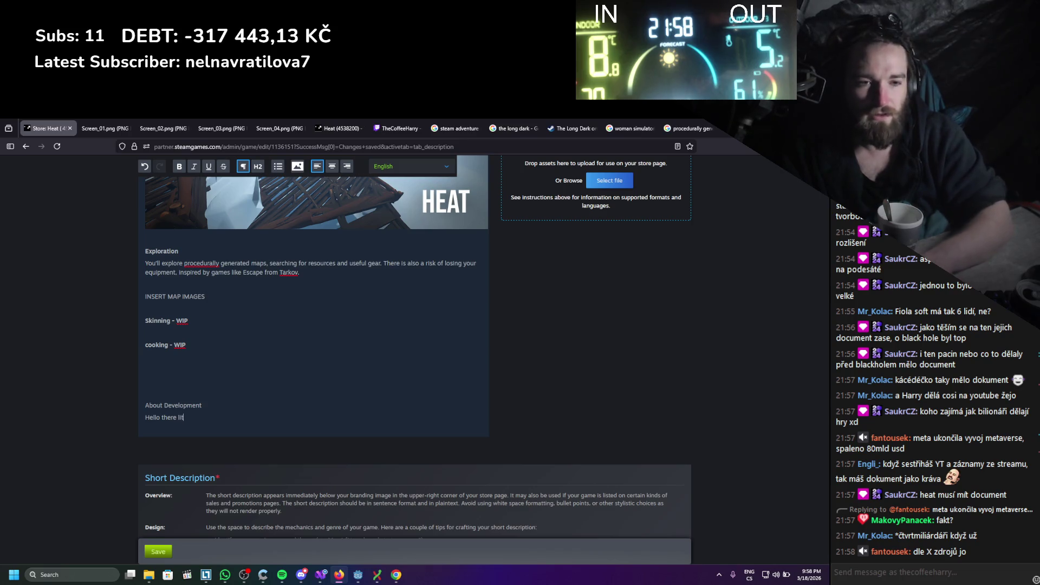
type("tle bb")
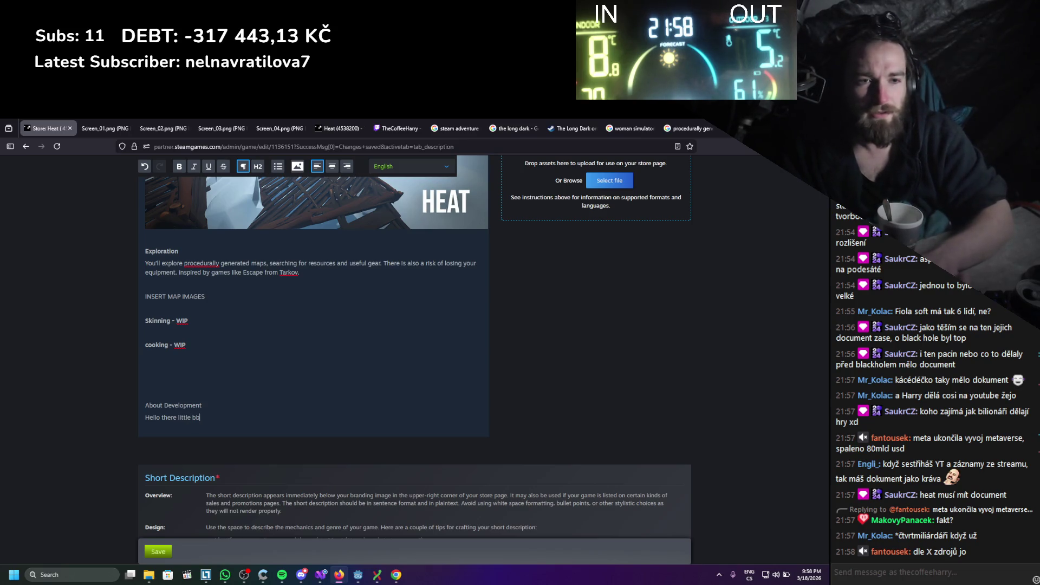
key("BackSpace")
type("it about myself and Detail software")
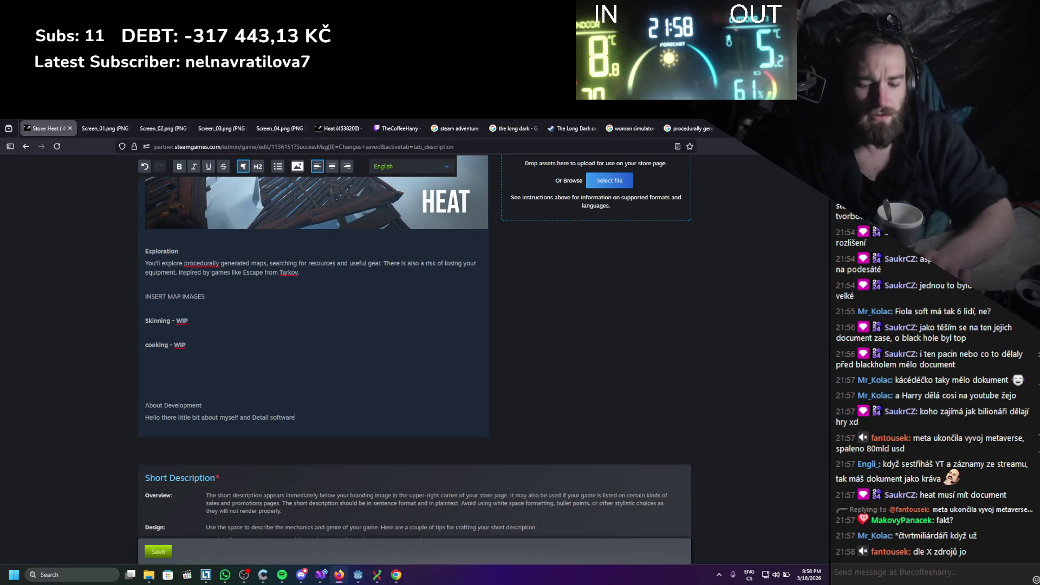
type("this momen")
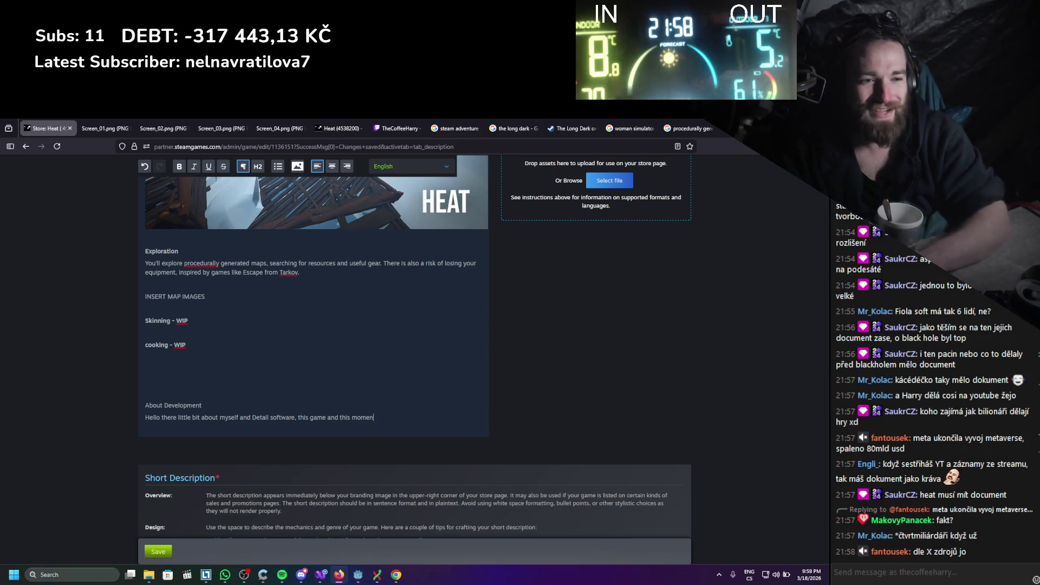
type("t of writing")
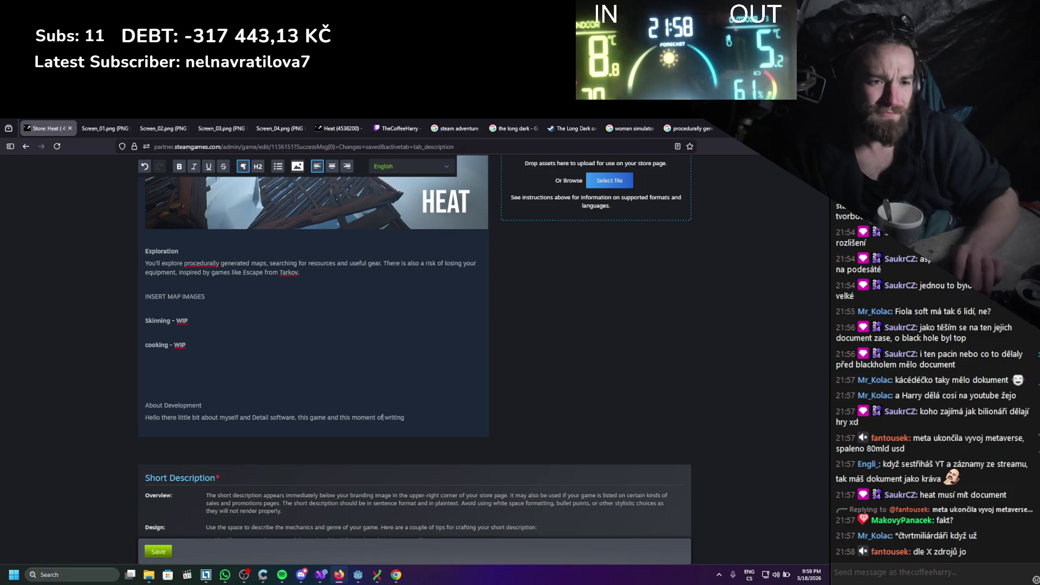
left_click(299, 417)
type("I am the o")
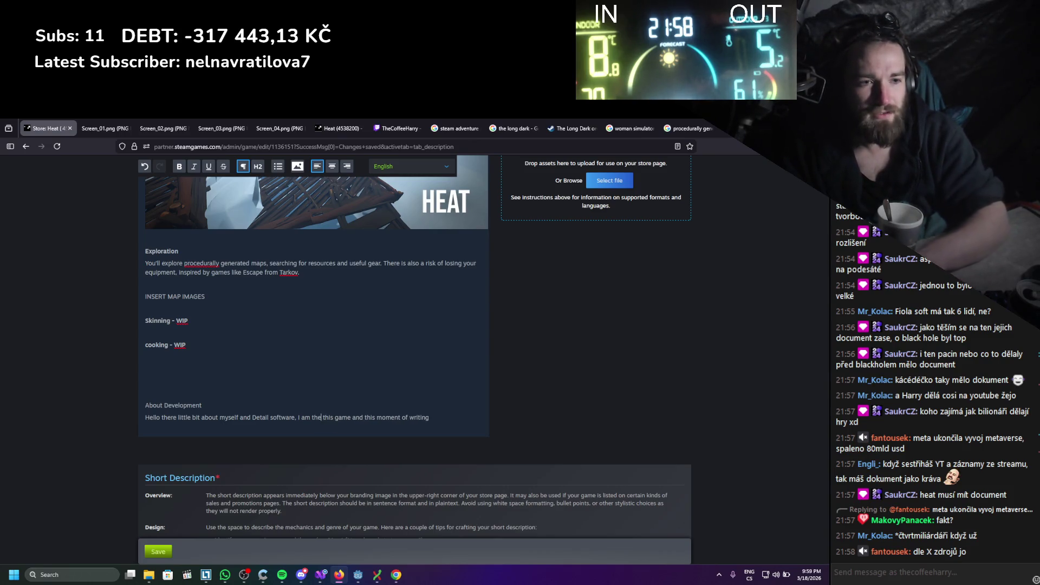
type("nly solo De")
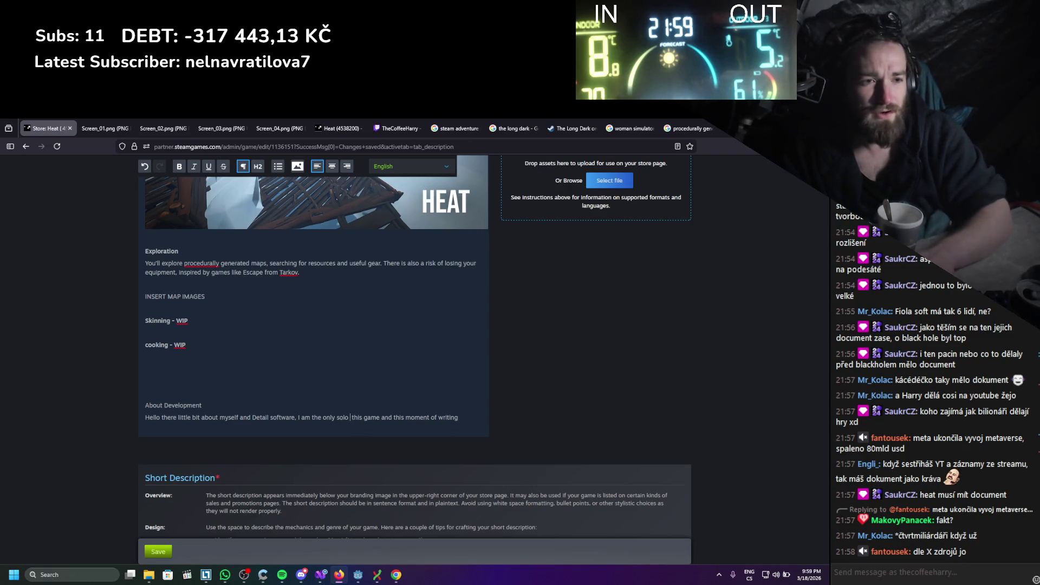
key("BackSpace")
key("BackSpace")
key("BackSpace")
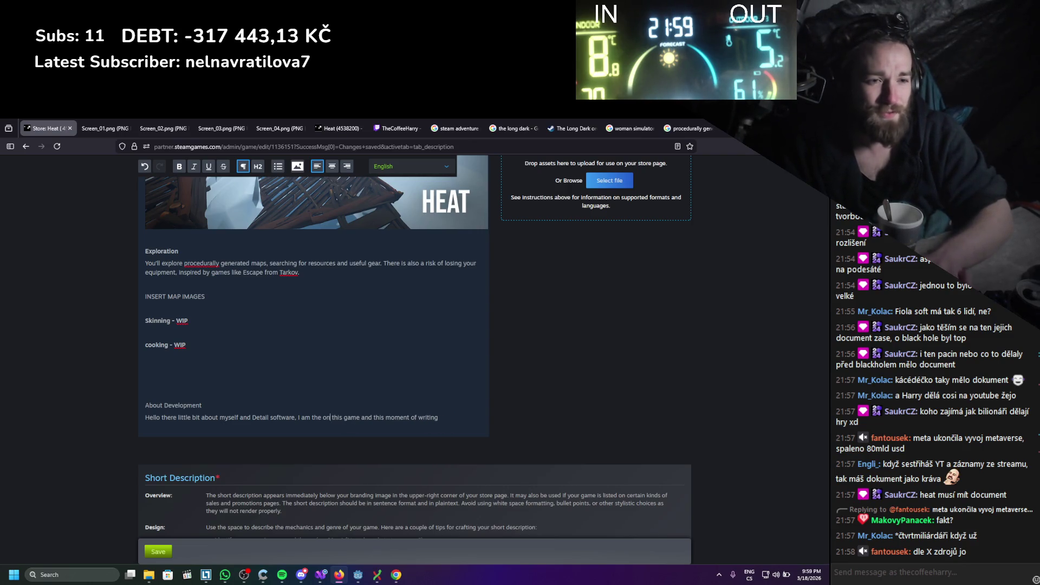
type("soloDevelo")
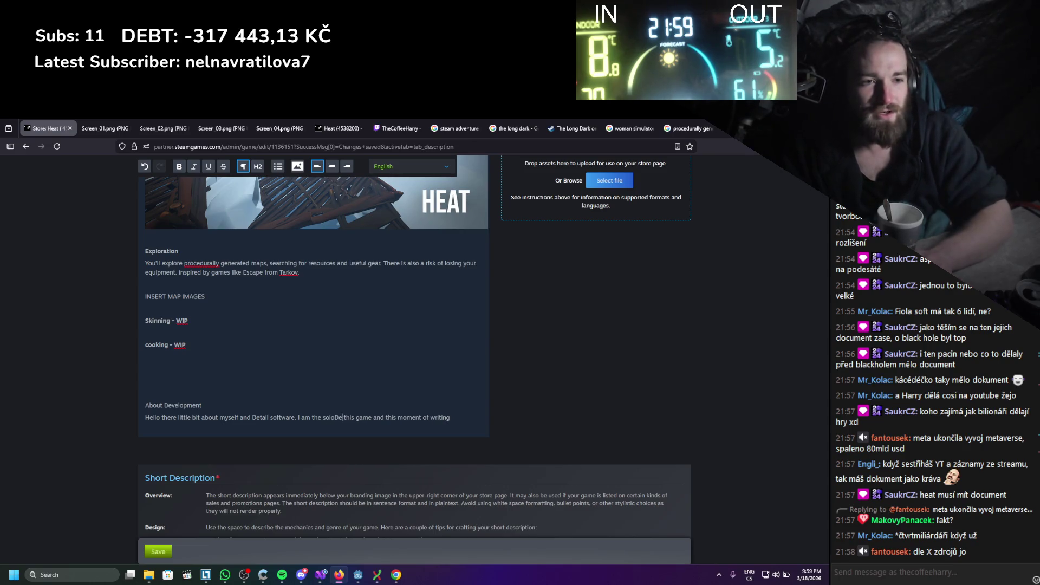
type("per o")
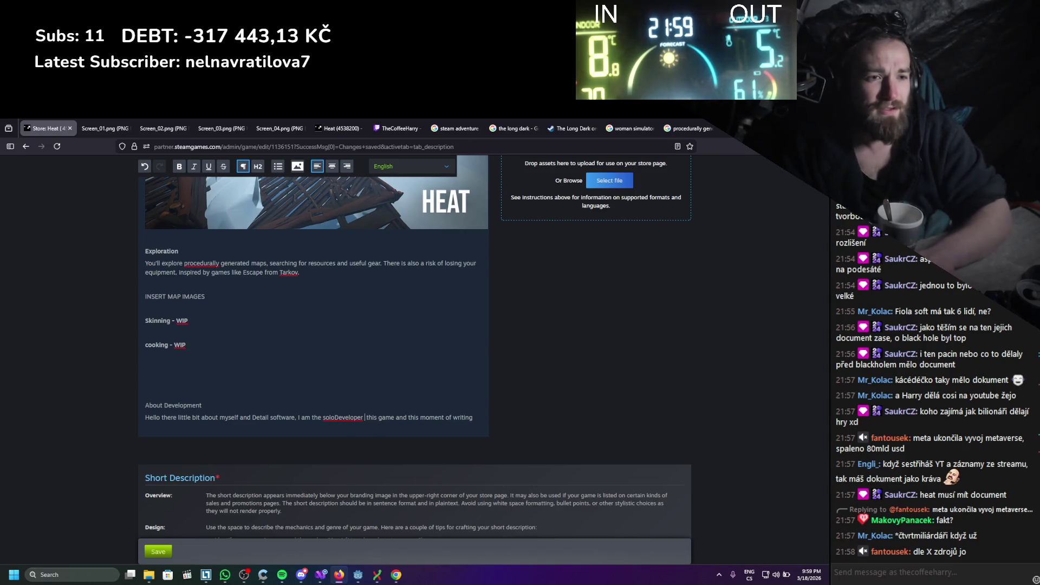
type("f")
left_click(444, 417)
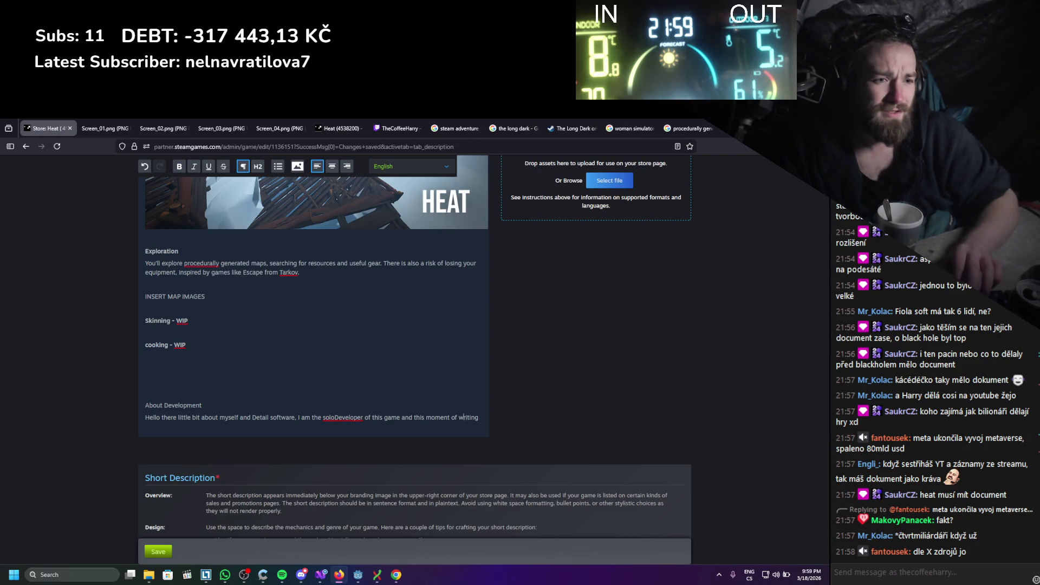
key("BackSpace")
key("BackSpace")
type("ting")
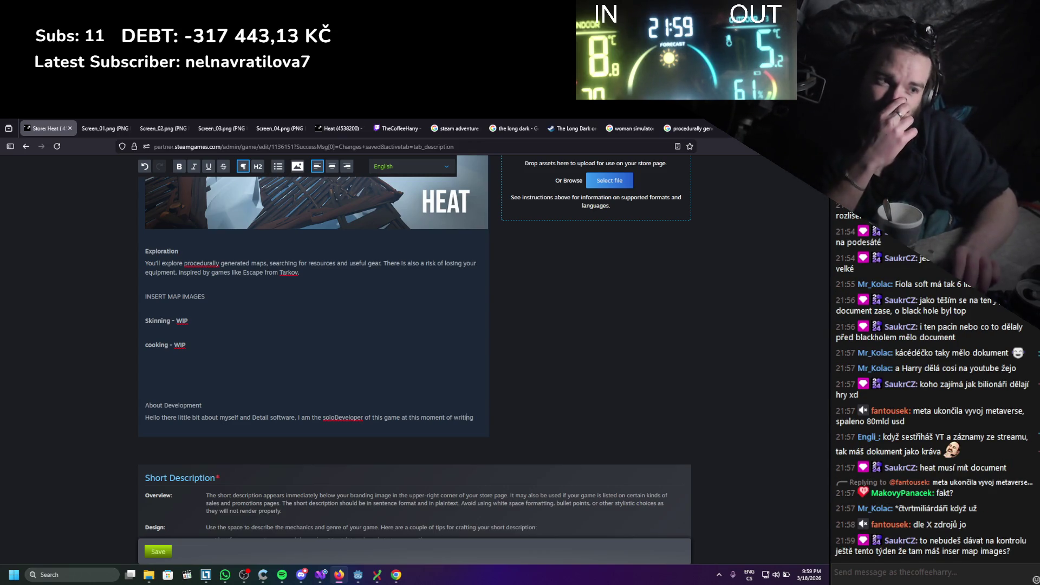
type(".")
key("Return")
Add a second line, 'I developed most of the game from a tent', then select the text
type("Th")
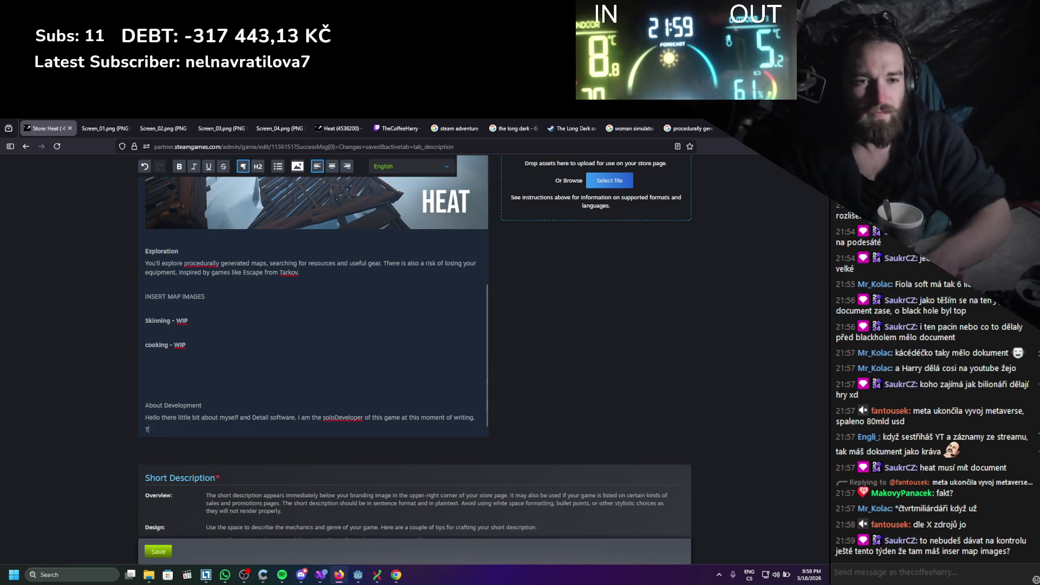
key("BackSpace")
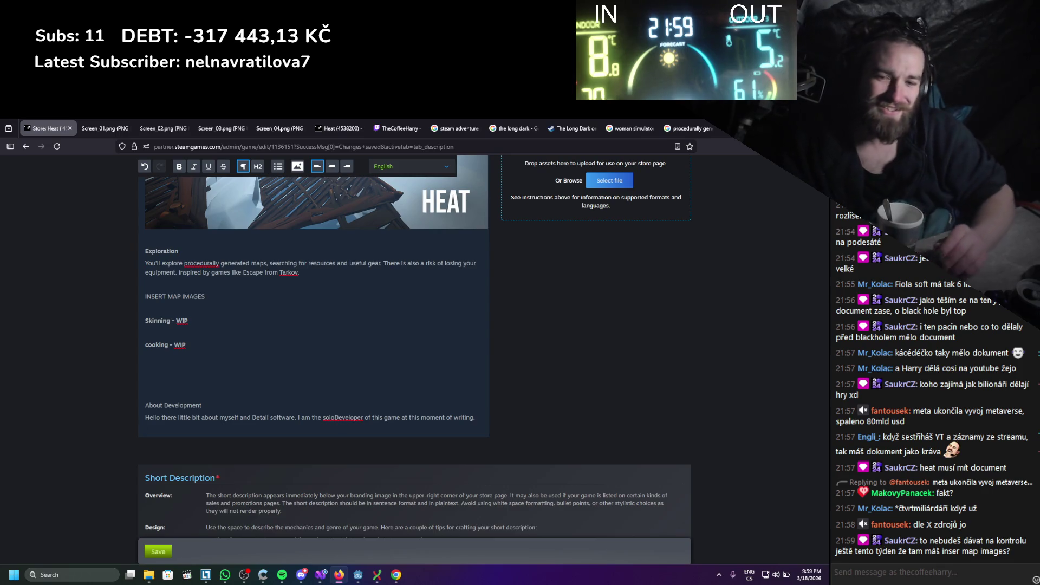
key("Return")
type("I developed most of the game from a tent")
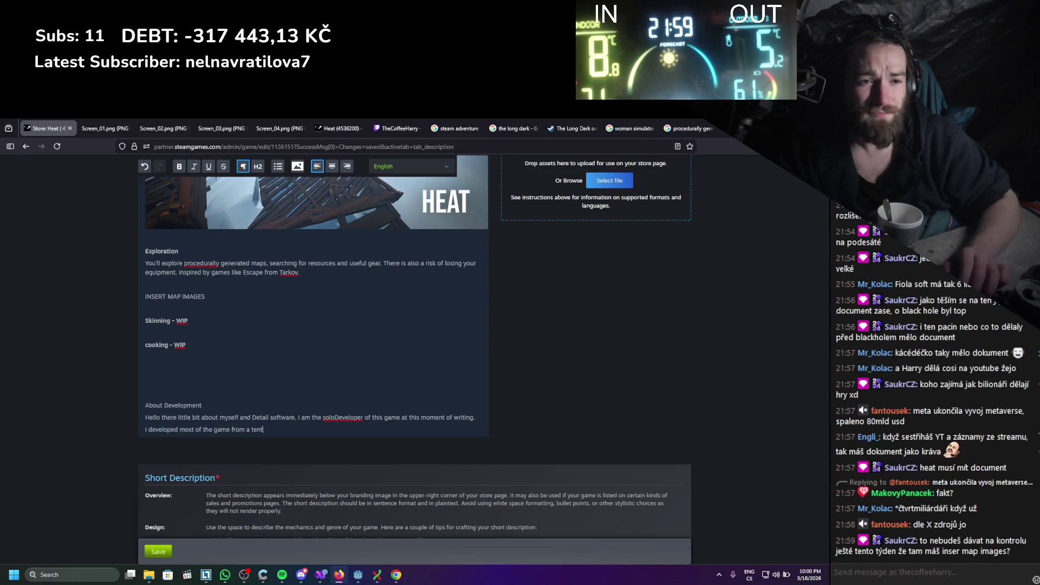
key("shift+Up")
key("shift+Up")
key("shift+Down")
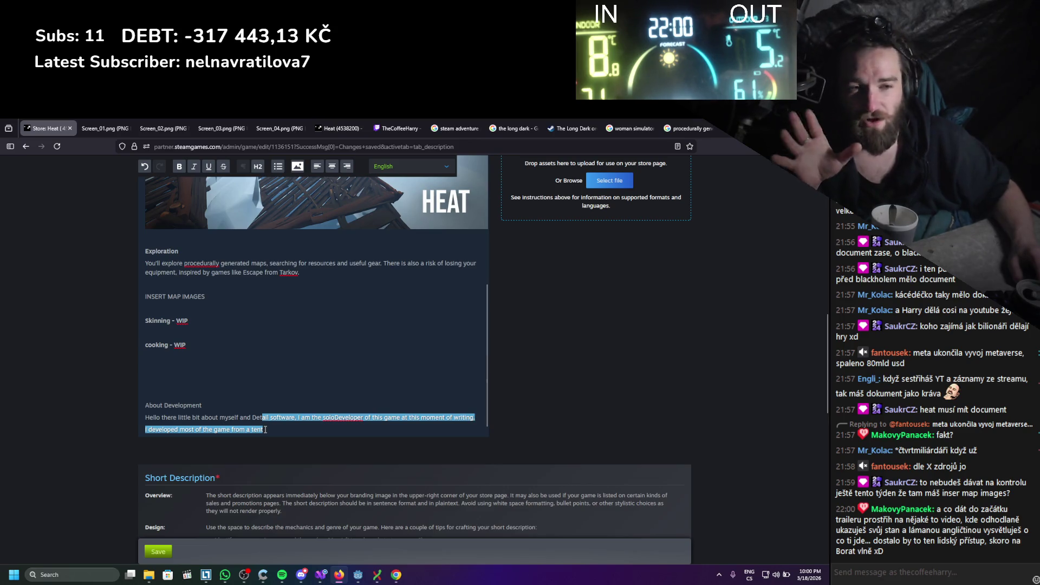
Select the two About Development lines, from the solo-developer sentence through the tent line
left_click(279, 428)
scroll(280, 427, "up", 10)
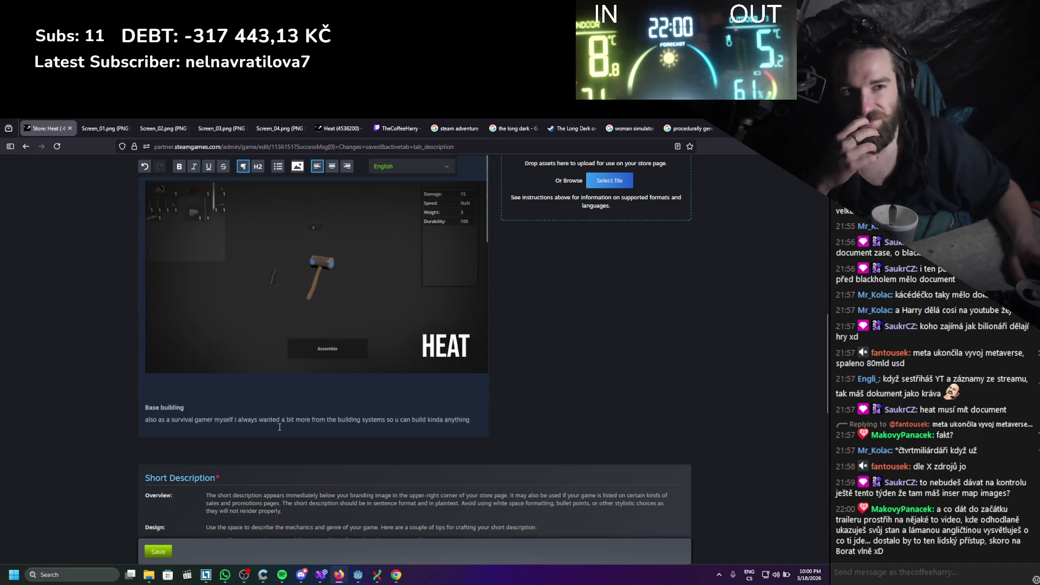
scroll(279, 428, "down", 10)
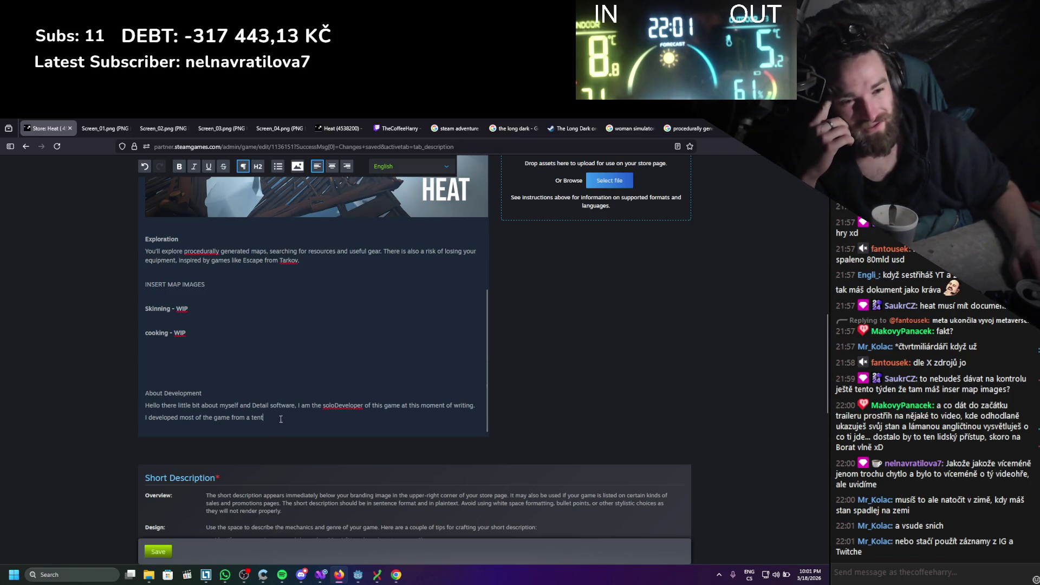
mouse_move(252, 414)
left_mouse_down()
mouse_move(146, 417)
mouse_move(145, 405)
left_mouse_up()
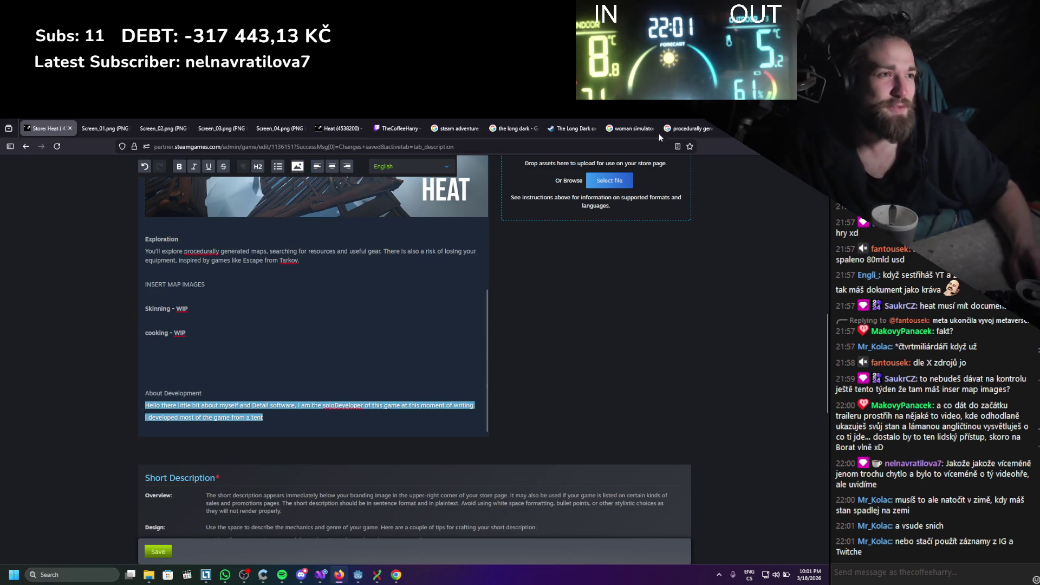
key("ctrl+t")
On chatgpt.com, send the About Development text with the request 'make this more interesting'
type("chatgpt.com")
key("Return")
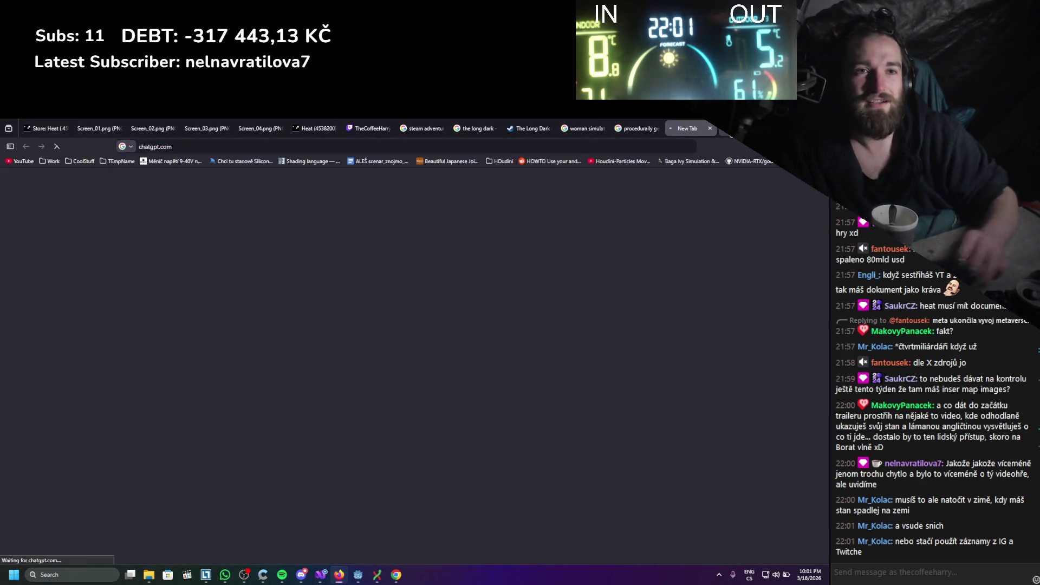
type("make thi")
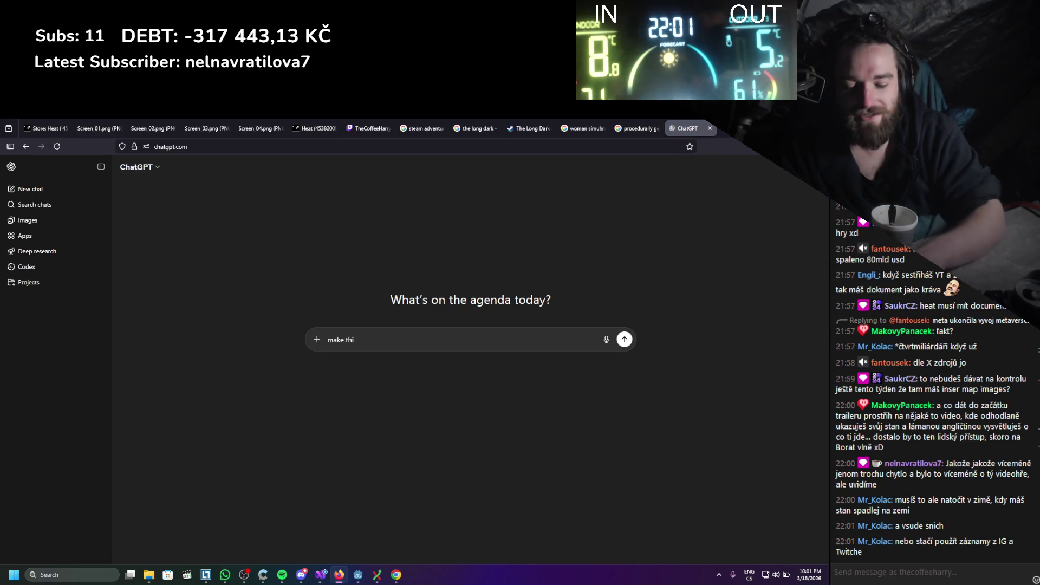
type("s more isn")
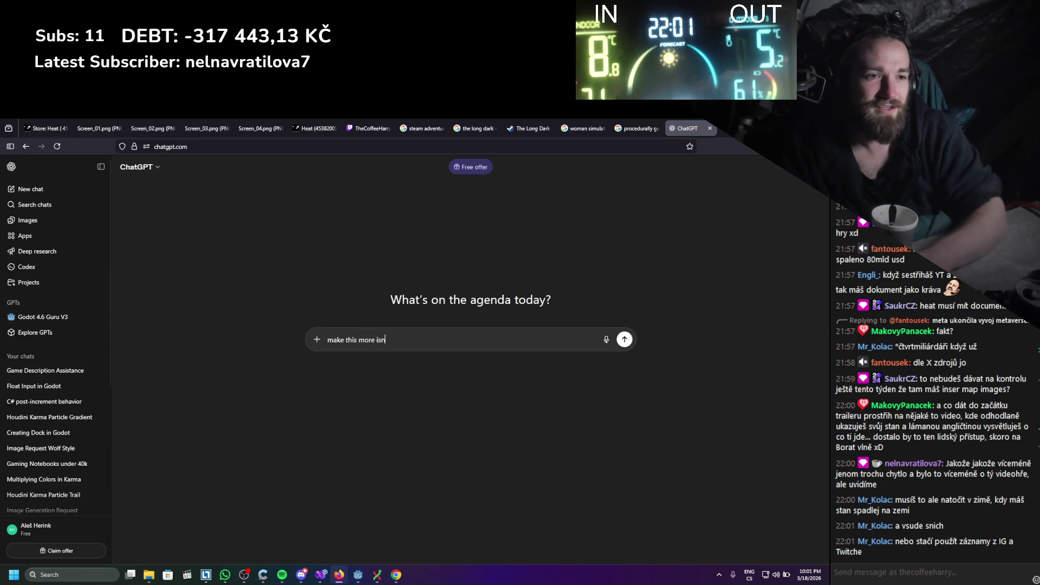
key("BackSpace")
key("BackSpace")
type("nteresting")
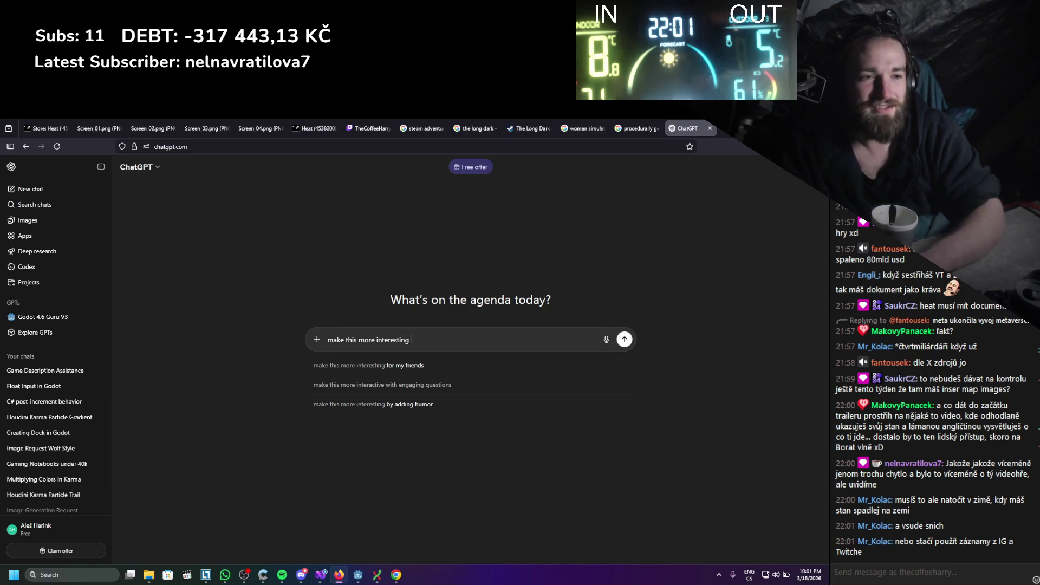
key("Return")
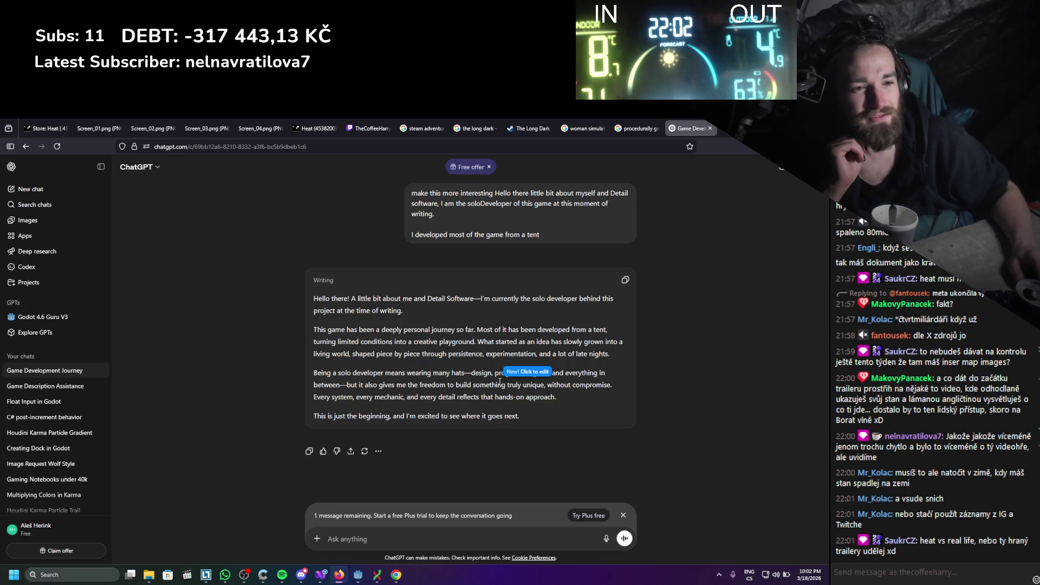
Select ChatGPT's four-paragraph rewrite and return to the Store: Heat editor tab
mouse_move(542, 416)
left_mouse_down()
mouse_move(320, 347)
mouse_move(296, 307)
left_mouse_up()
key("ctrl+c")
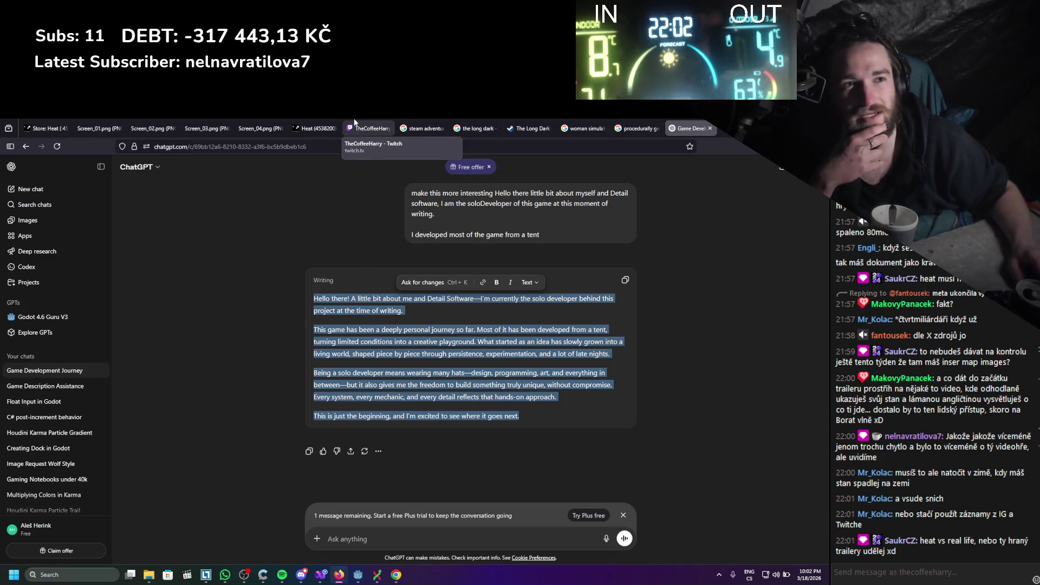
left_click(251, 125)
left_click(331, 124)
left_click(239, 125)
left_click(158, 124)
left_click(80, 121)
left_click(44, 129)
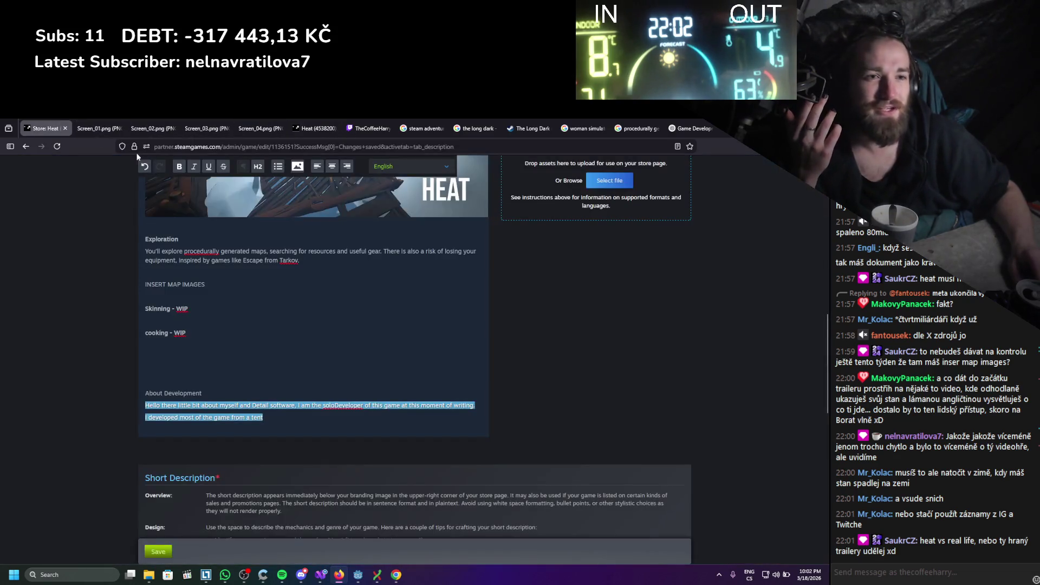
left_click(279, 414)
Replace the draft with the ChatGPT rewrite and add a note that a friend wrote most of the inventory system
mouse_move(279, 415)
left_mouse_down()
mouse_move(158, 417)
mouse_move(146, 407)
left_mouse_up()
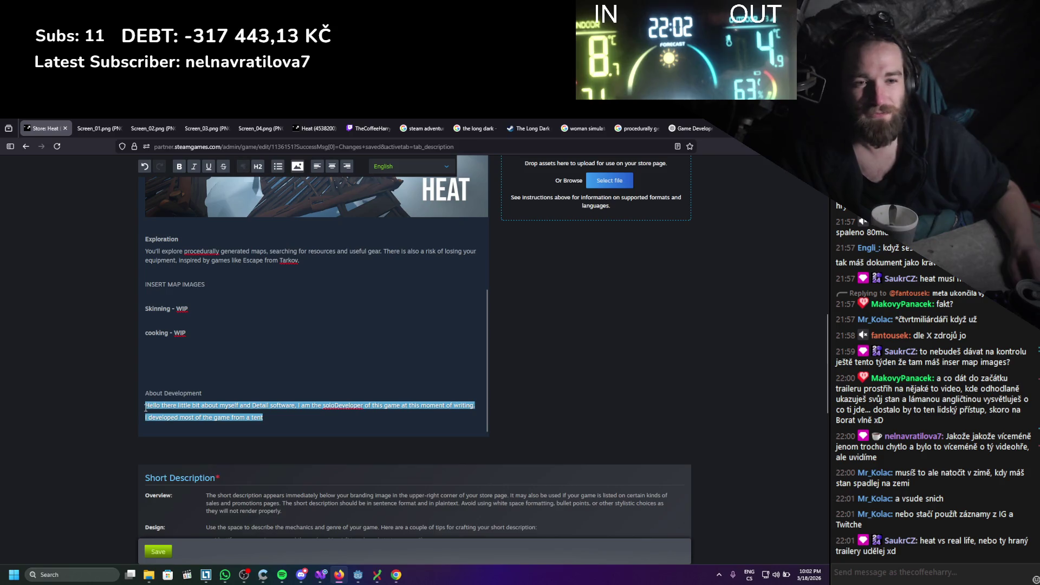
key("ctrl+v")
scroll(269, 340, "up", 2)
scroll(269, 341, "down", 1)
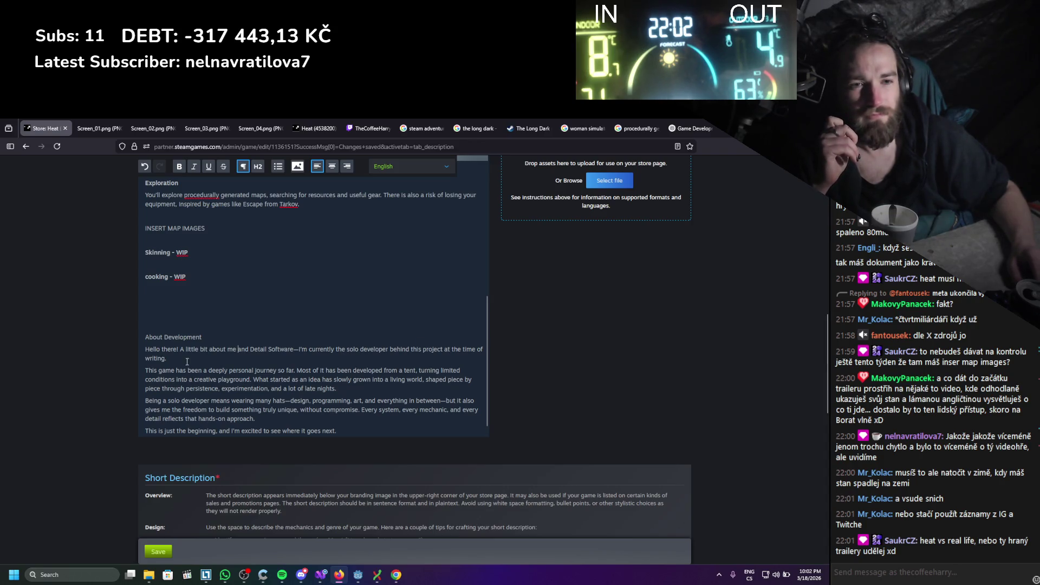
type("(")
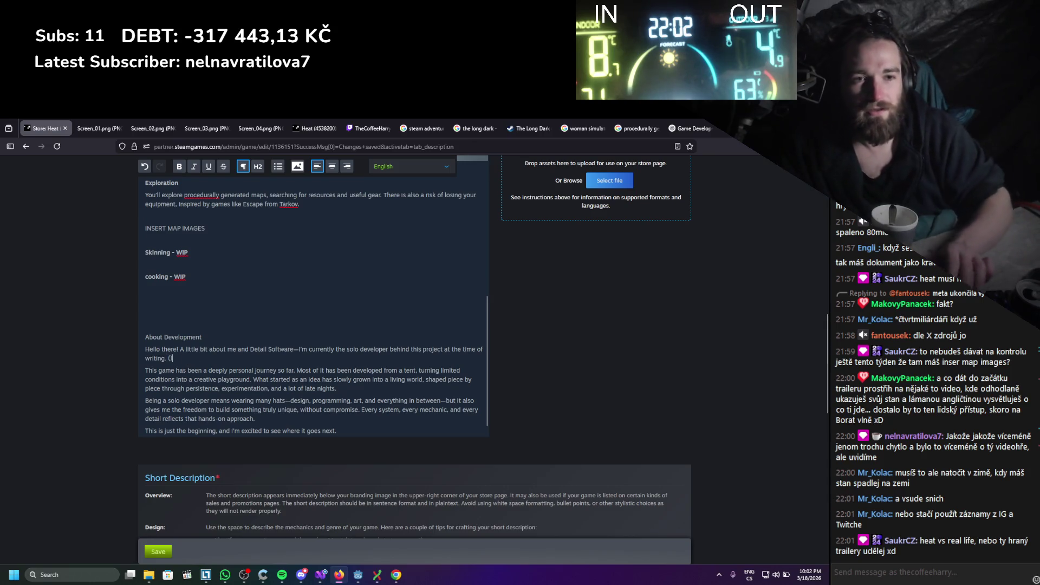
type("and my friend ")
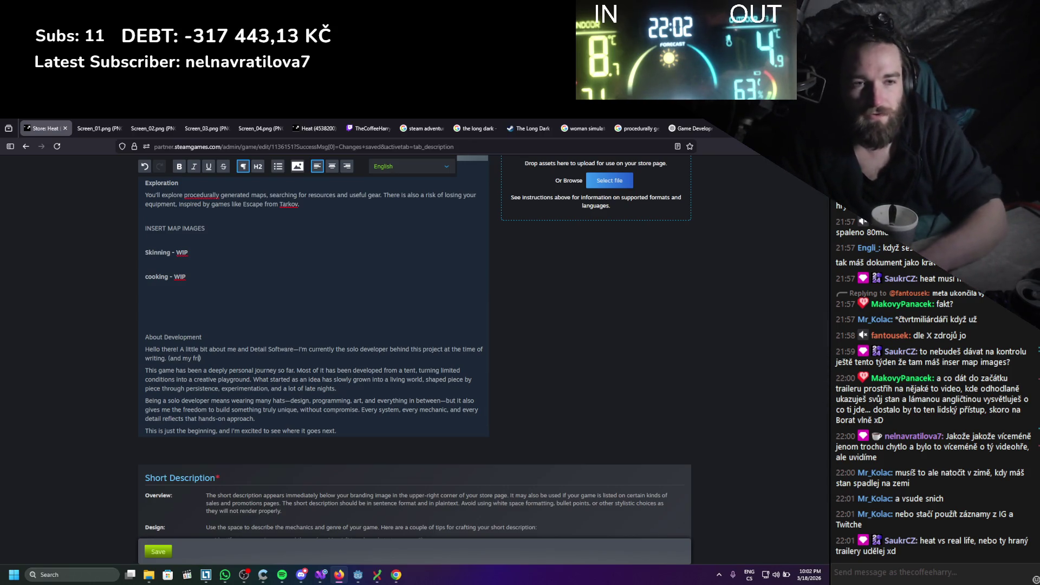
type("wrote most of the inventory sy")
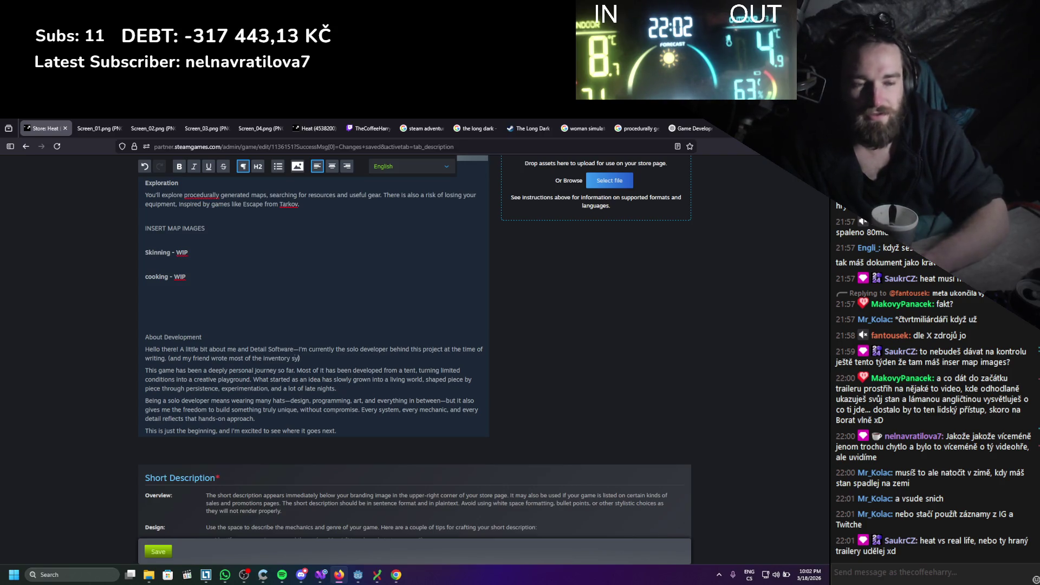
type("tem ")
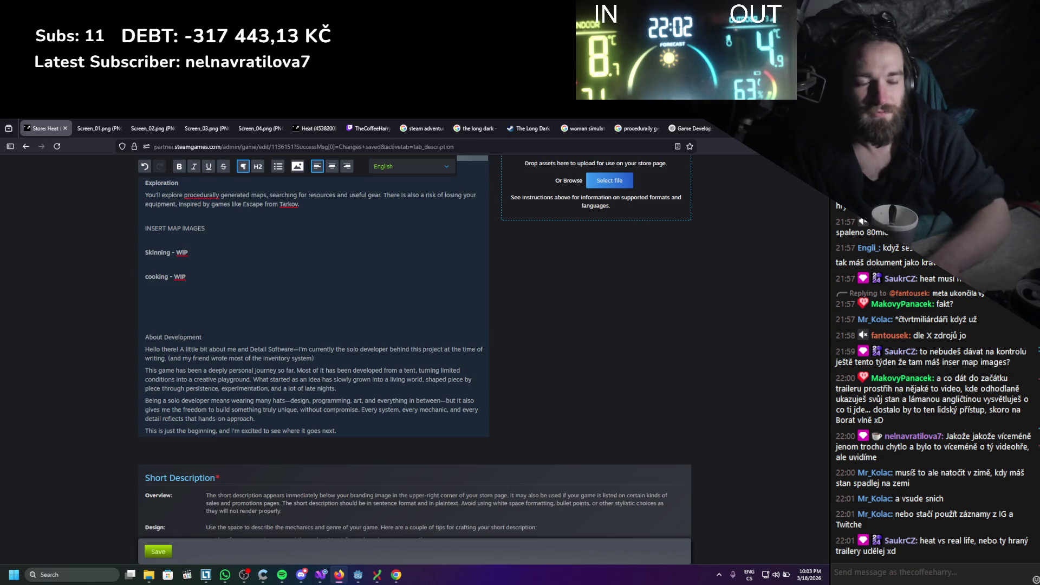
type(", but")
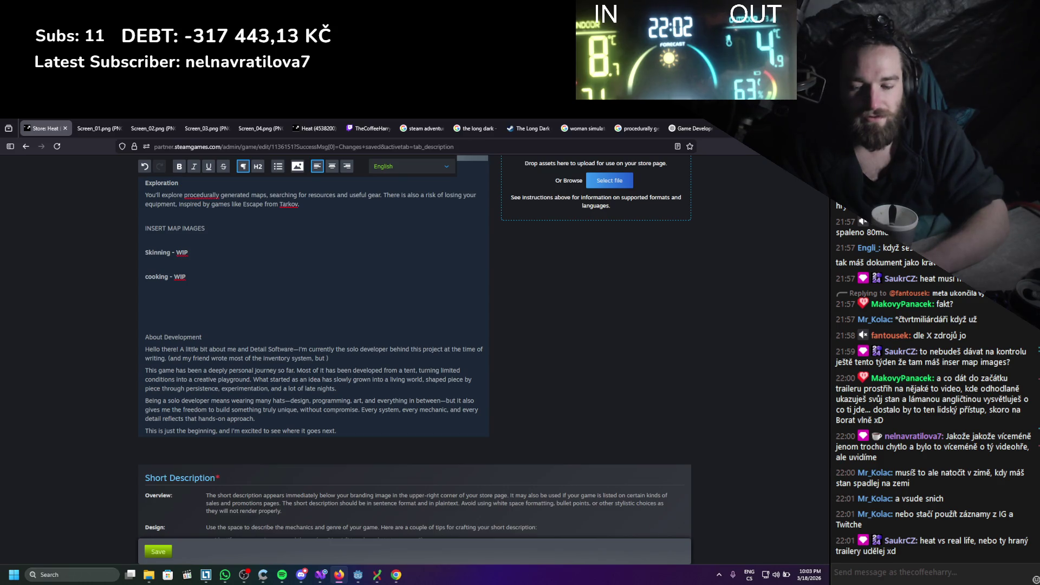
type("is not part ")
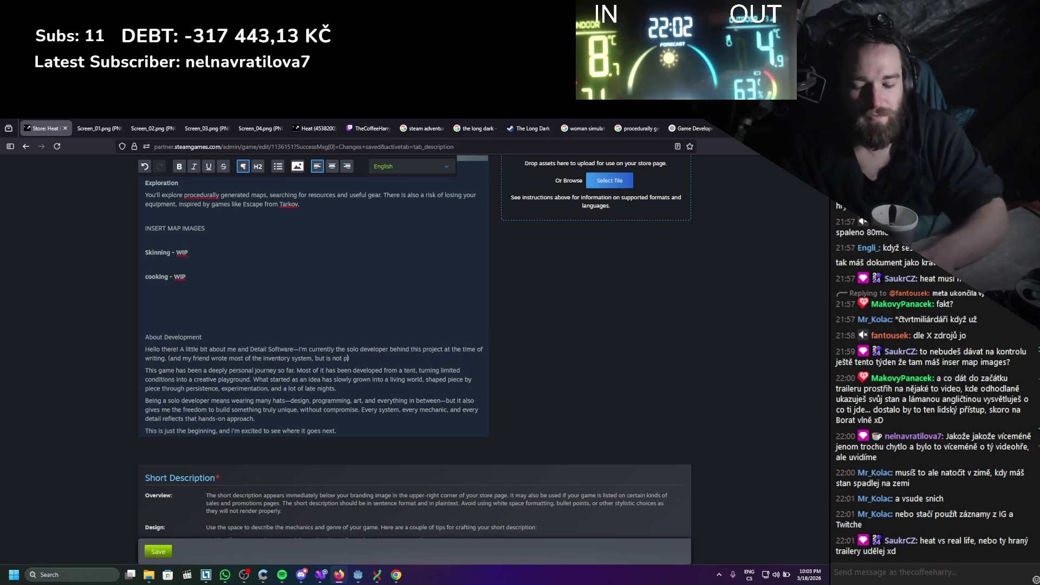
type("of the pro")
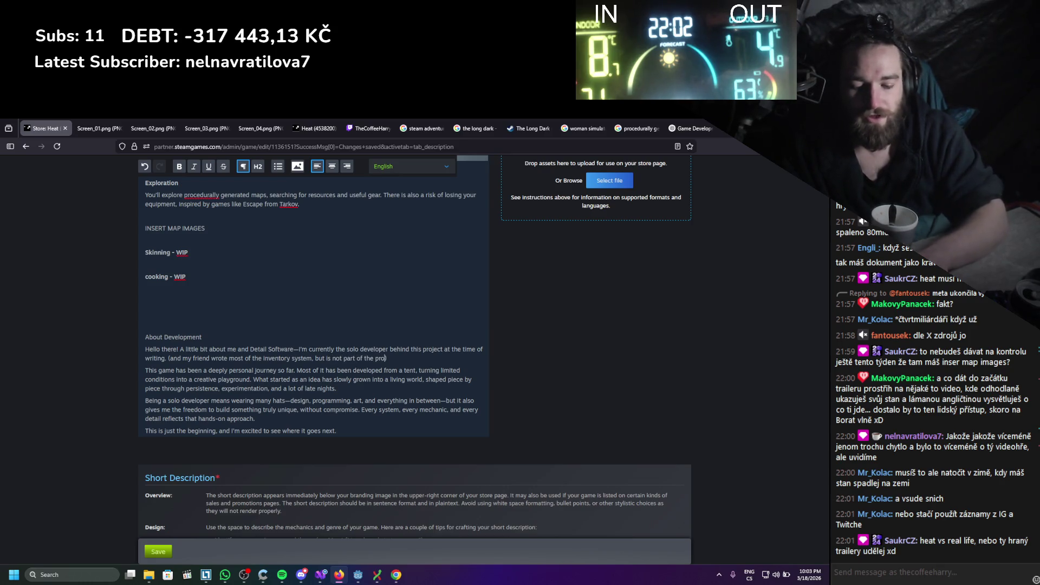
type("ject fo")
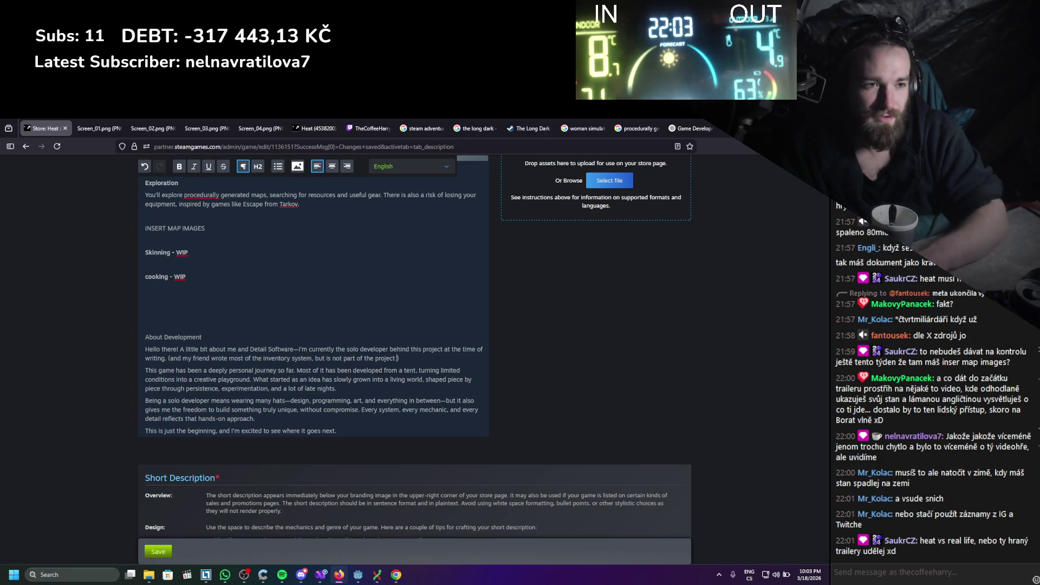
type("r a long time)")
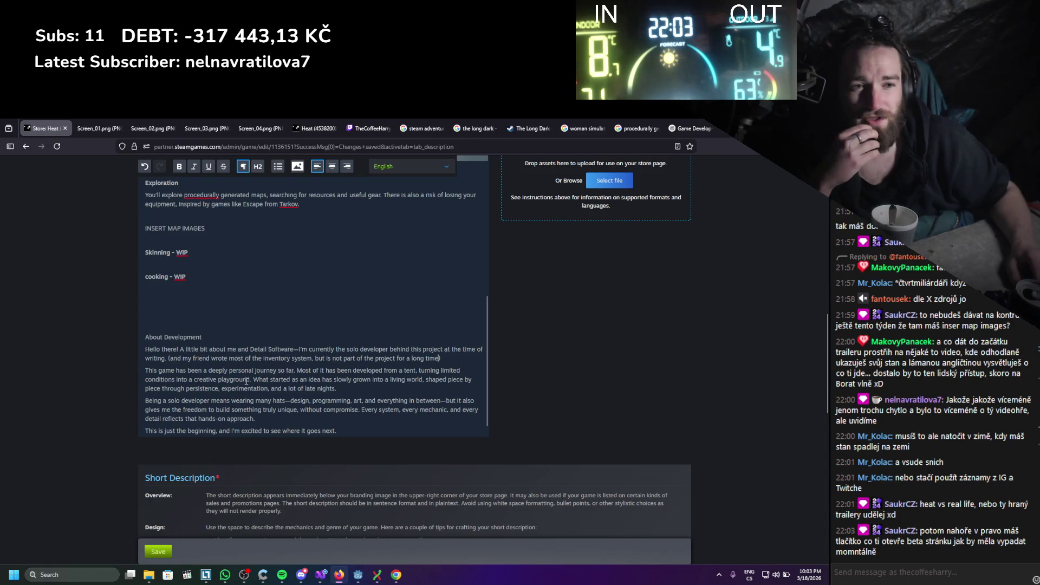
Insert two empty lines after the paragraph ending 'a lot of late nights.' for an image
double_click(269, 369)
left_click(282, 372)
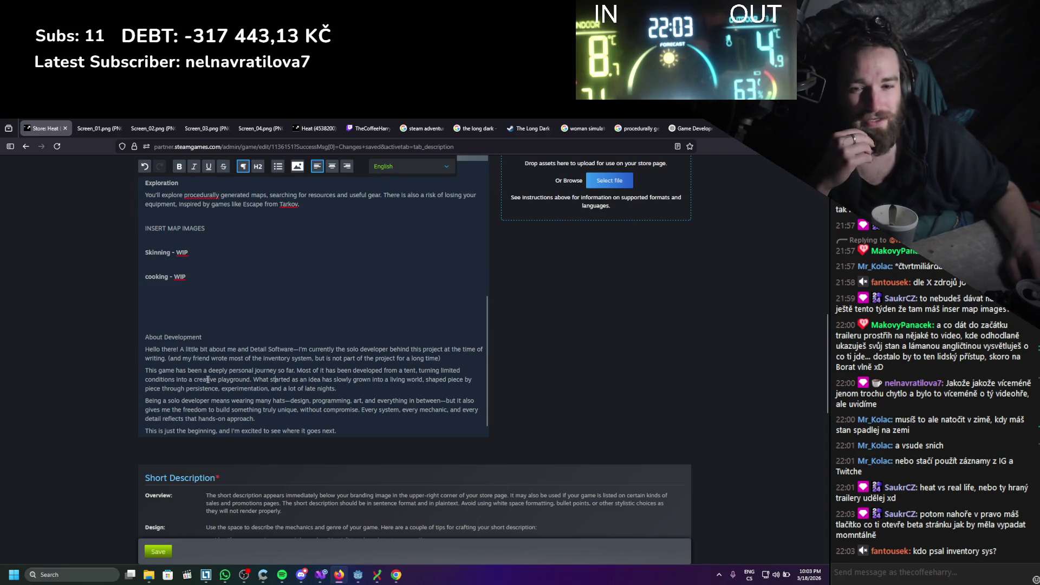
left_click(337, 396)
key("Return")
key("Return")
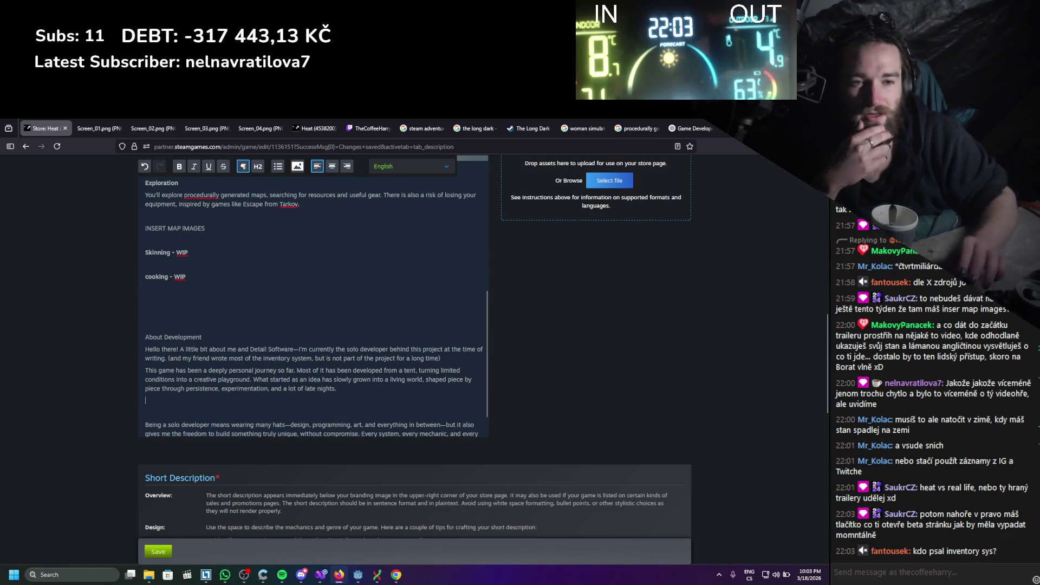
key("Return")
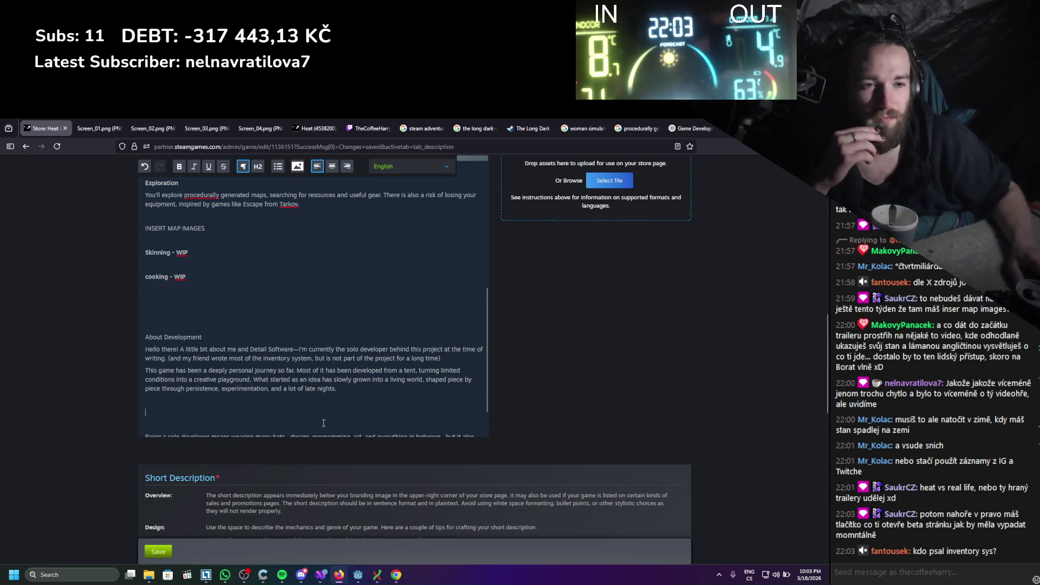
scroll(339, 351, "down", 1)
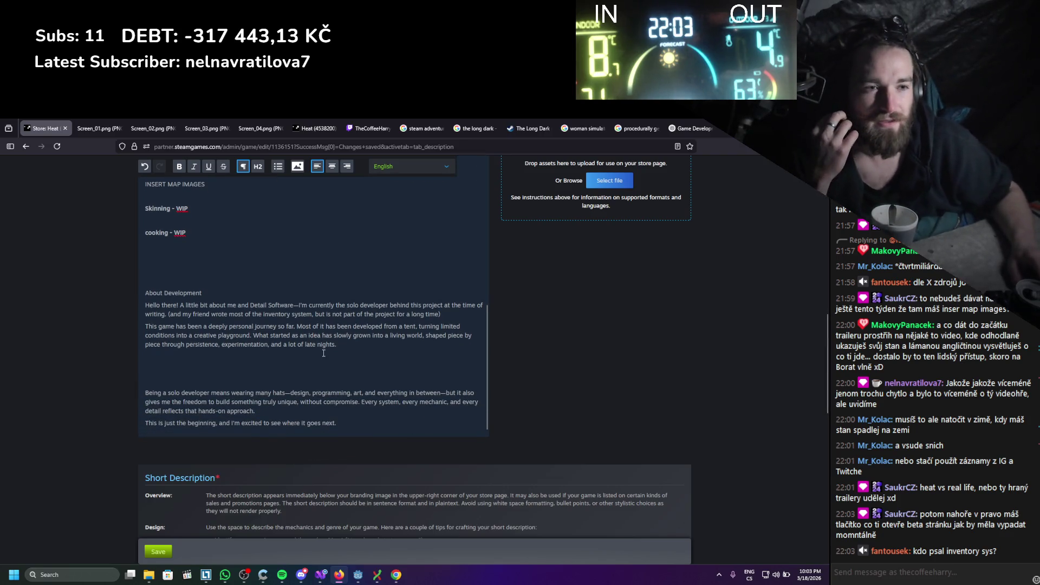
scroll(327, 352, "up", 1)
scroll(311, 359, "down", 1)
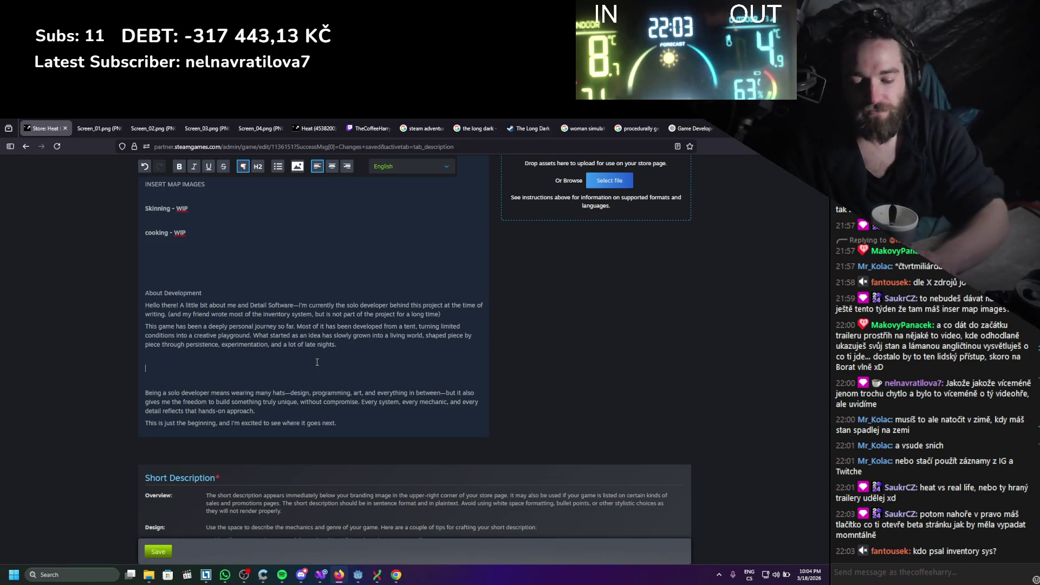
Add a 'TENT IMAGE' placeholder line above the solo-developer paragraph
type("Tentiamge")
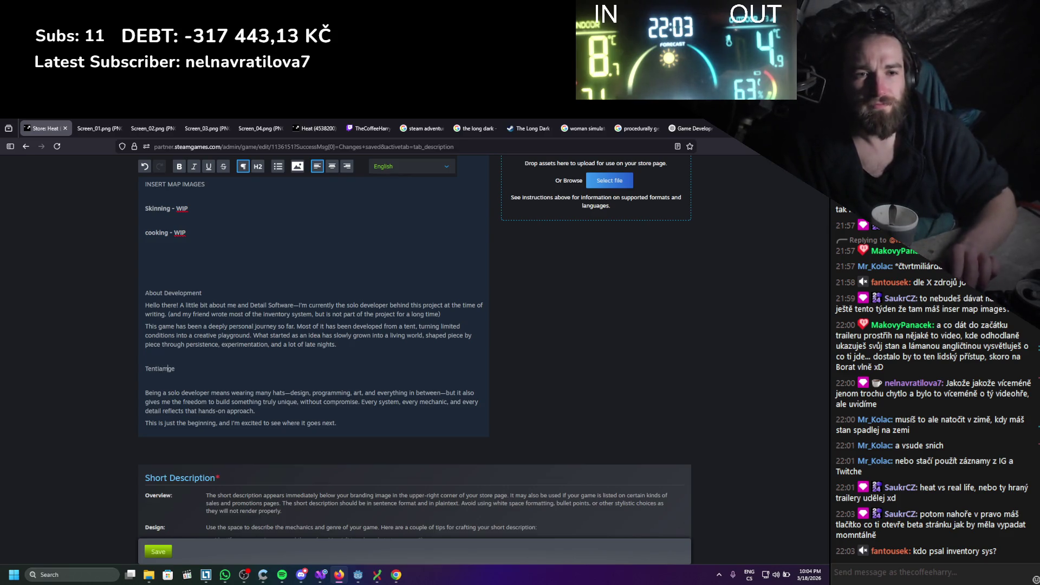
key("ctrl+z")
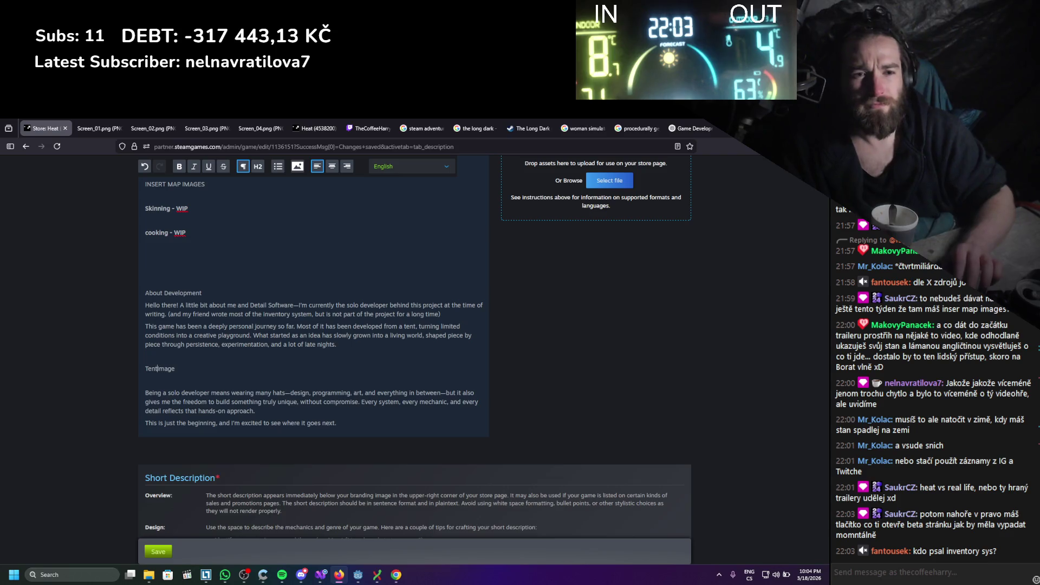
triple_click(182, 371)
type("TENT IMAGE")
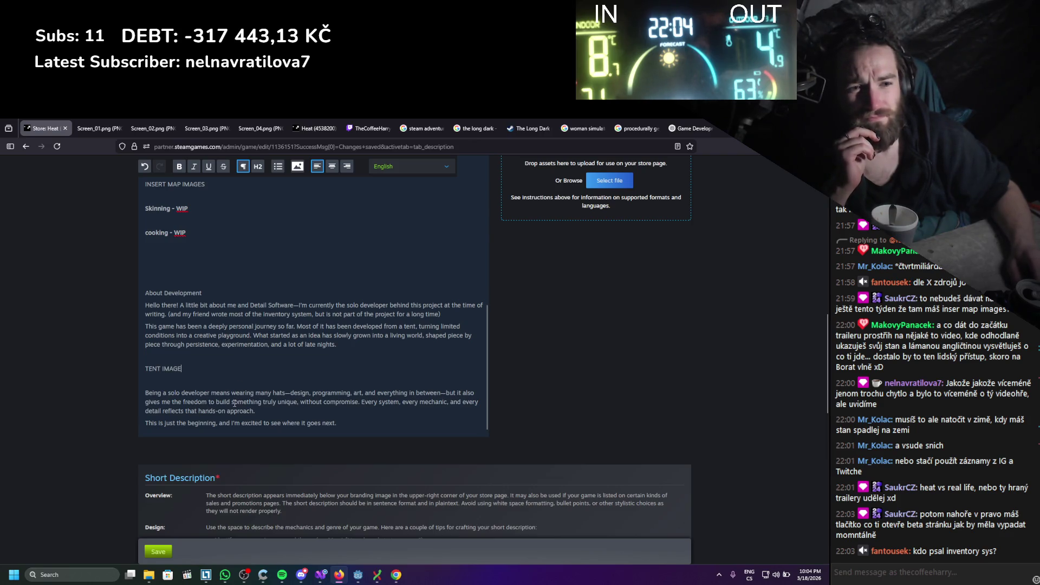
mouse_move(366, 402)
left_mouse_down()
mouse_move(261, 402)
mouse_move(294, 393)
left_mouse_up()
left_click(344, 413)
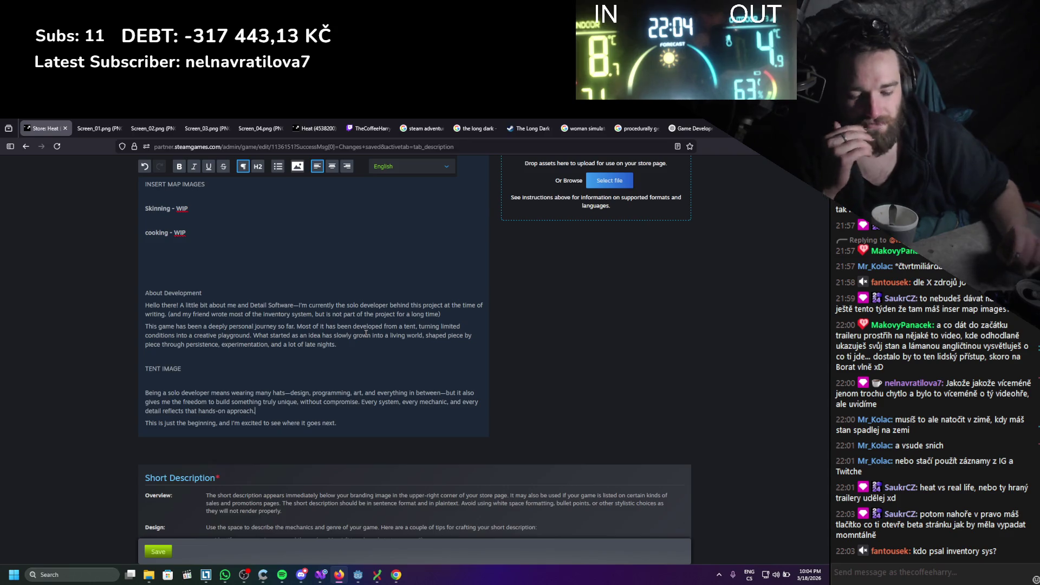
Extend 'hands-on approach' with 'and it only depends on u to decide if its positive or negative lmao'
key("BackSpace")
type("and ")
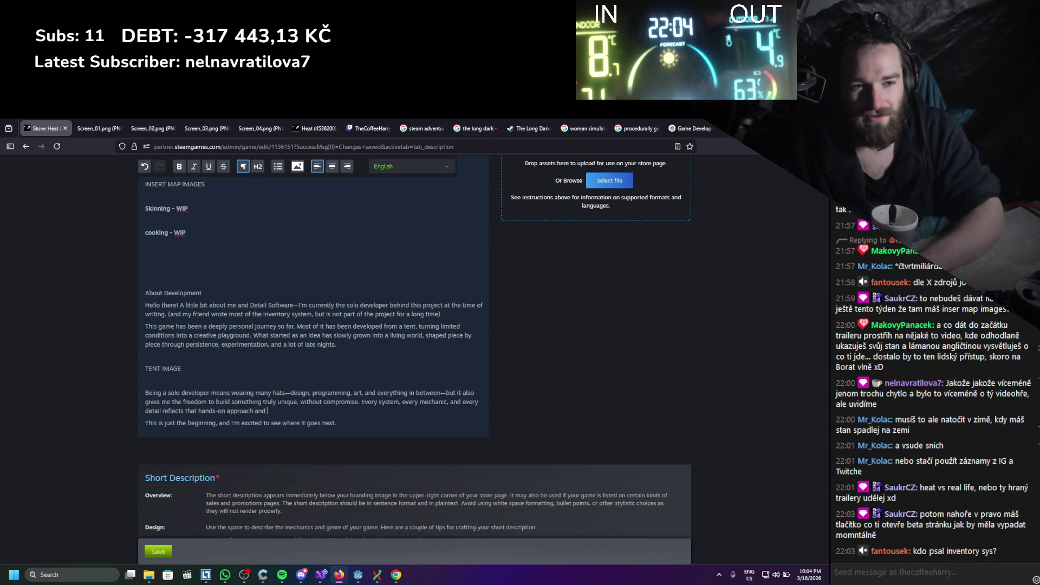
type("it only depends on u to d")
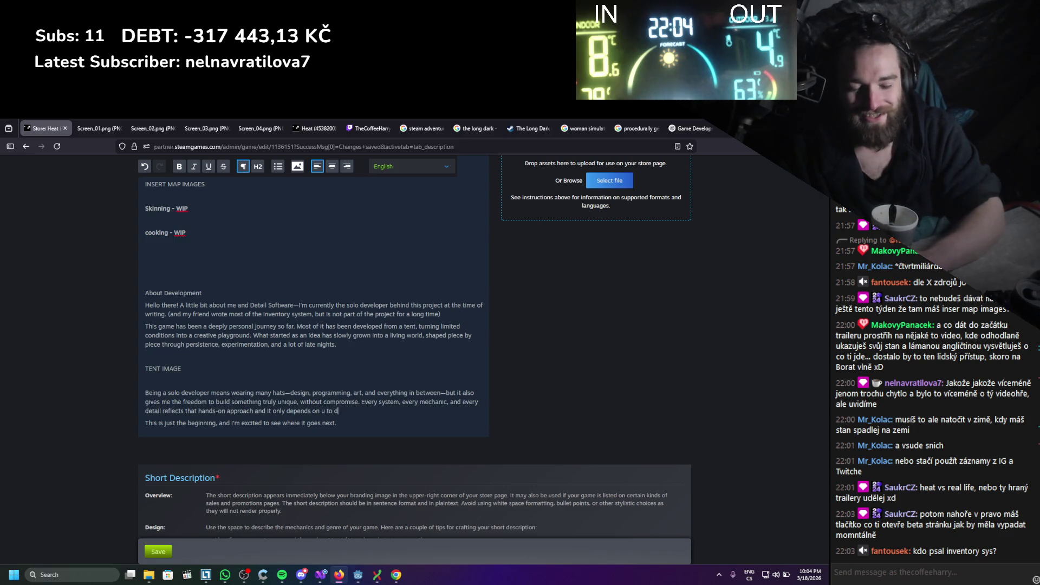
type("ecide")
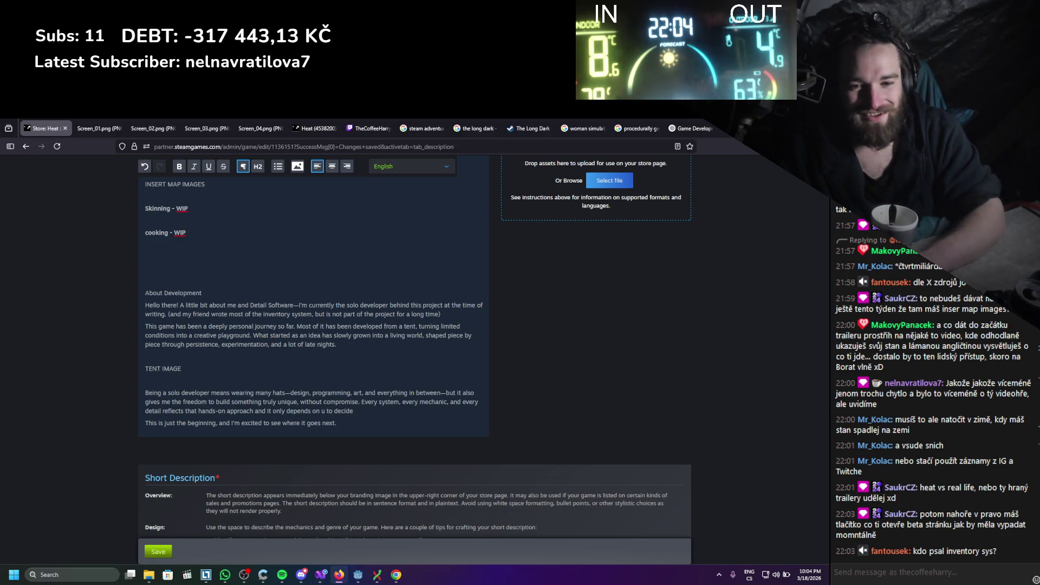
type(" if its ")
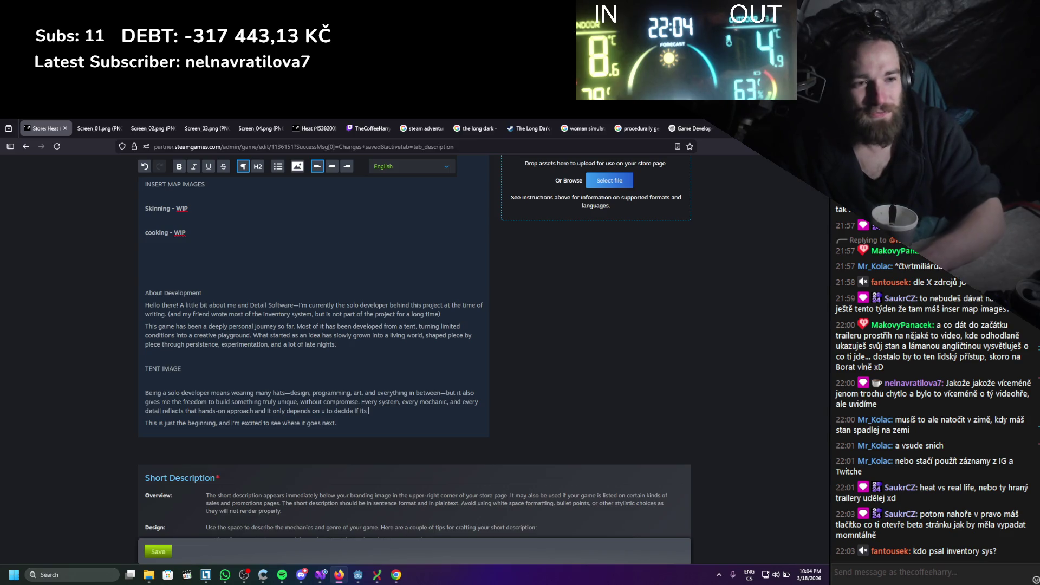
type("positive or negative imap")
key("BackSpace")
type("o")
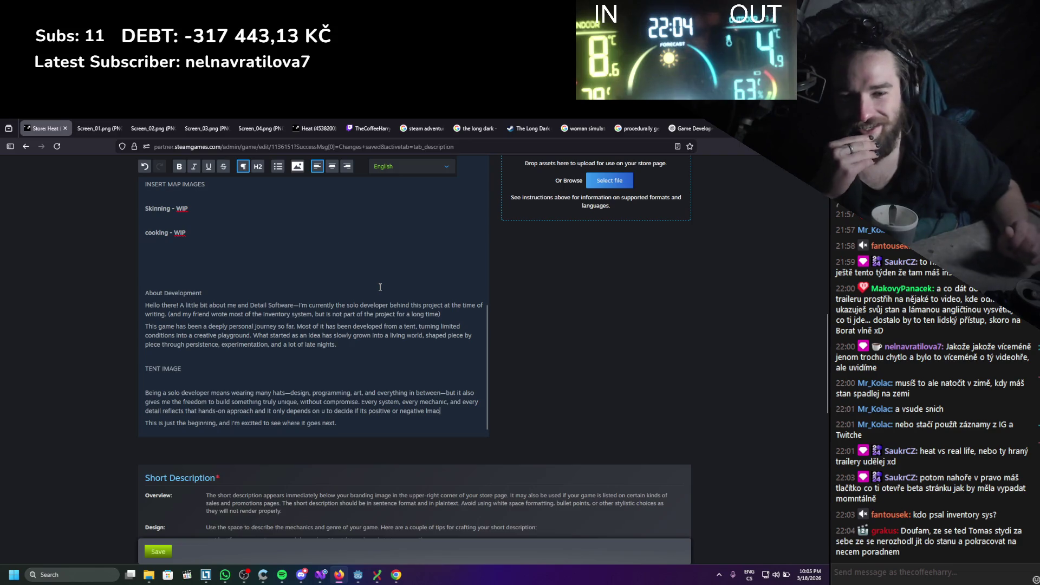
key("BackSpace")
key("BackSpace")
key("BackSpace")
type("lmao")
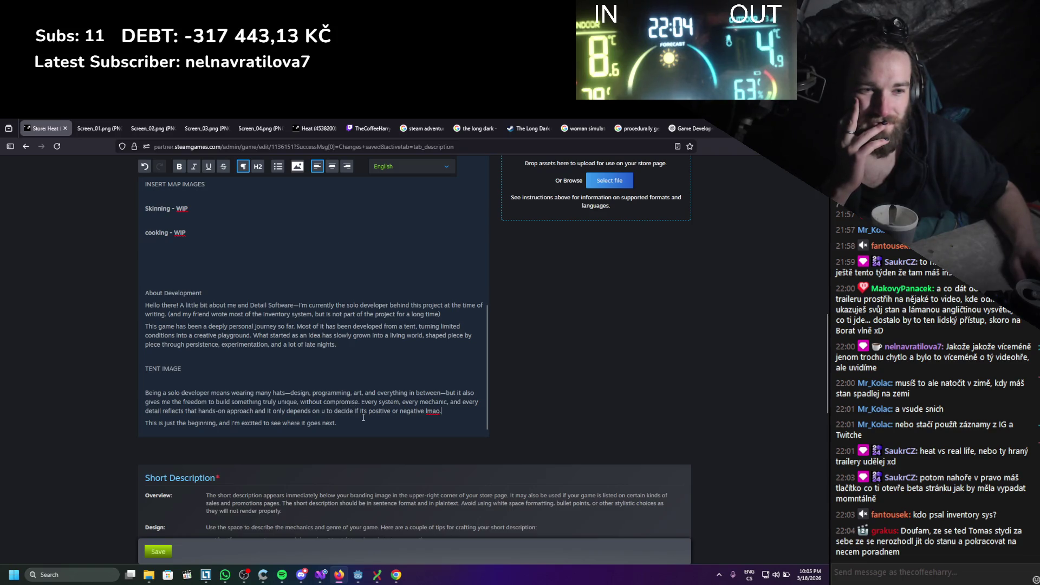
Review the description and bring up the Heat_Misc screenshots folder from the taskbar
scroll(366, 414, "up", 2)
scroll(367, 406, "down", 2)
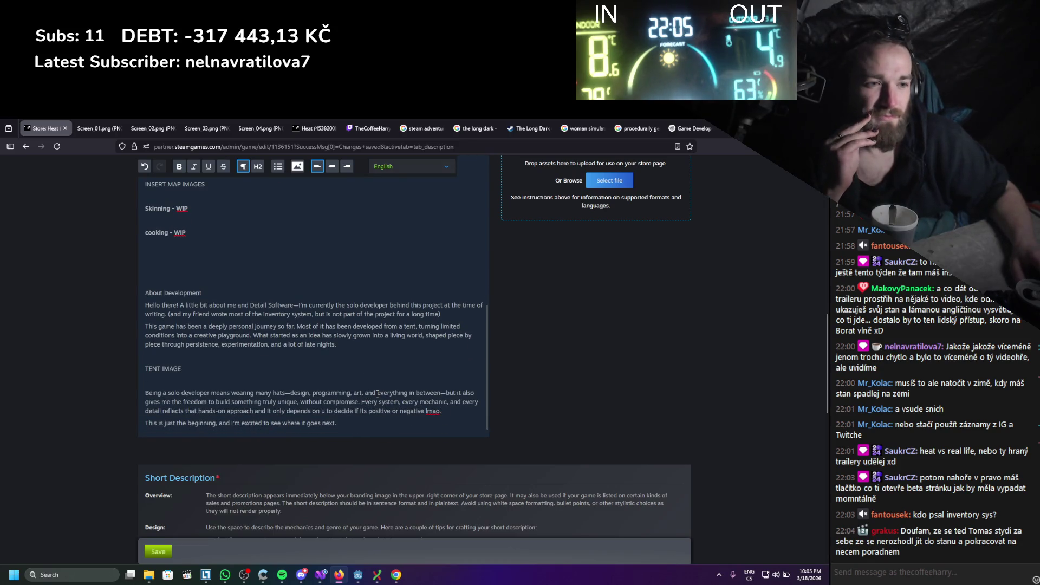
scroll(378, 394, "up", 5)
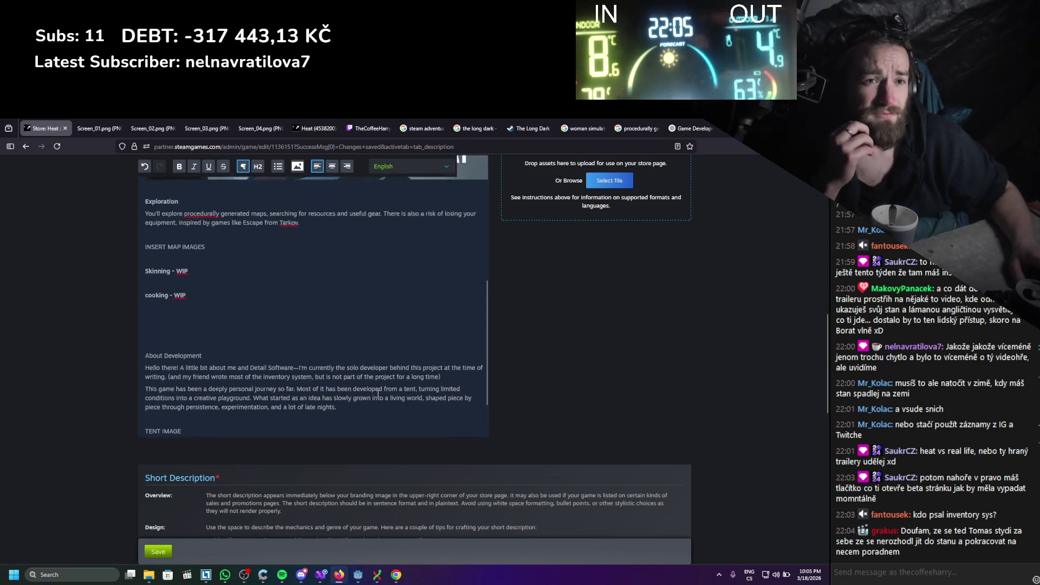
scroll(352, 412, "down", 5)
left_click(151, 579)
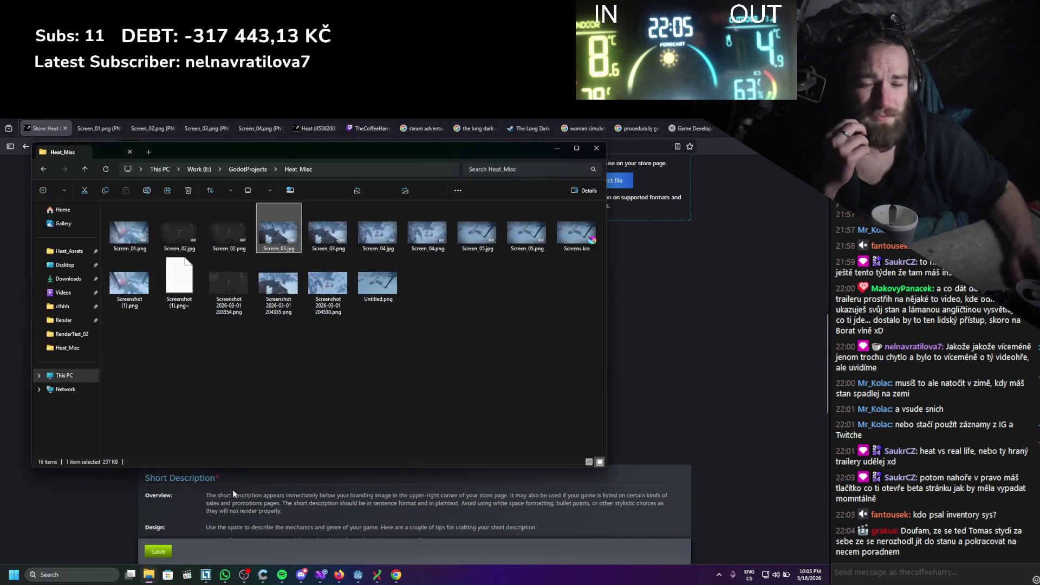
Hide the folder window and load Instagram in a new Firefox tab
left_click(149, 577)
key("ctrl+t")
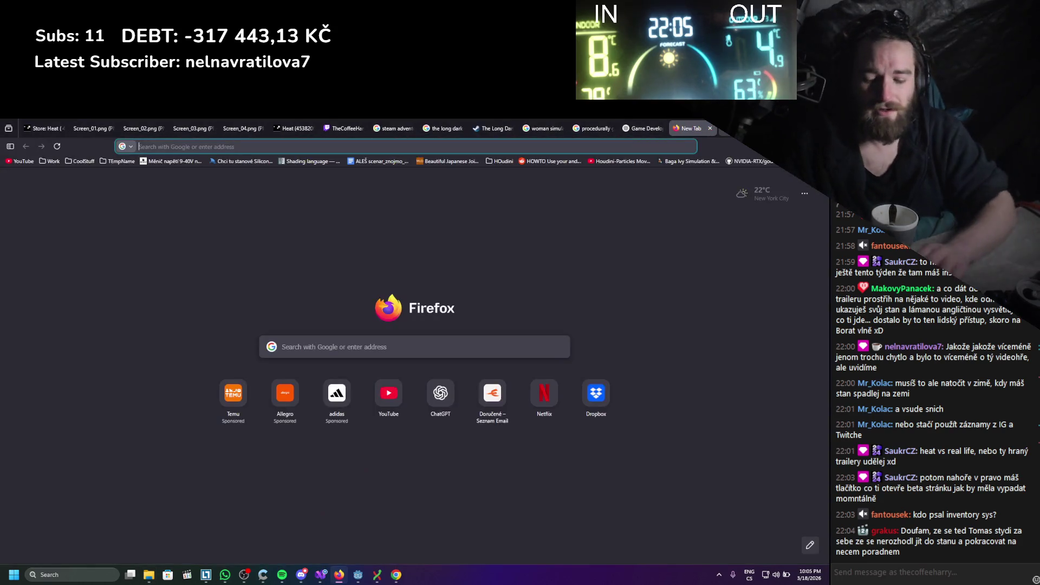
type("inb")
key("BackSpace")
type("stagram.com")
key("Return")
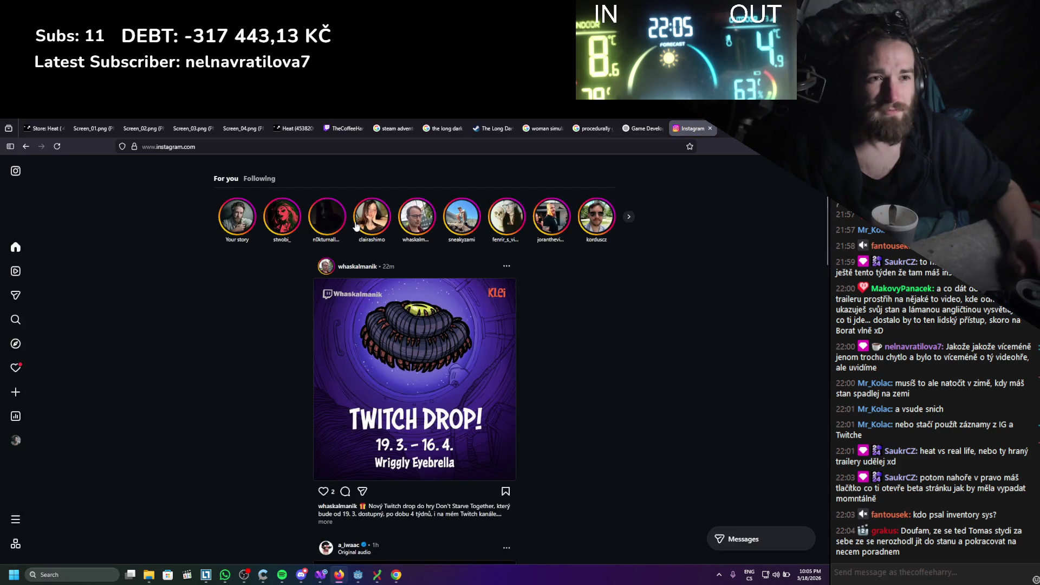
Go to the Instagram profile, scroll down its post grid, and open the snowy tent photo post
left_click(33, 440)
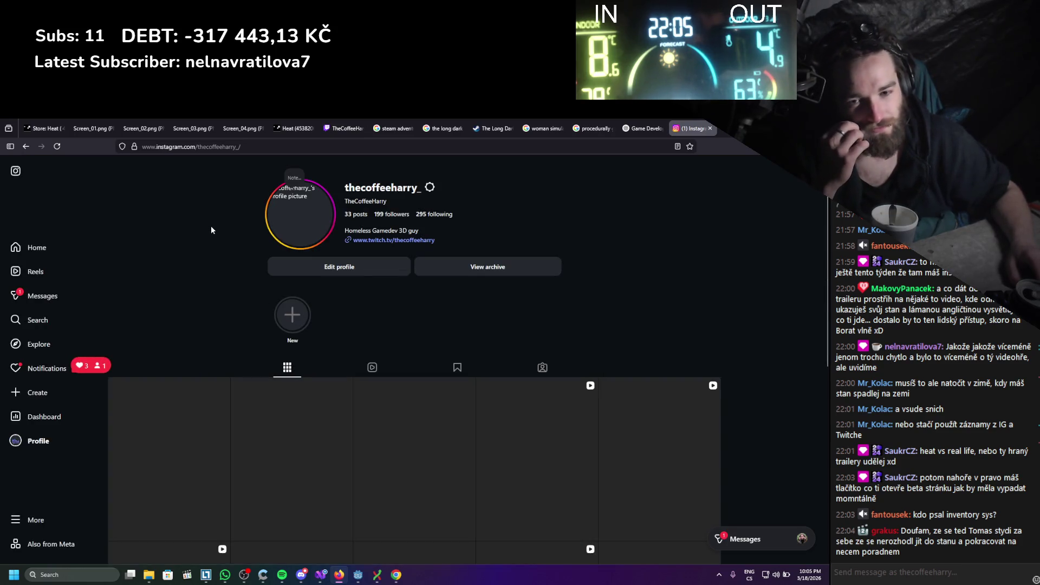
scroll(211, 230, "down", 1)
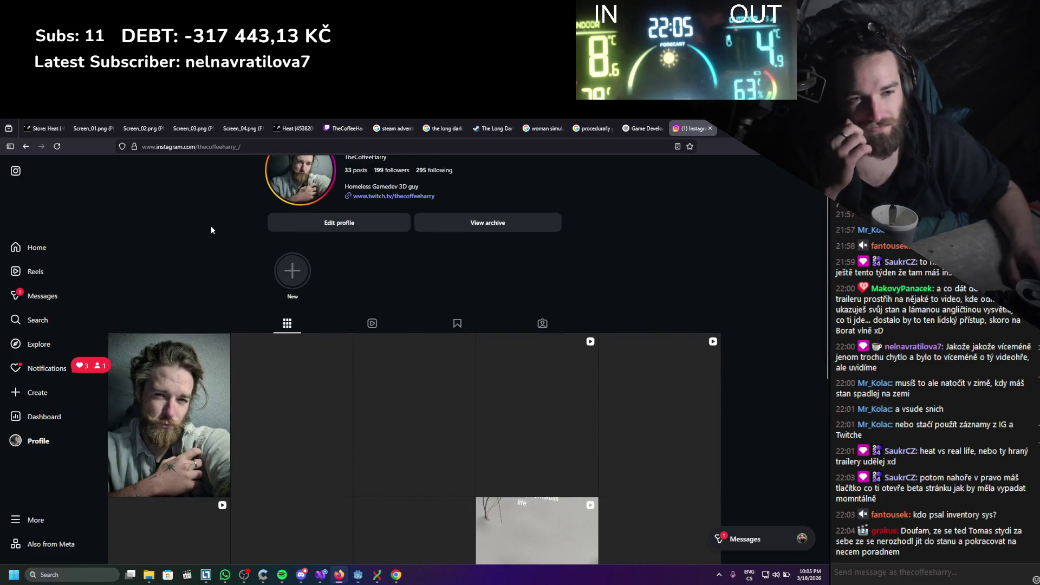
scroll(211, 230, "down", 3)
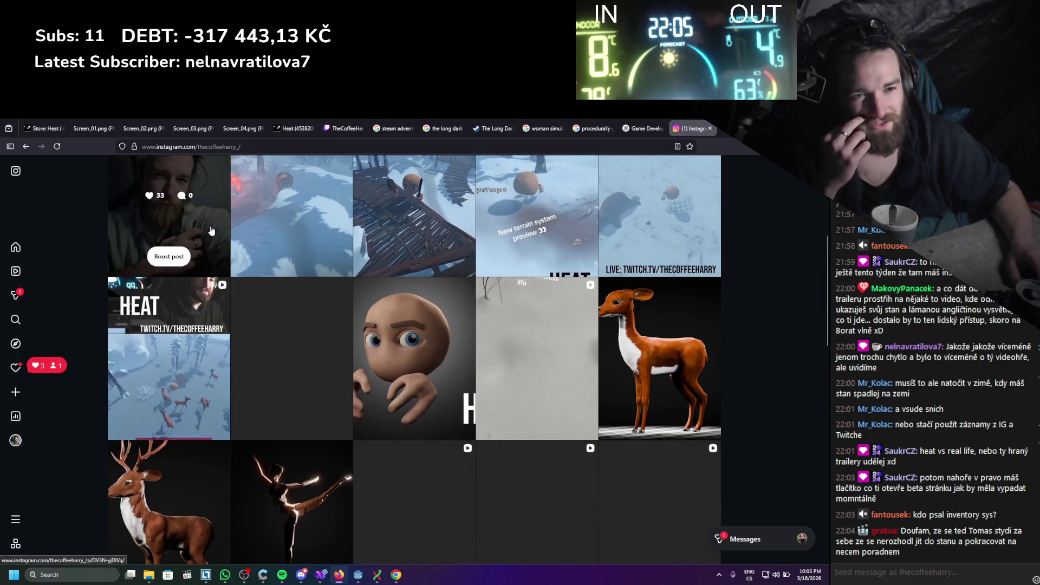
scroll(214, 222, "down", 3)
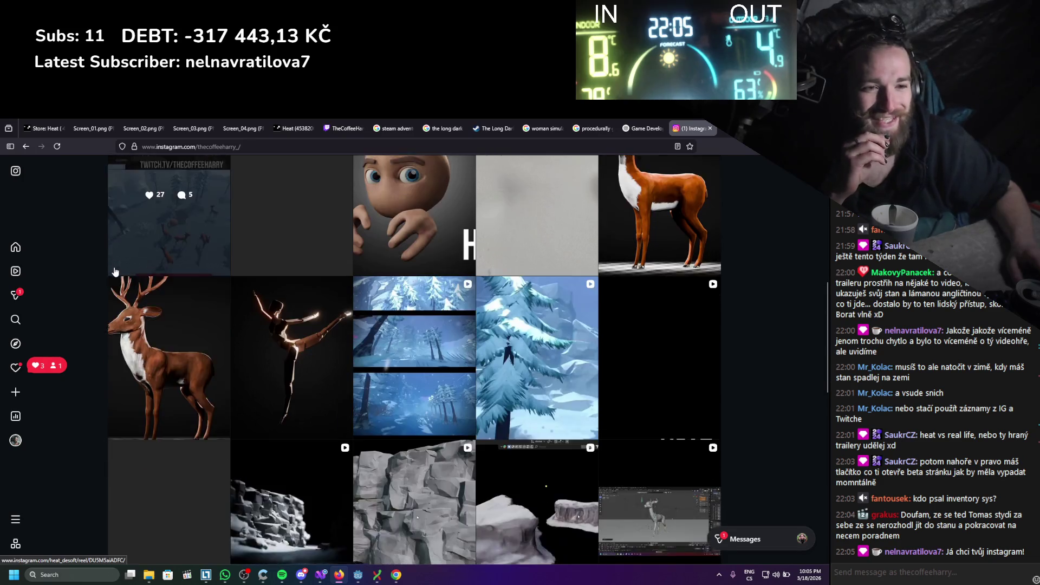
scroll(115, 264, "down", 5)
scroll(116, 262, "down", 1)
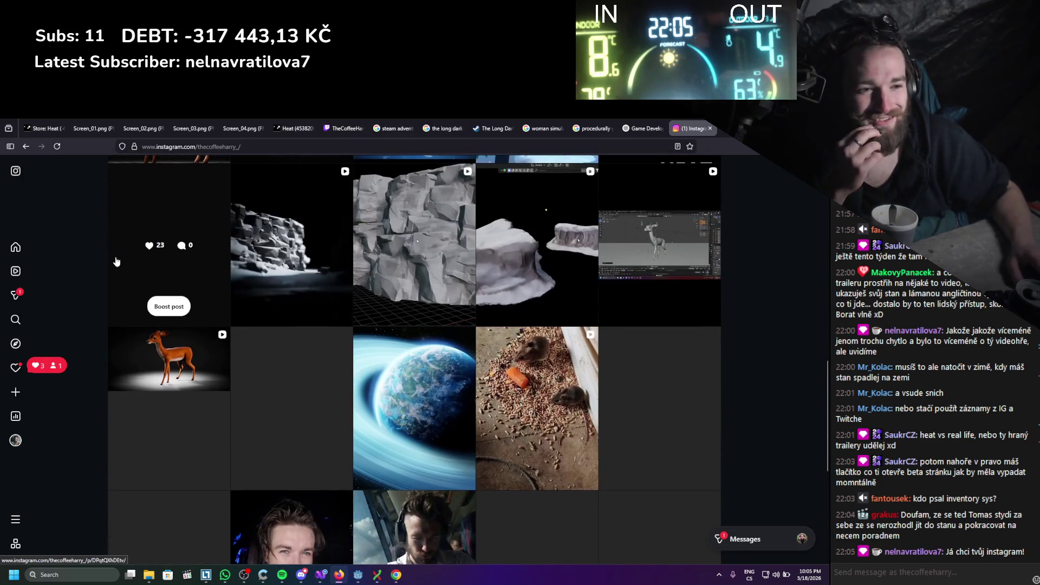
scroll(115, 262, "down", 2)
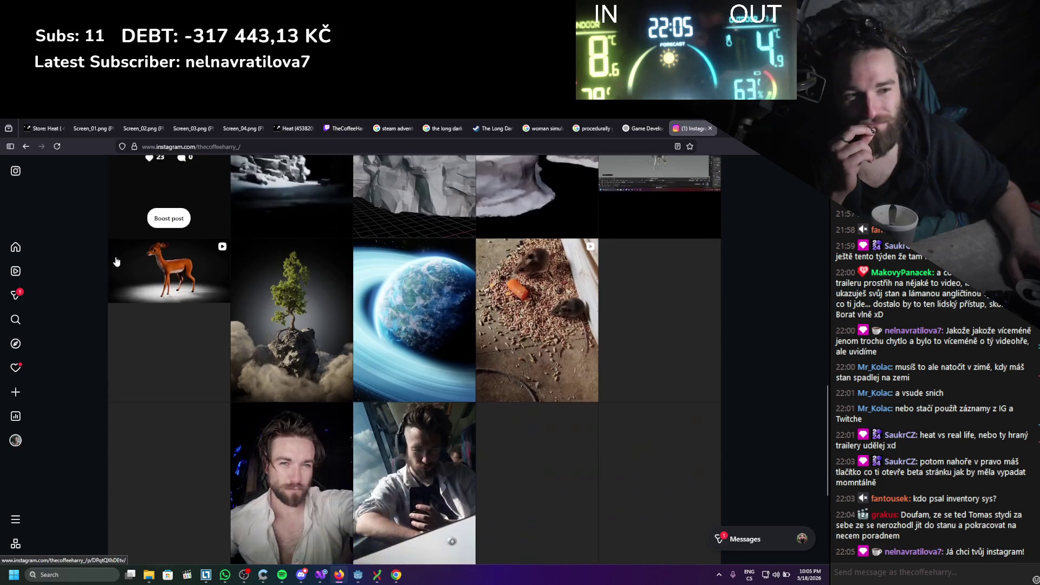
scroll(116, 262, "down", 1)
scroll(116, 261, "down", 2)
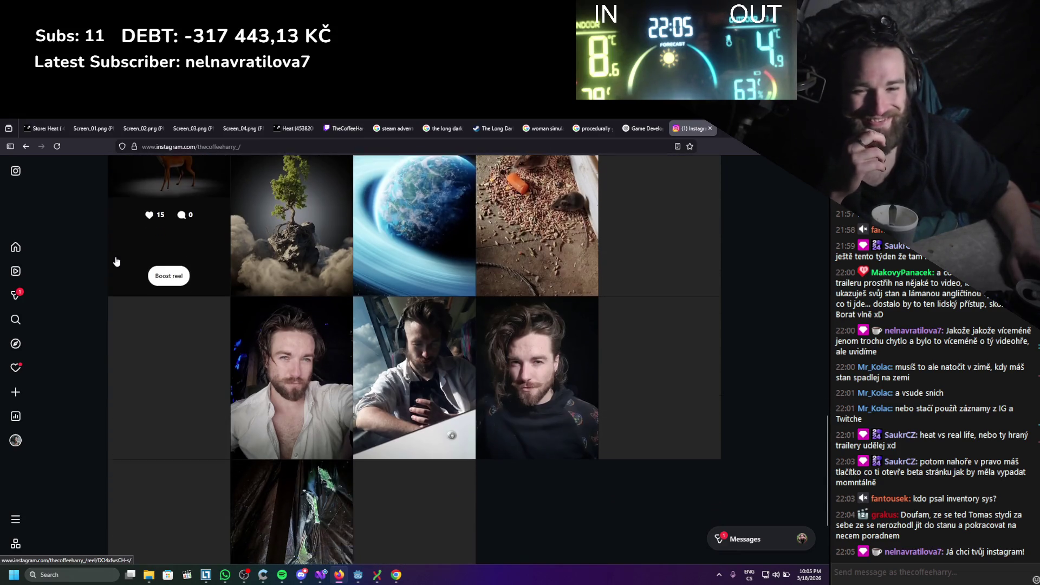
scroll(116, 262, "down", 1)
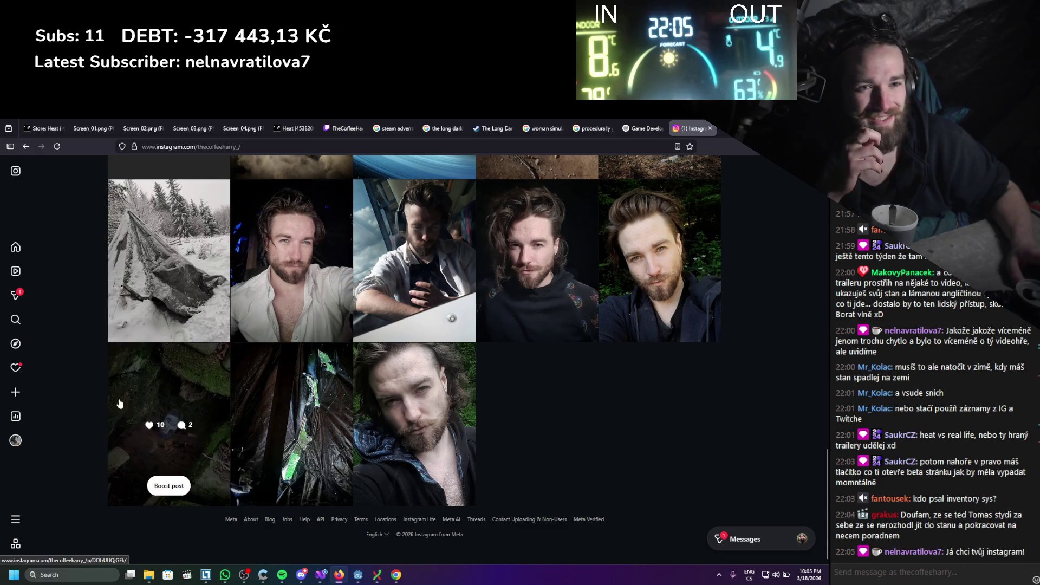
left_click(119, 303)
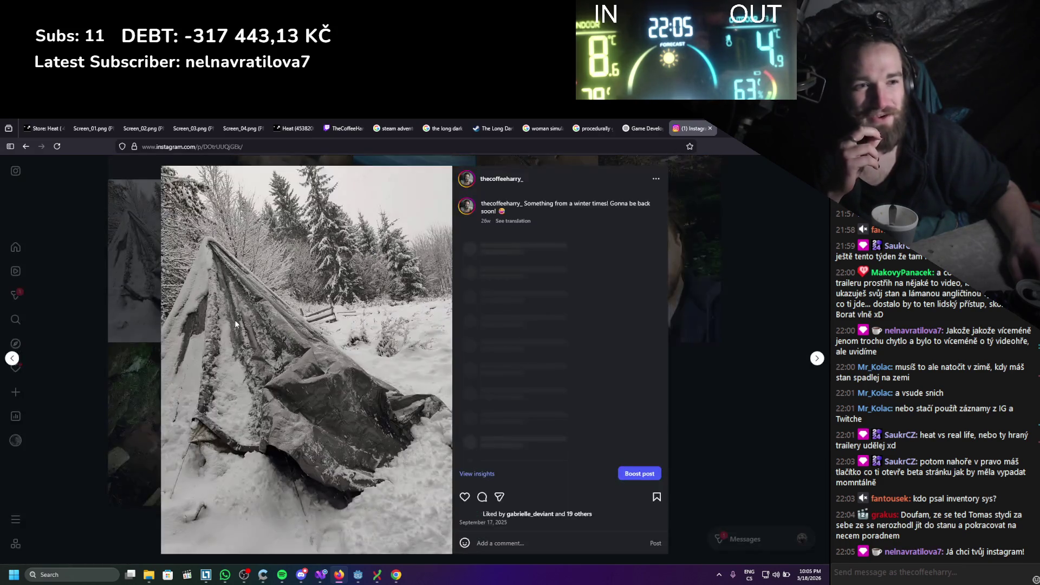
Capture the snowy tent photo with Firefox's screenshot tool, download it, and show it in Downloads
right_click(281, 378)
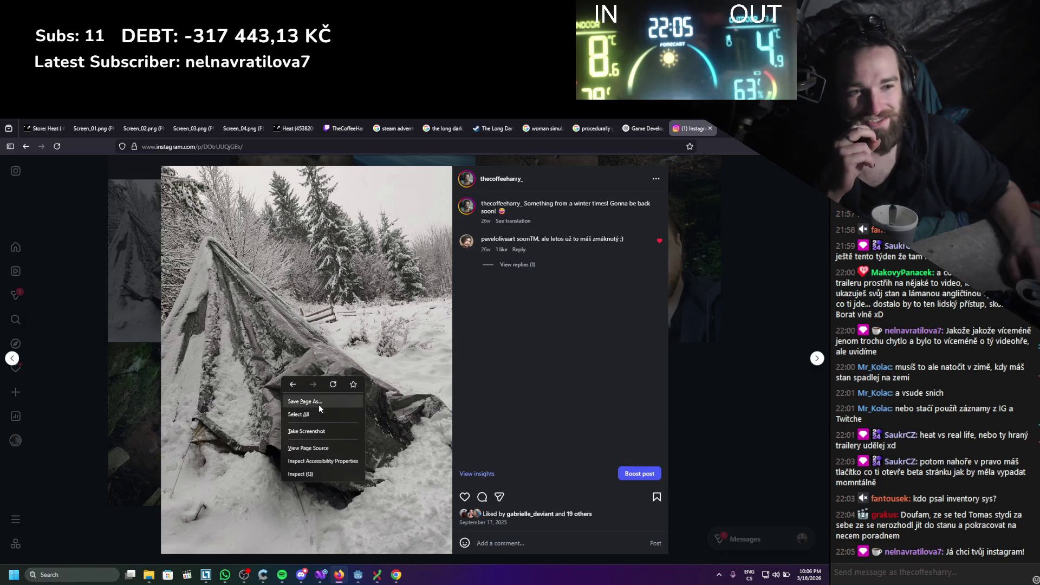
left_click(297, 431)
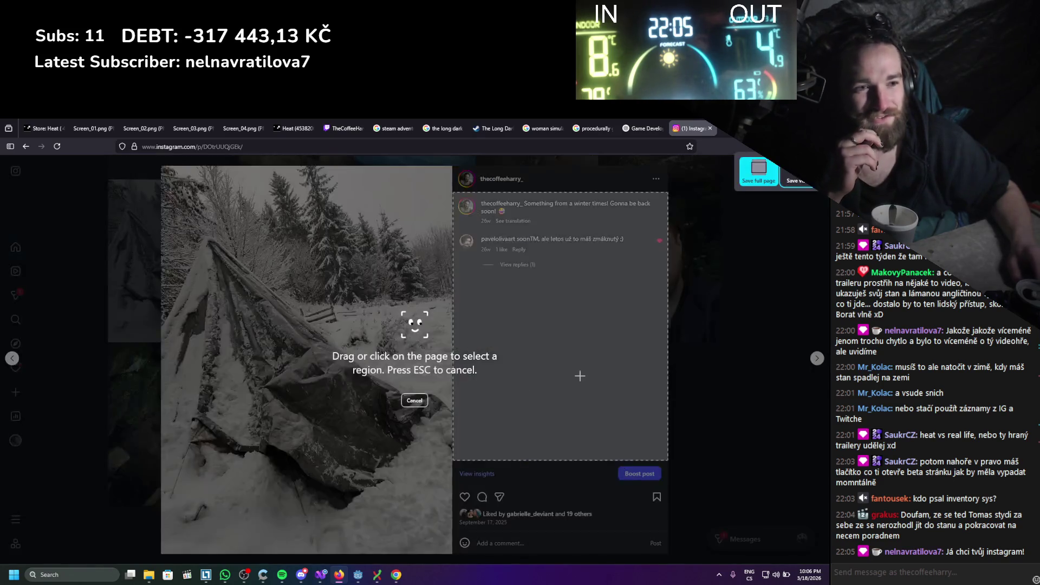
left_click(338, 343)
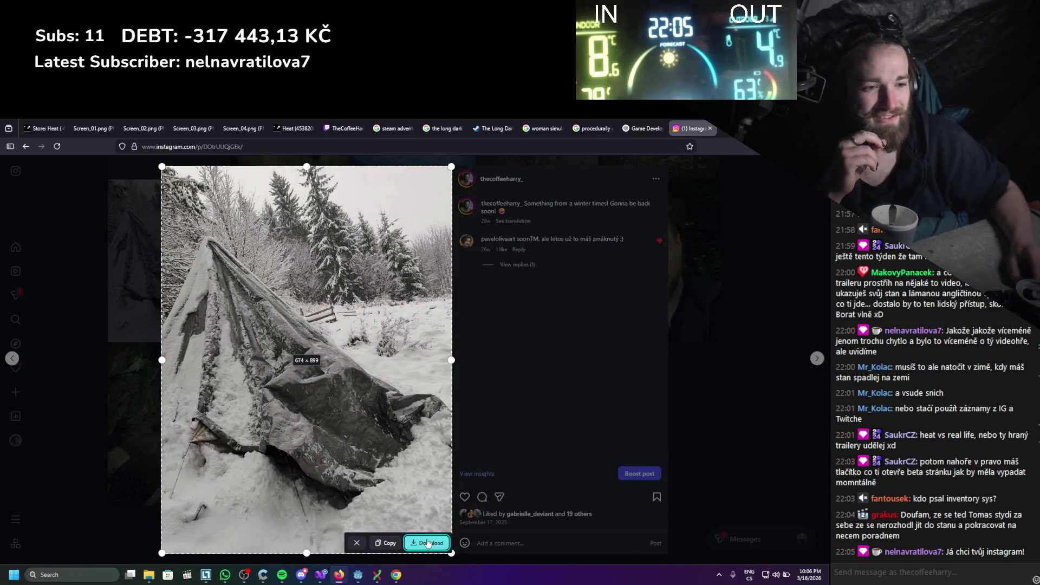
left_click(427, 542)
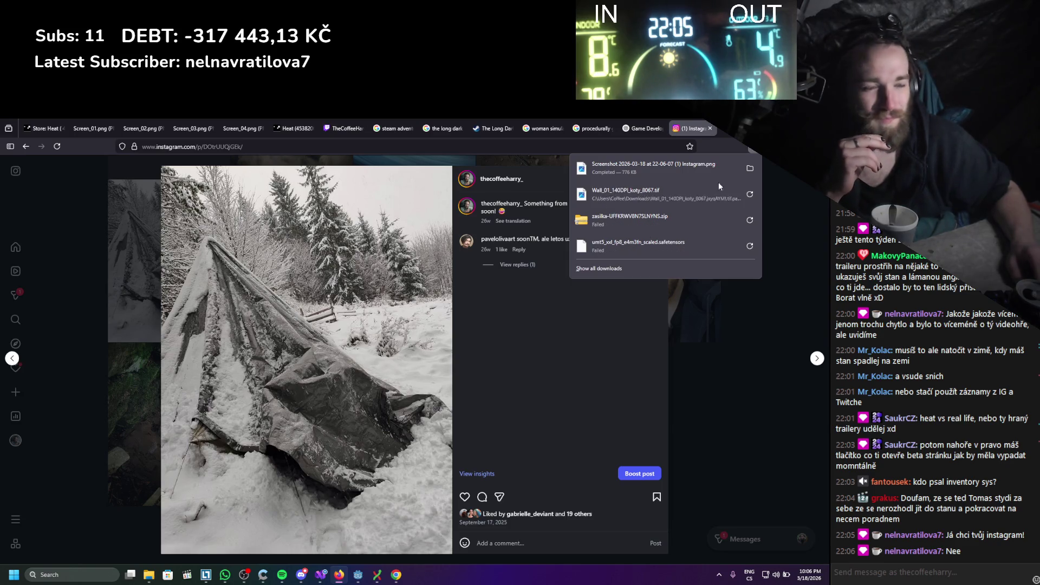
left_click(749, 168)
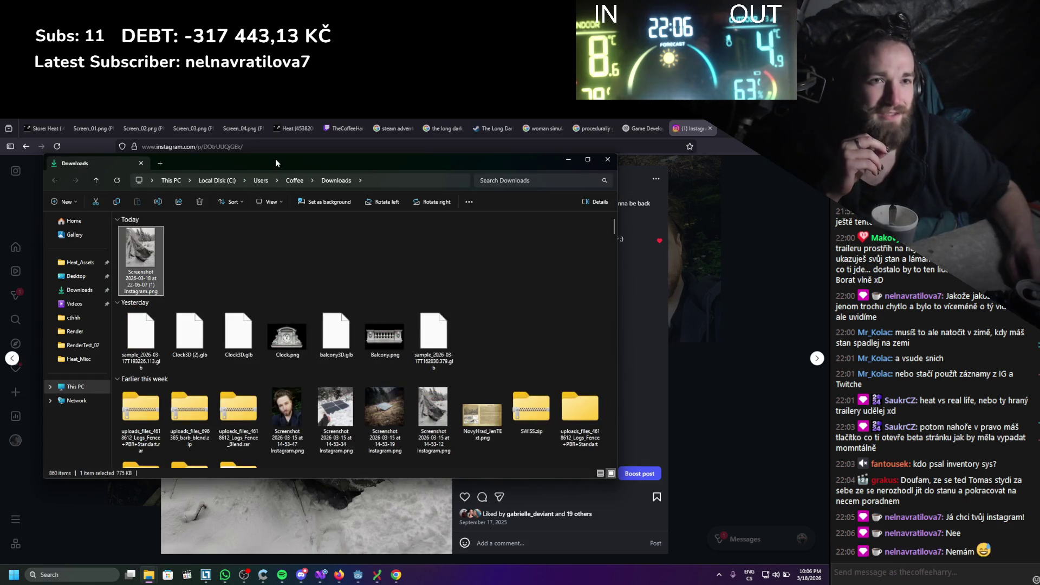
Arrange the Downloads window beside the photo and start renaming the tent screenshot
left_click_drag(275, 158, 449, 176)
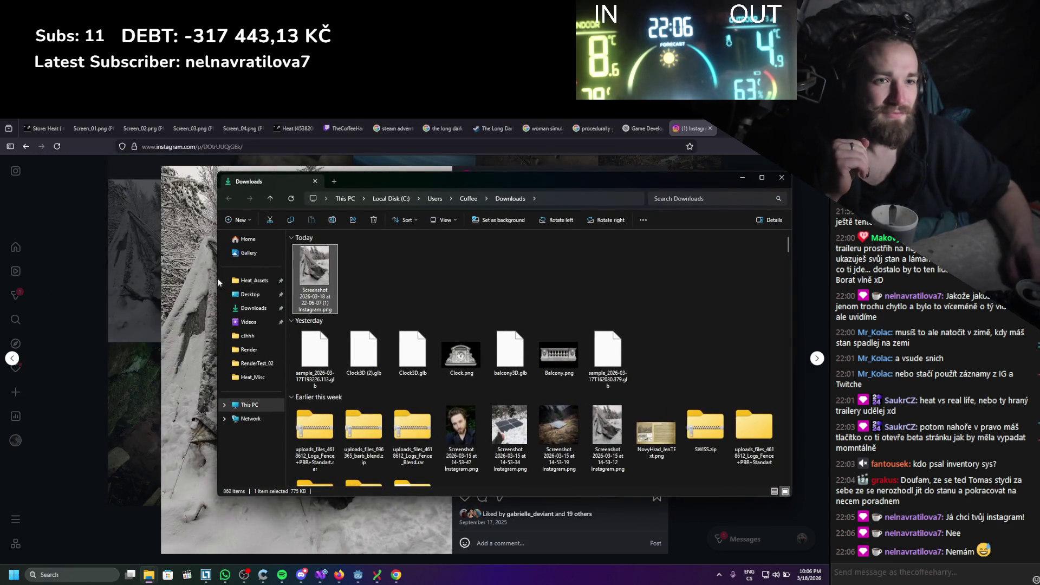
mouse_move(217, 278)
left_mouse_down()
mouse_move(508, 286)
mouse_move(430, 286)
left_mouse_up()
left_click_drag(607, 191, 635, 176)
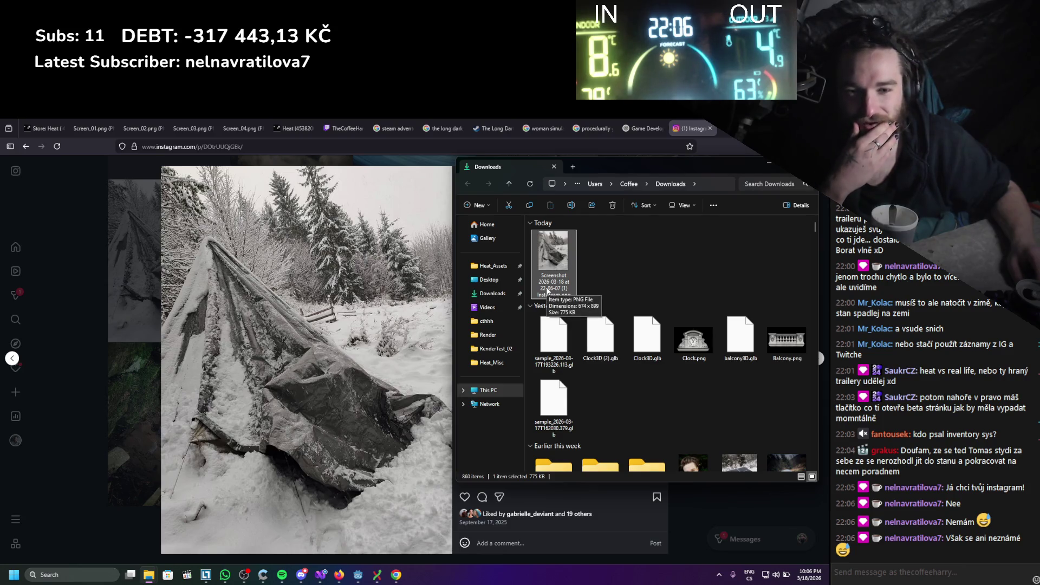
left_click(548, 291)
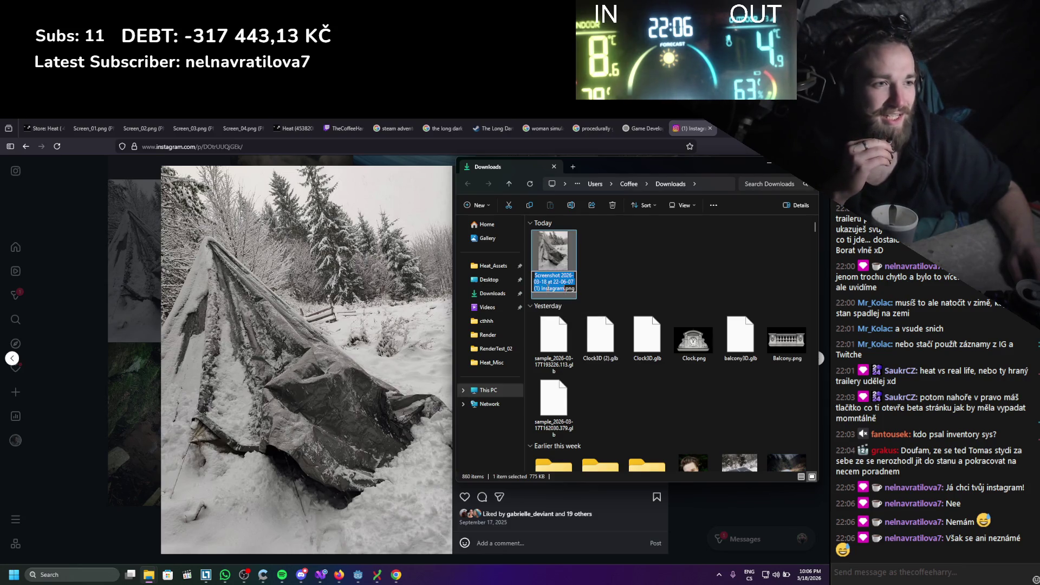
key("BackSpace")
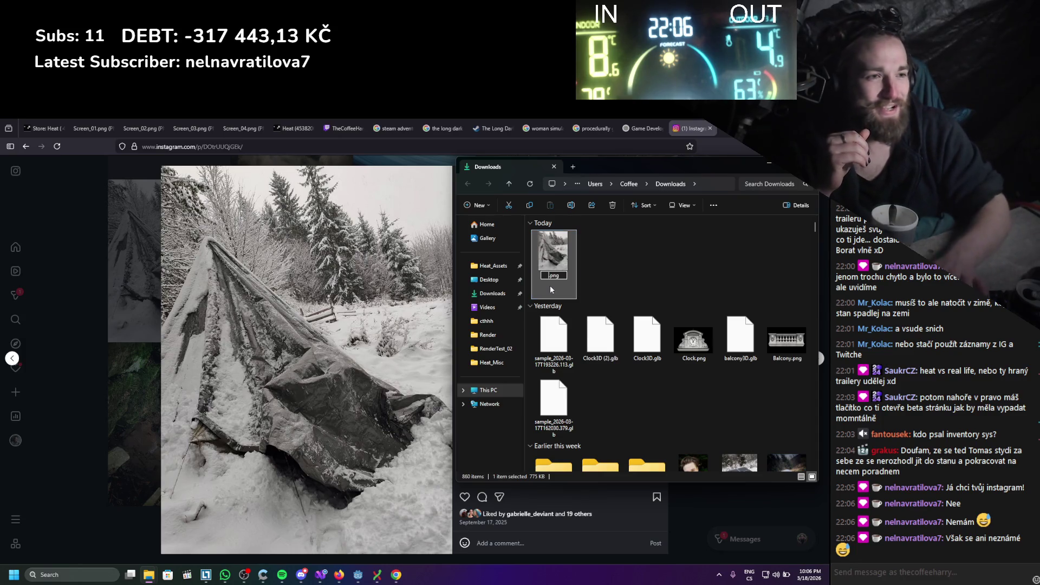
Send the !instagram command in the stream chat
left_click(903, 574)
type("!instagr")
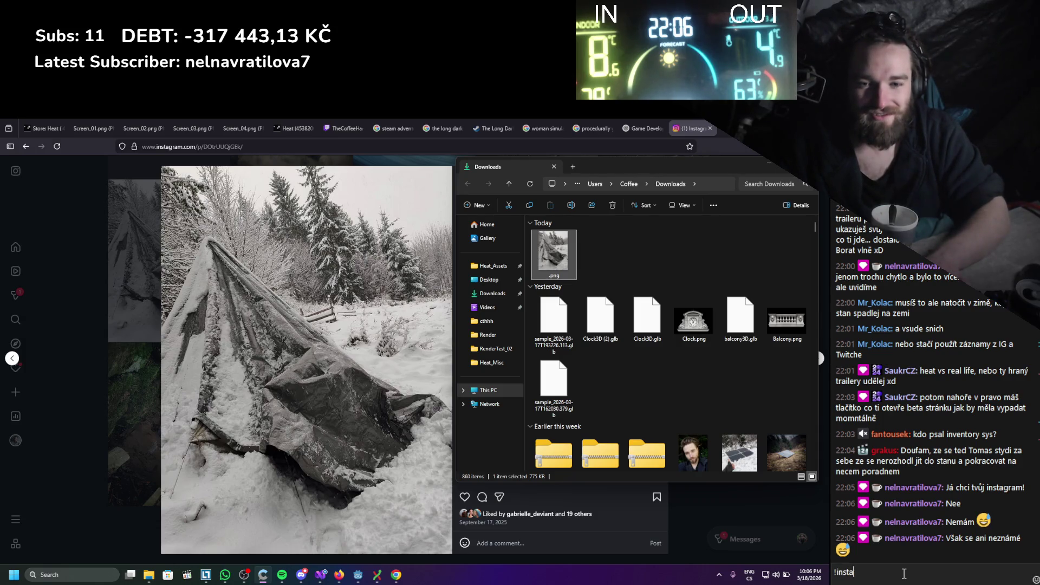
type("am")
key("Return")
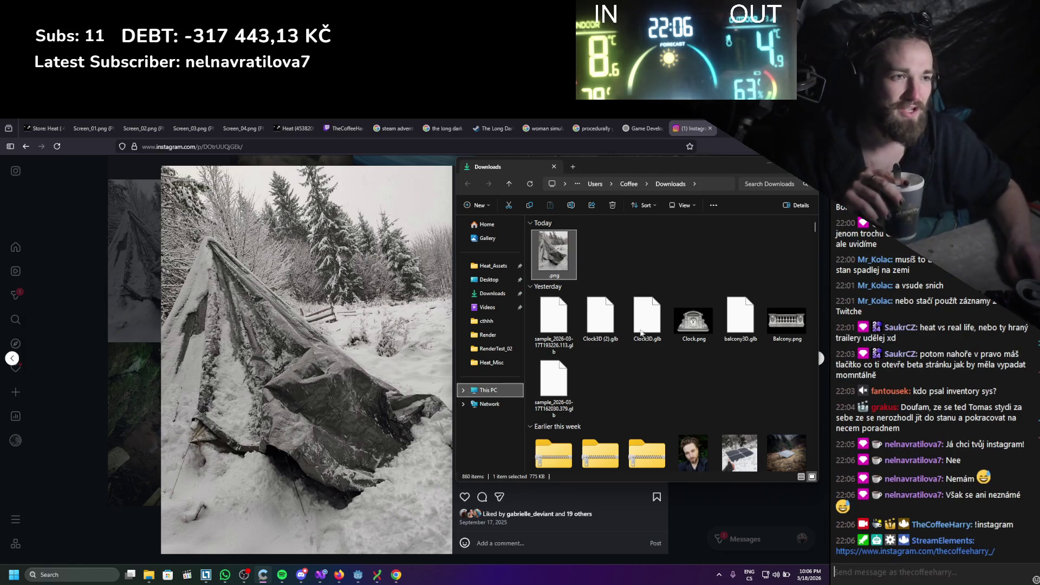
Rename the downloaded tent screenshot to TentImage.png
left_click(547, 280)
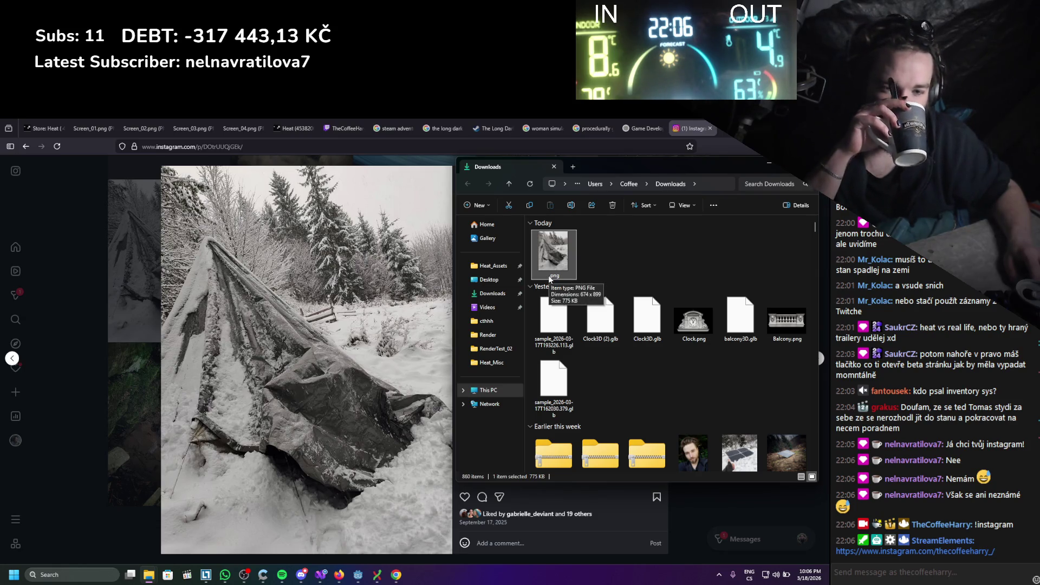
left_click(548, 275)
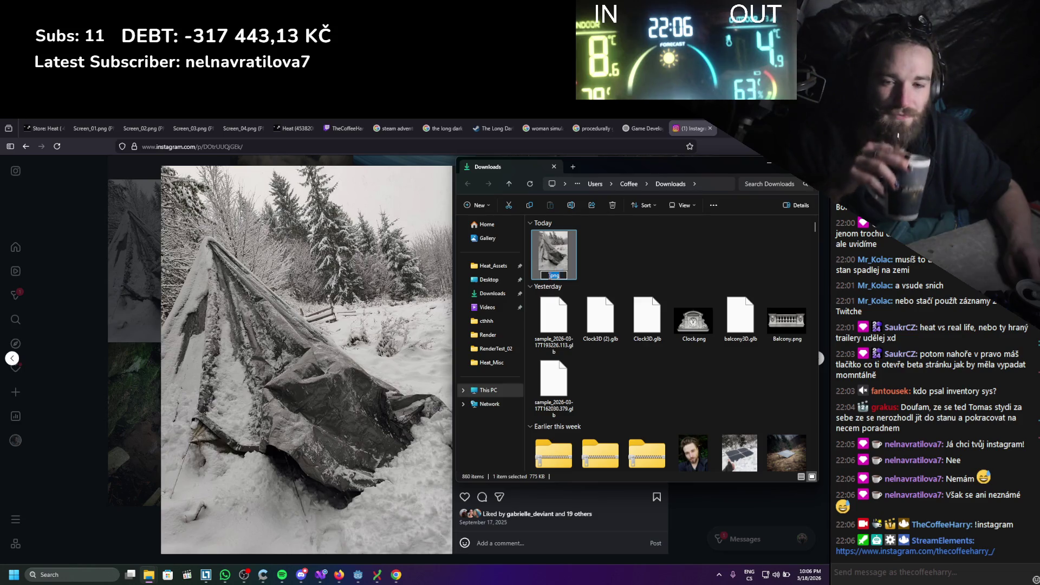
key("Escape")
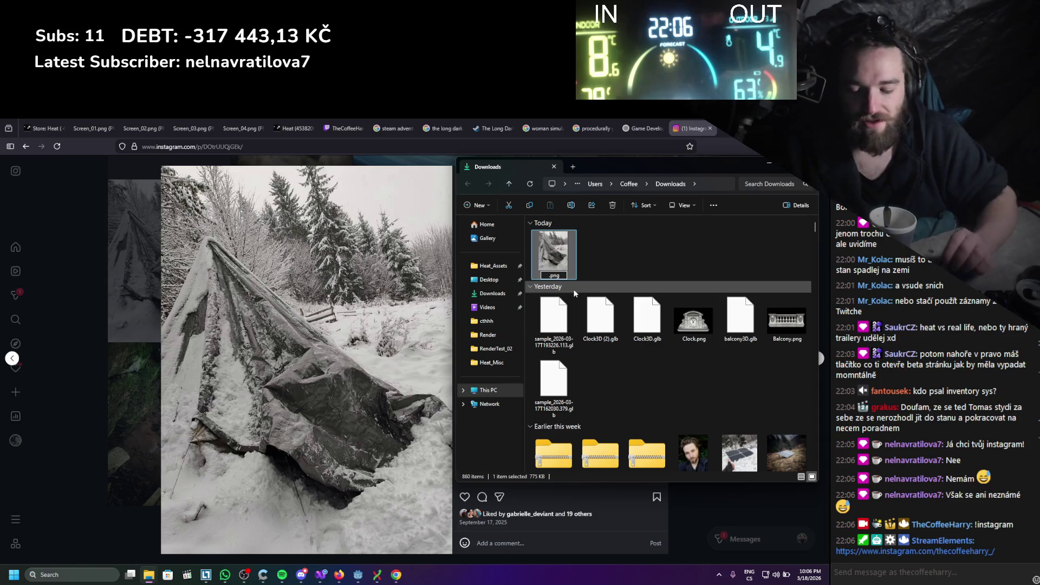
type("Test")
key("BackSpace")
key("BackSpace")
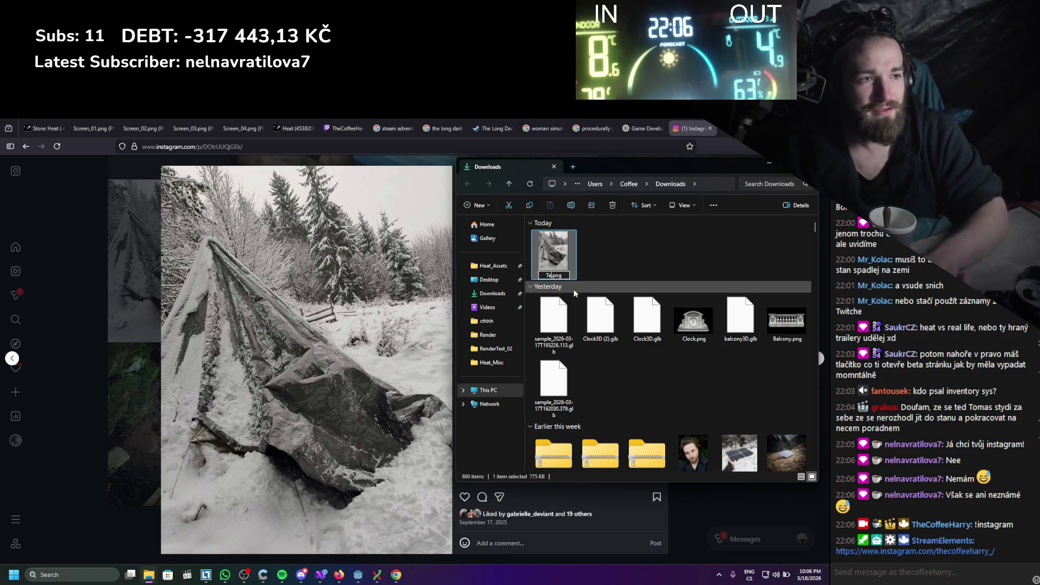
type("Image")
key("Return")
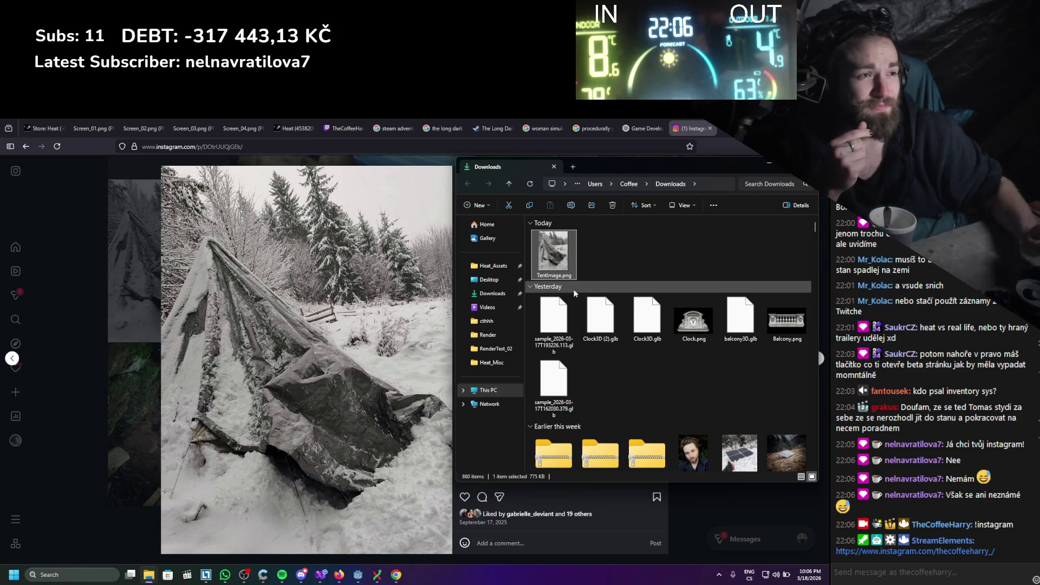
Return to the Steam store page editor and select the Missing image placeholder under TENT IMAGE
left_click(99, 120)
key("ctrl+shift+Tab")
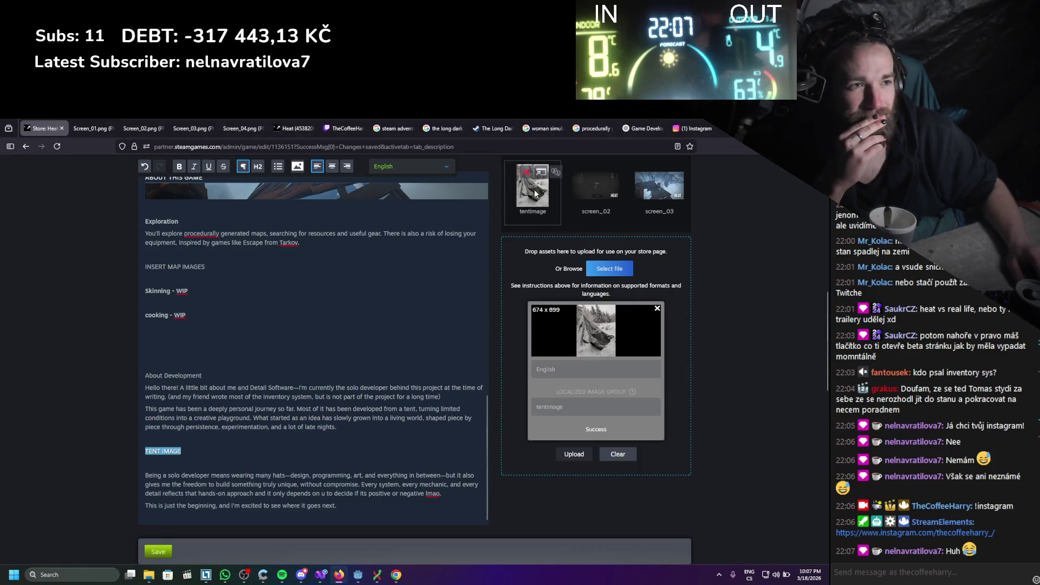
triple_click(246, 461)
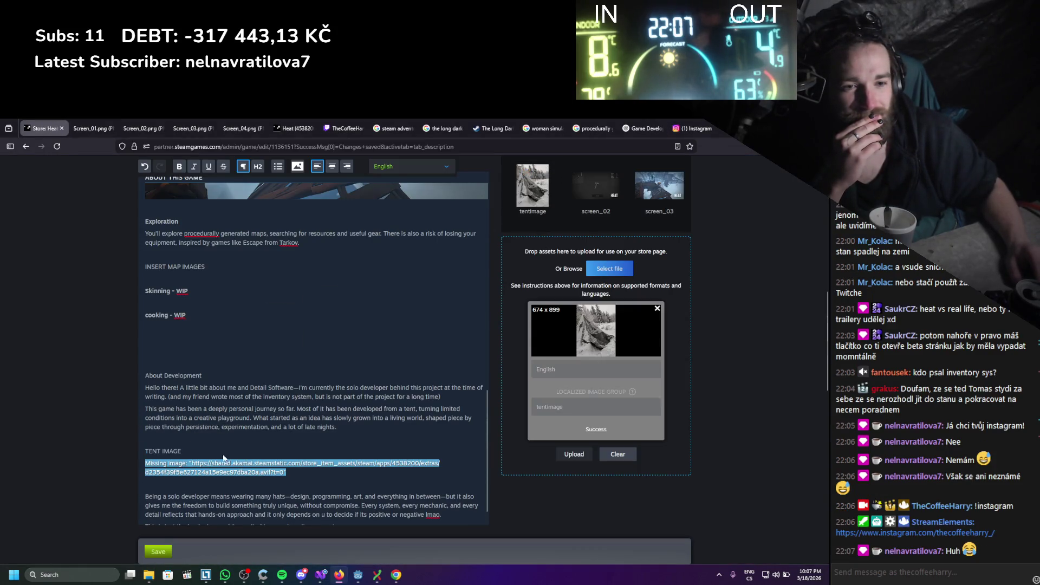
left_click(476, 469)
left_click(285, 363)
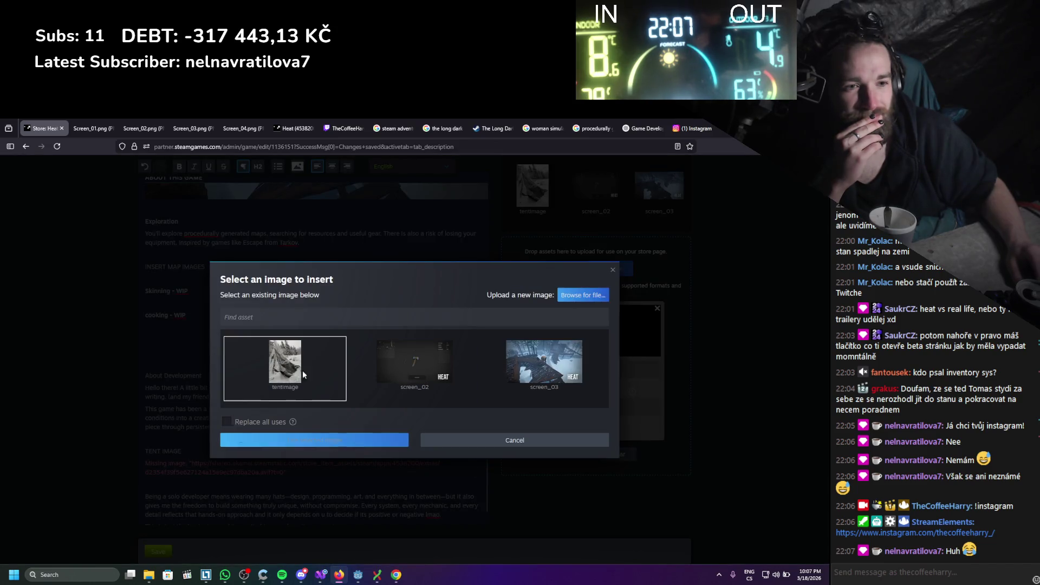
left_click(372, 444)
scroll(240, 428, "down", 4)
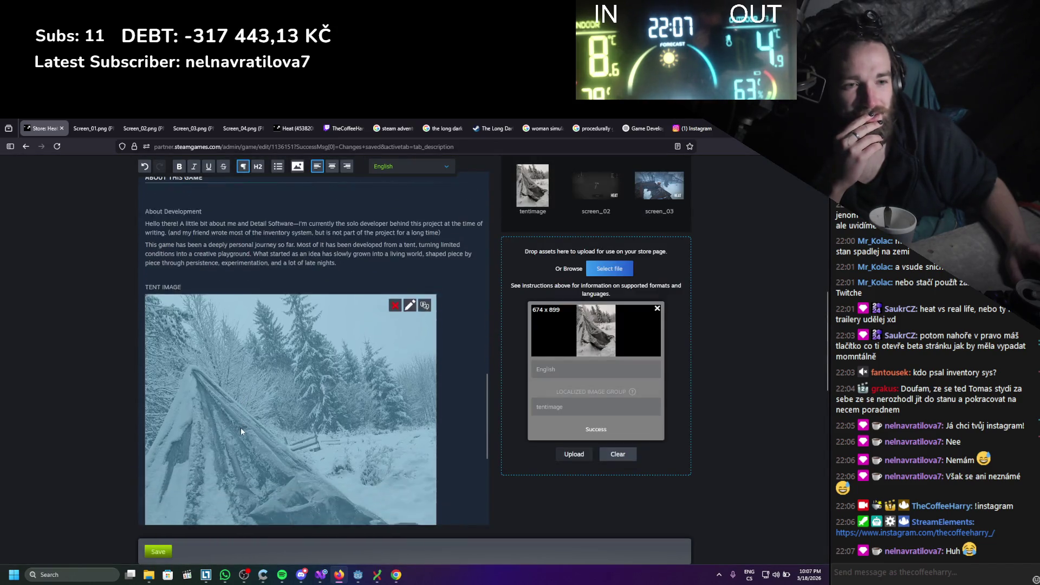
scroll(337, 427, "down", 2)
scroll(337, 427, "up", 2)
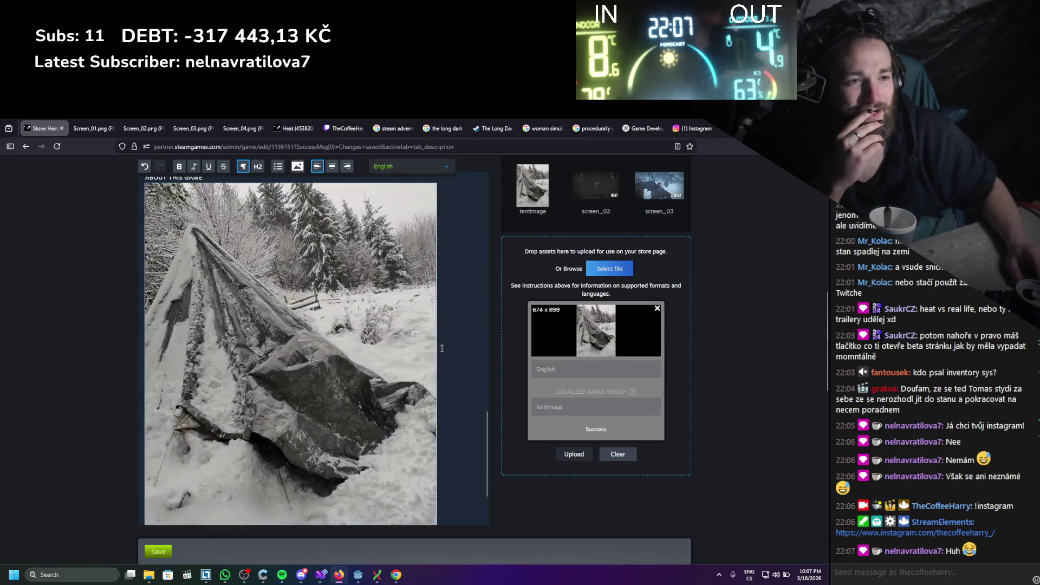
scroll(184, 383, "up", 3)
triple_click(162, 366)
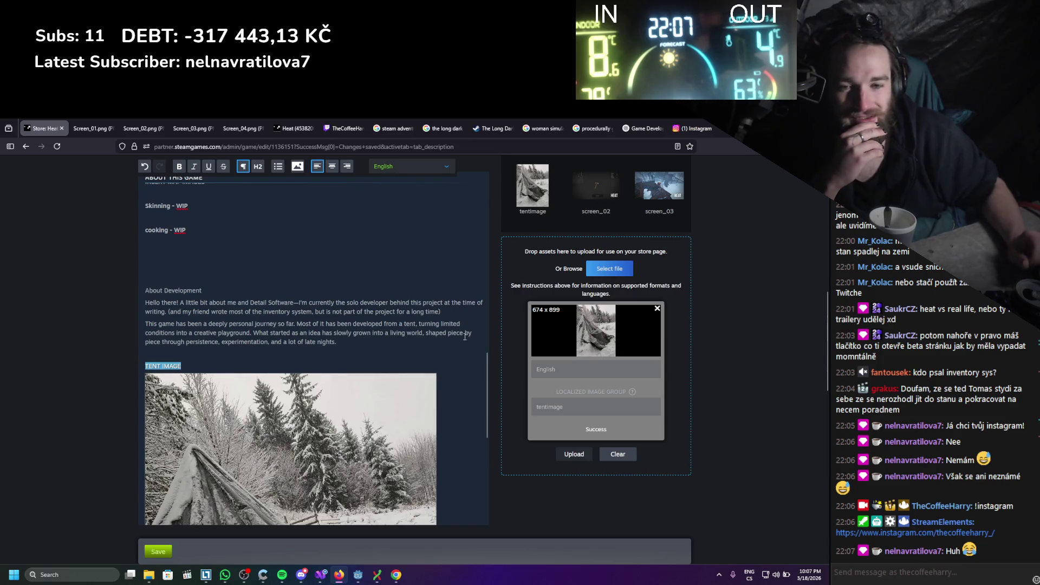
key("BackSpace")
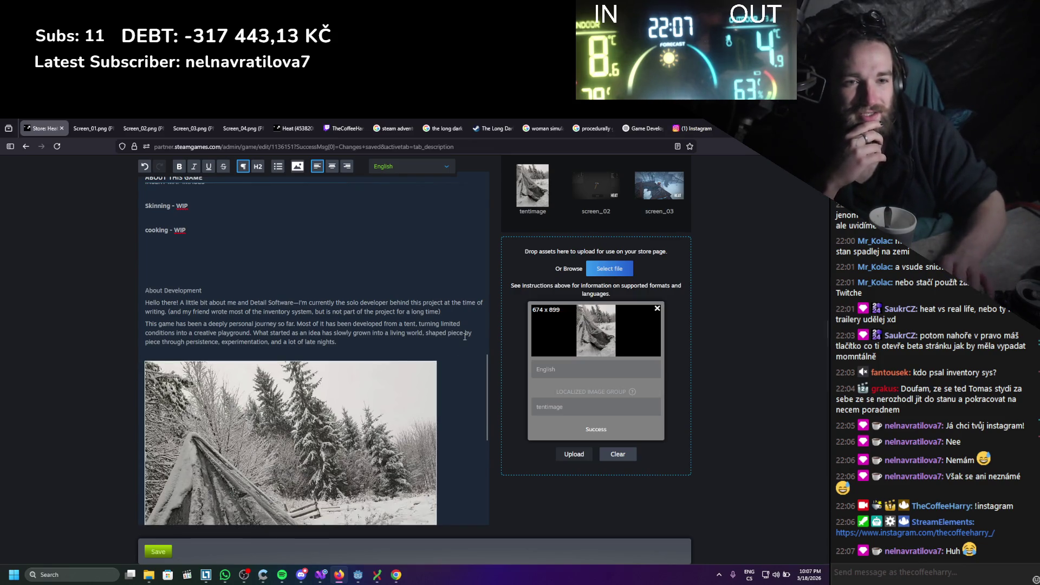
scroll(444, 308, "down", 3)
scroll(444, 307, "up", 10)
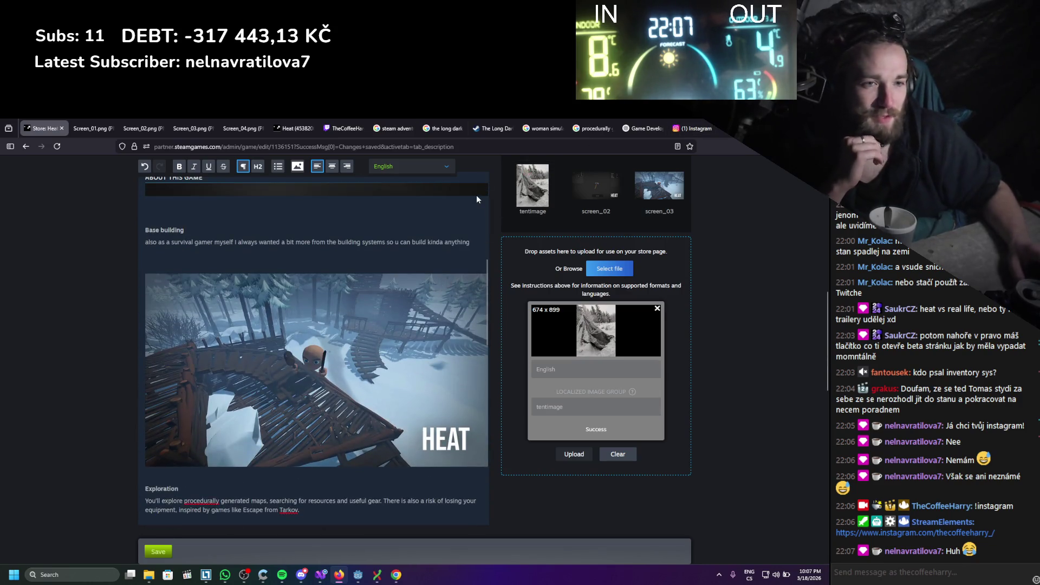
scroll(403, 229, "up", 3)
scroll(401, 228, "up", 3)
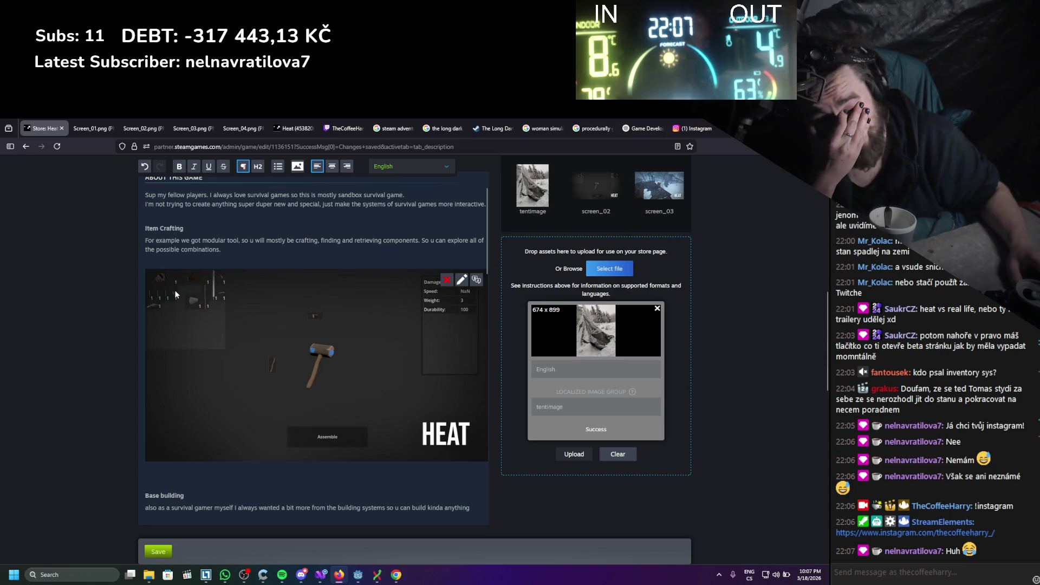
scroll(264, 333, "up", 3)
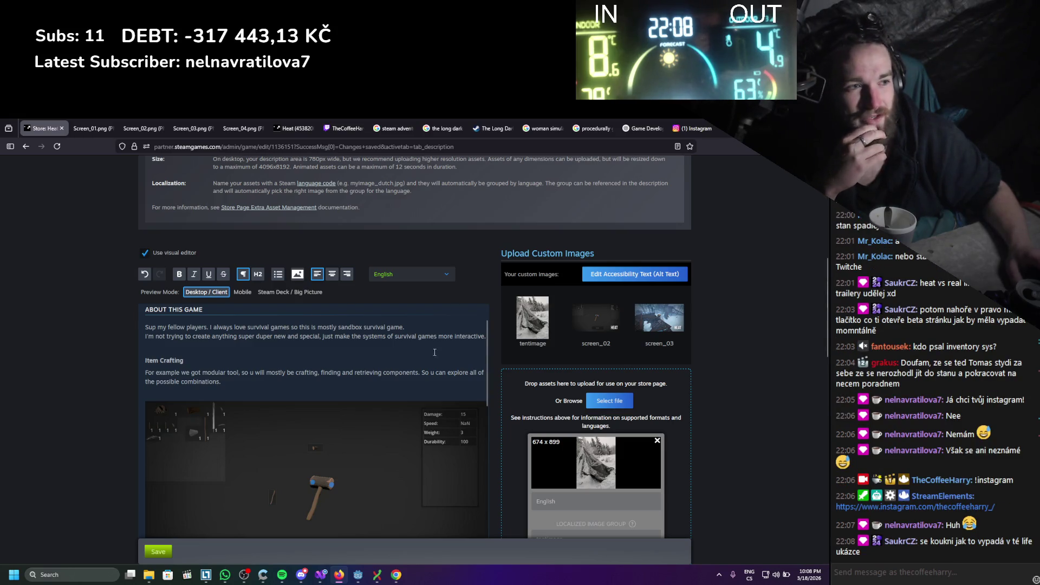
scroll(428, 385, "up", 2)
scroll(428, 385, "down", 2)
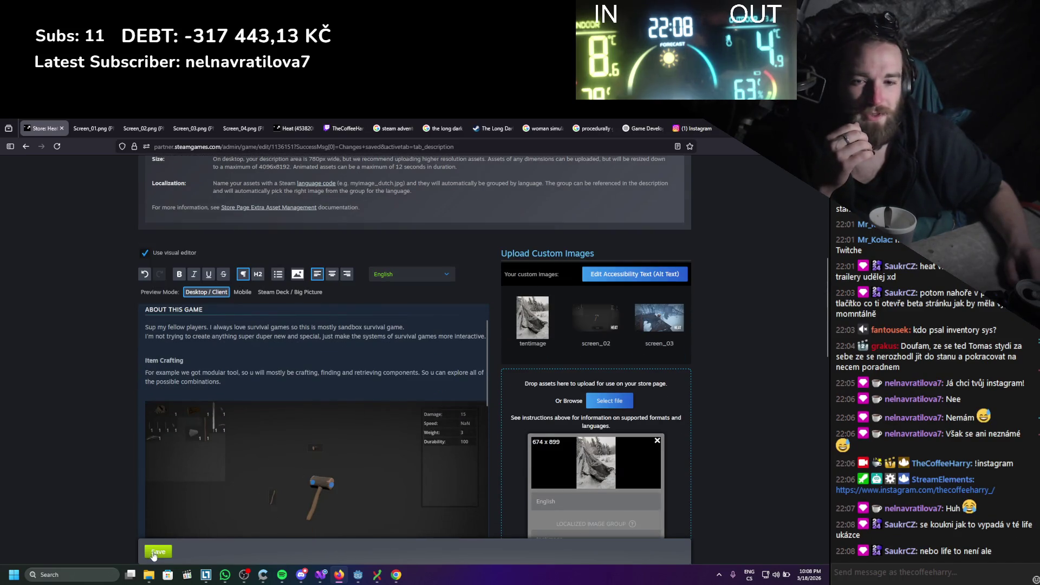
Save the edited About This Game description
left_click(153, 552)
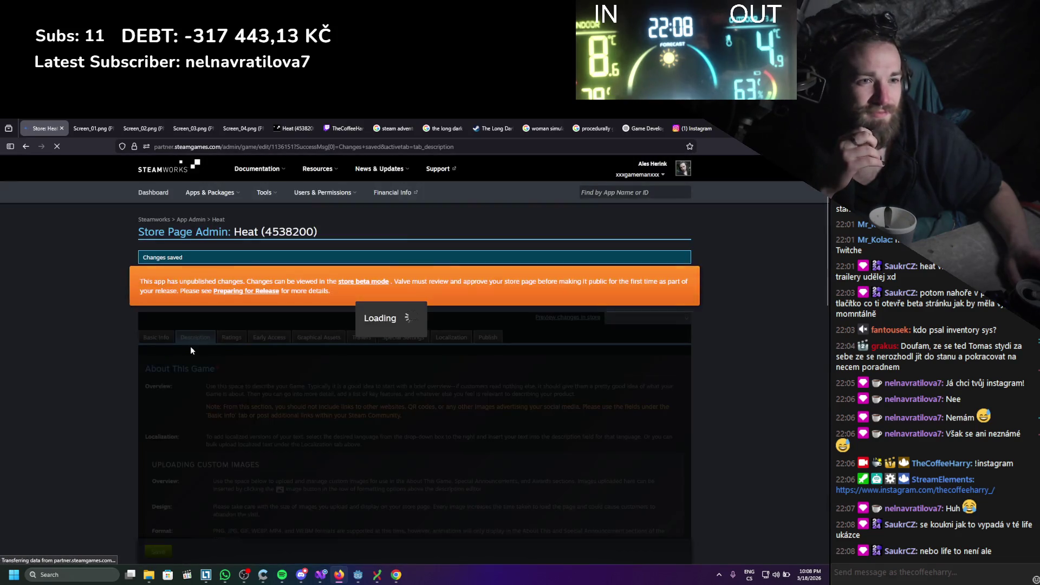
scroll(169, 387, "down", 5)
scroll(169, 387, "down", 3)
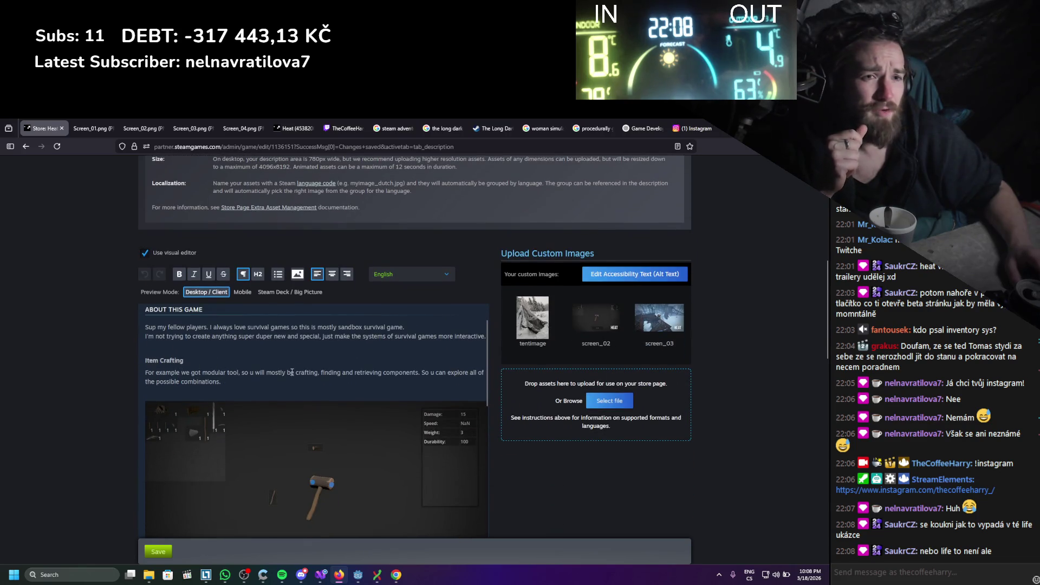
Check the description in the Mobile and then Desktop preview layouts
left_click(244, 293)
left_click(206, 292)
scroll(120, 367, "down", 5)
scroll(123, 365, "up", 5)
scroll(174, 369, "down", 5)
scroll(174, 369, "up", 10)
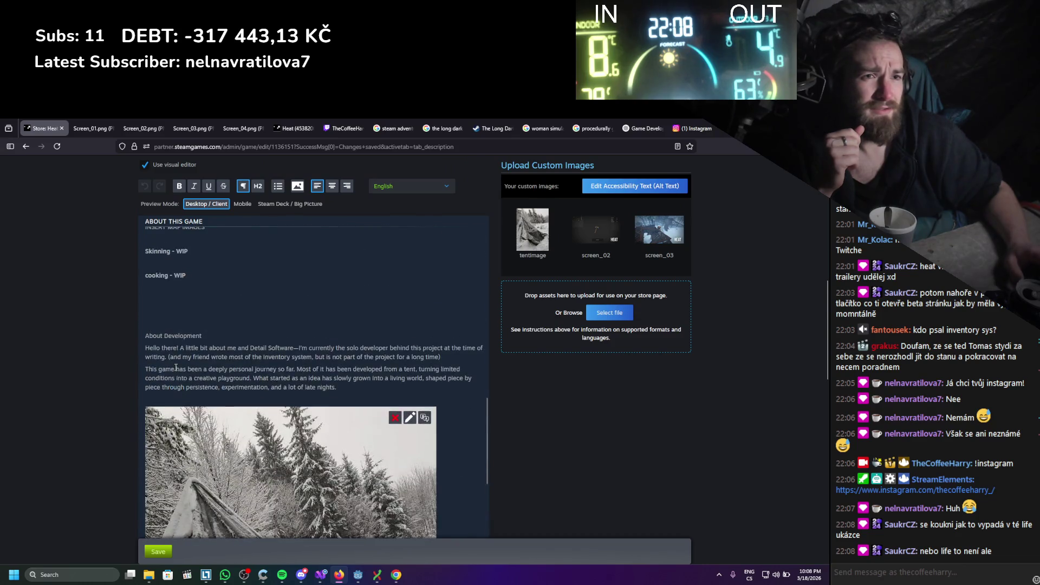
scroll(146, 353, "up", 3)
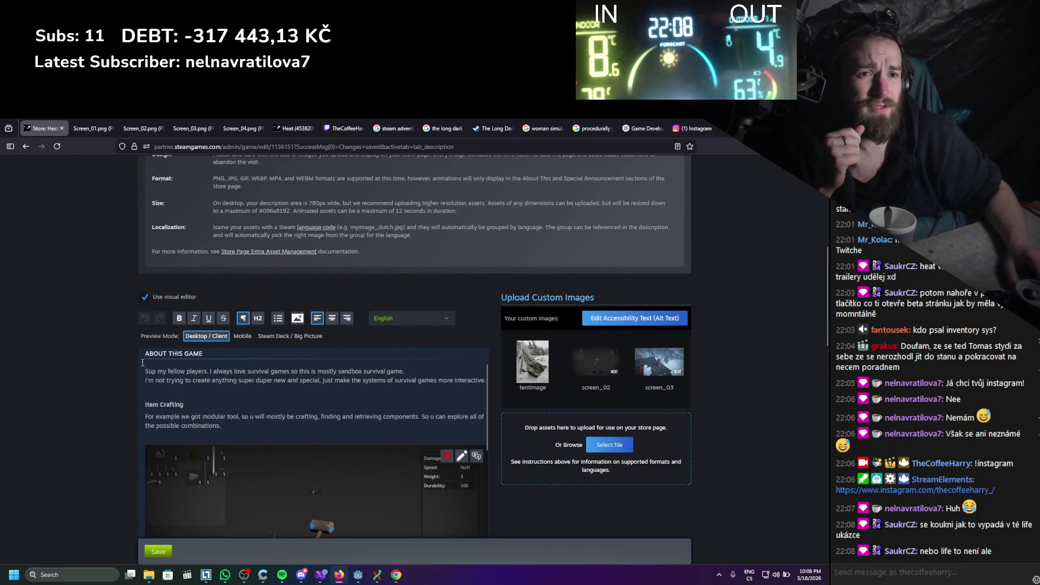
Toggle the visual editor off and back on, then preview the saved changes in the store
left_click(144, 297)
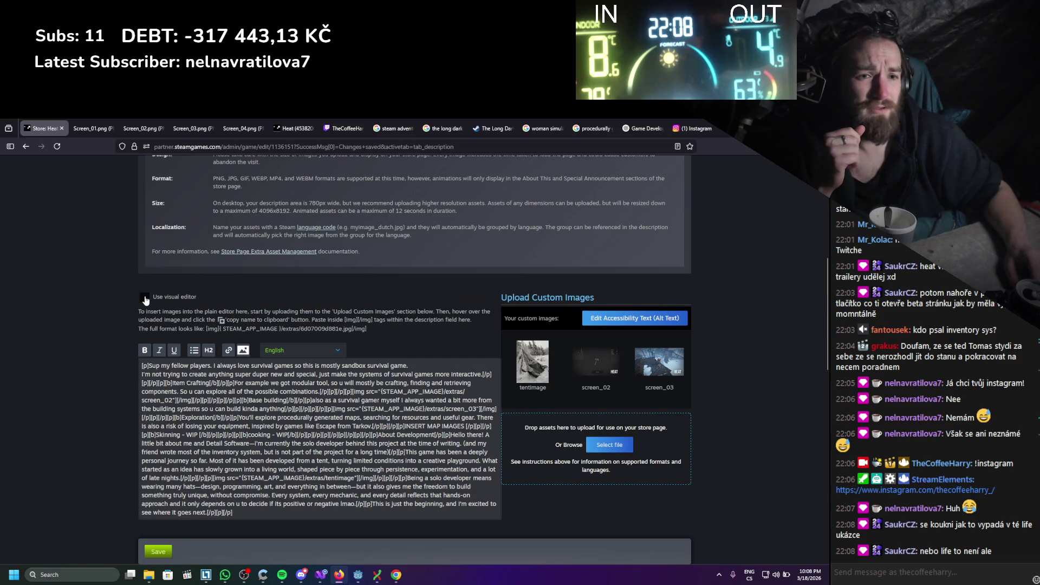
left_click(145, 298)
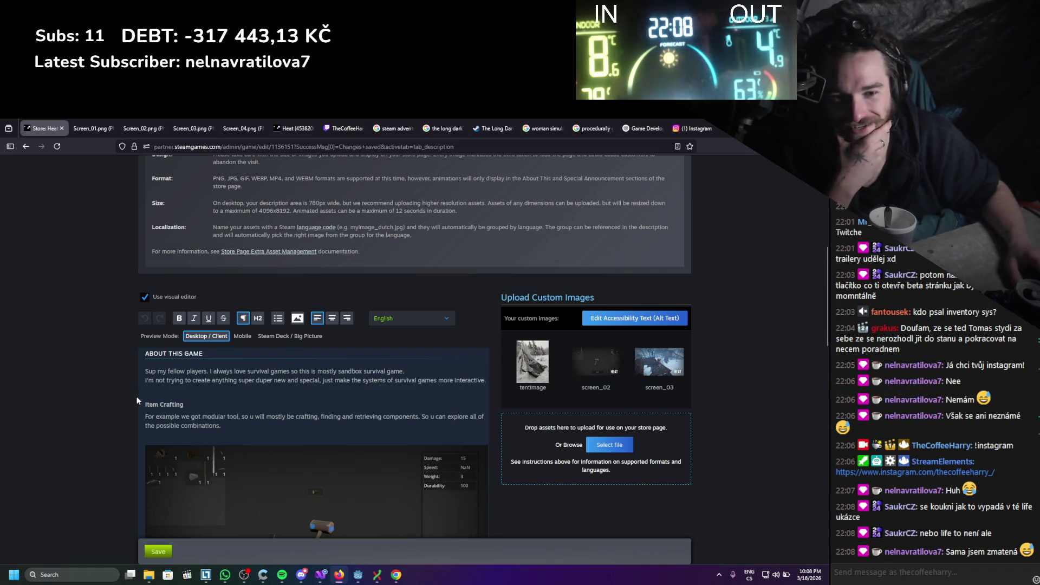
scroll(132, 413, "down", 5)
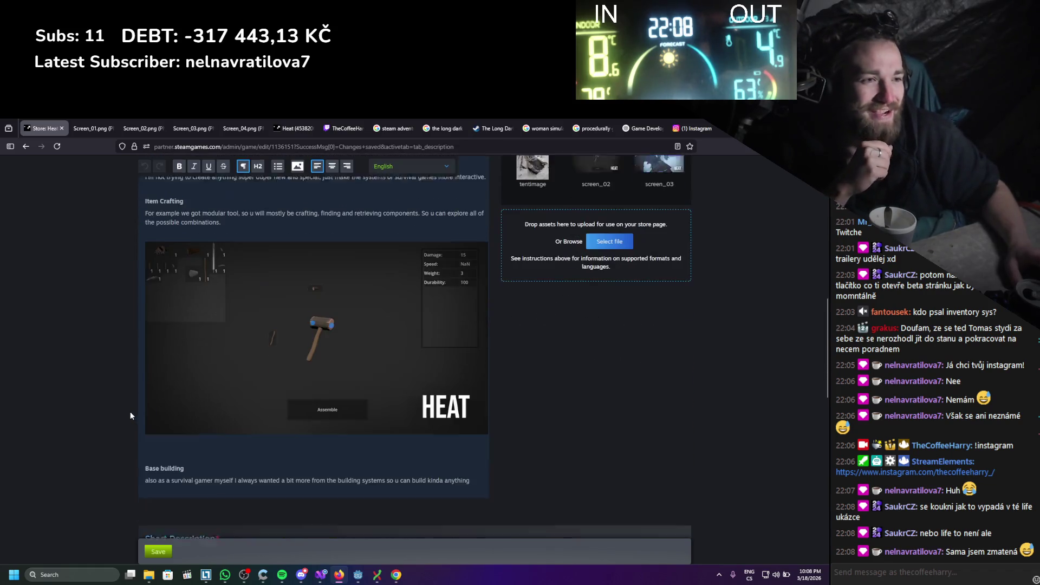
scroll(109, 458, "up", 15)
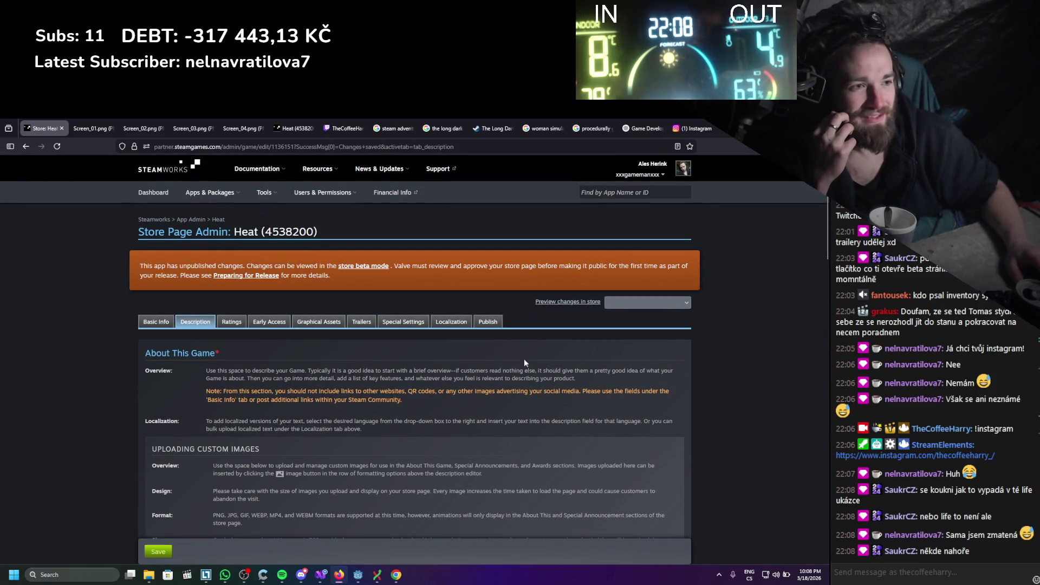
left_click(573, 303)
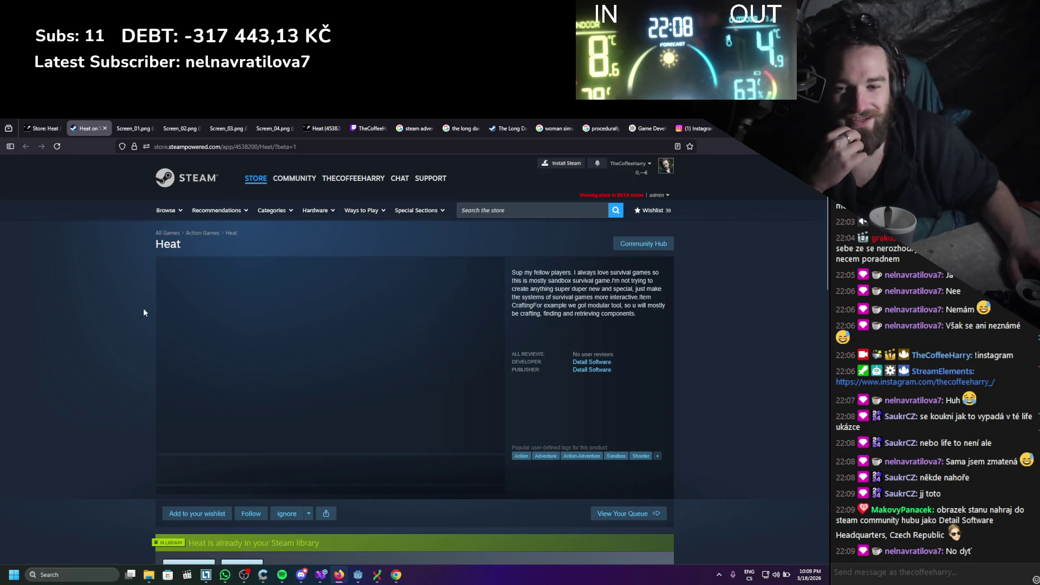
Add Heat to the wishlist from its beta store page
scroll(139, 314, "down", 1)
scroll(131, 317, "up", 1)
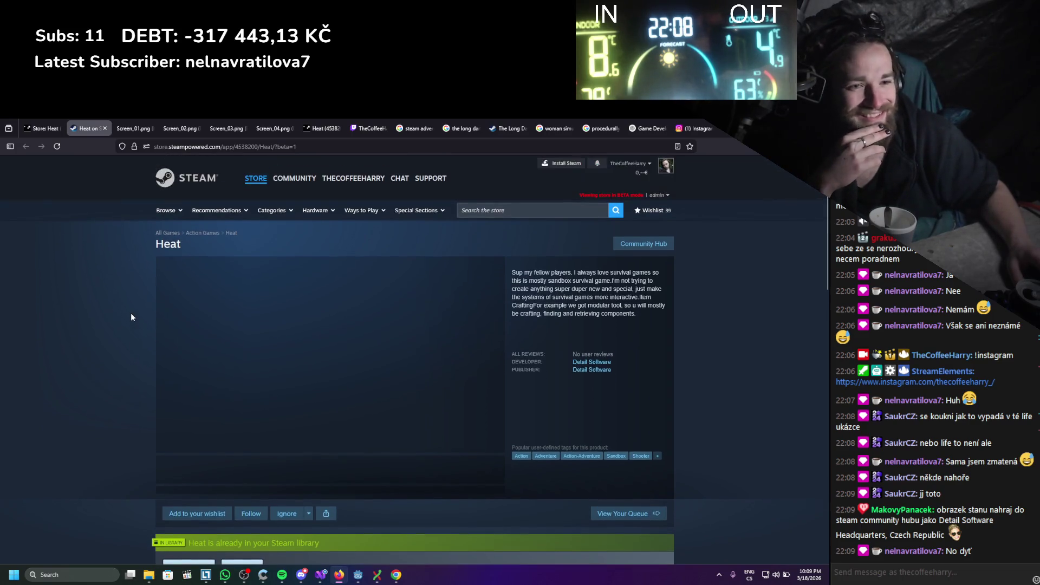
scroll(309, 249, "down", 2)
scroll(115, 349, "down", 3)
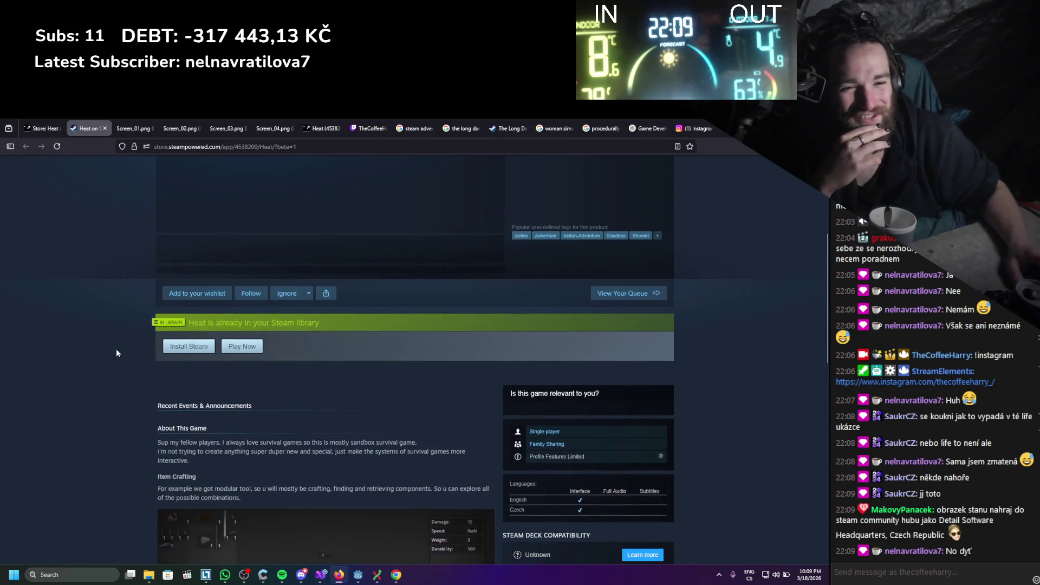
left_click(170, 254)
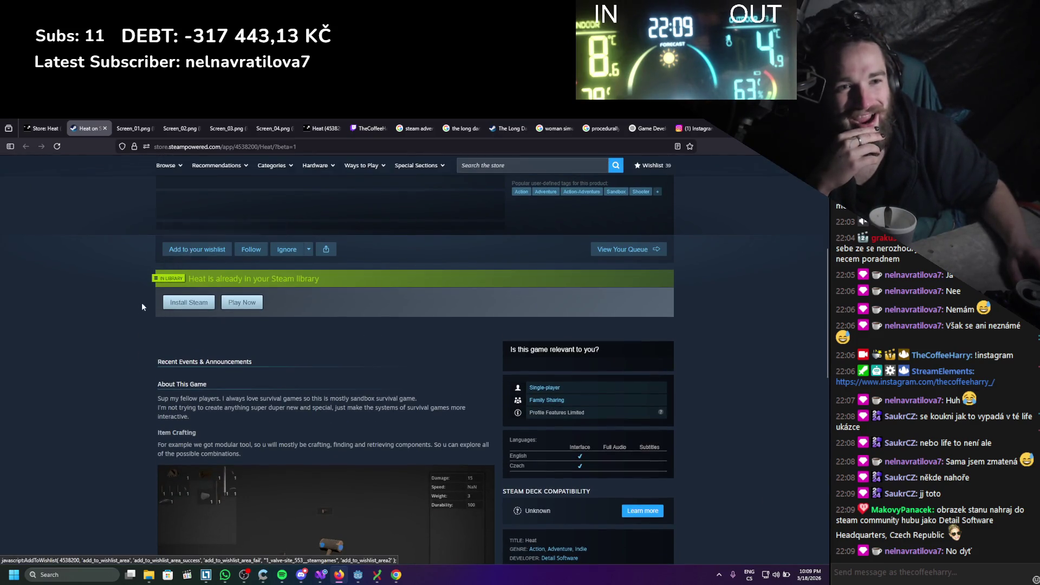
Expand the full About This Game description with READ MORE
scroll(117, 318, "down", 2)
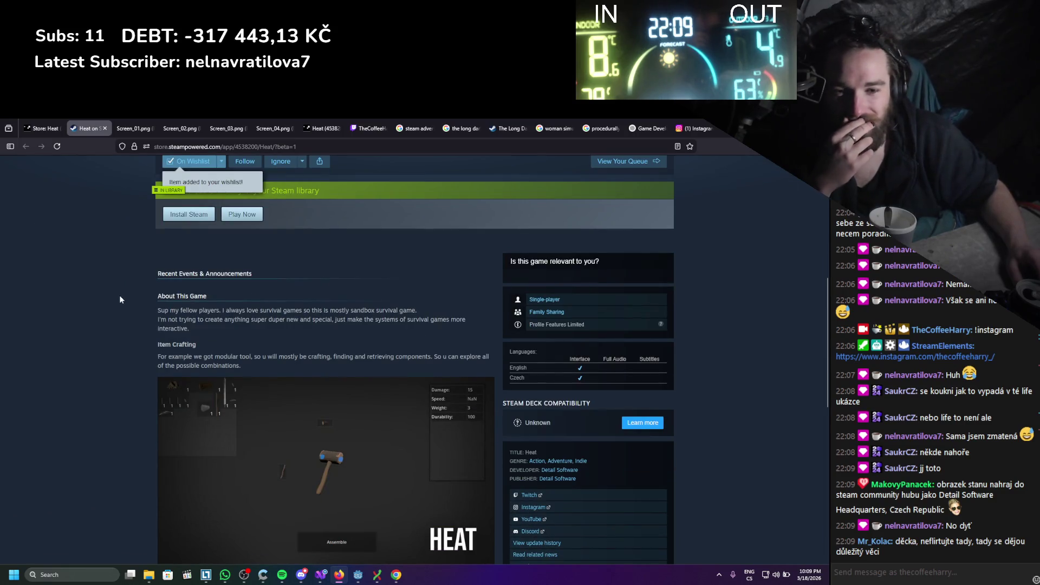
scroll(120, 300, "down", 1)
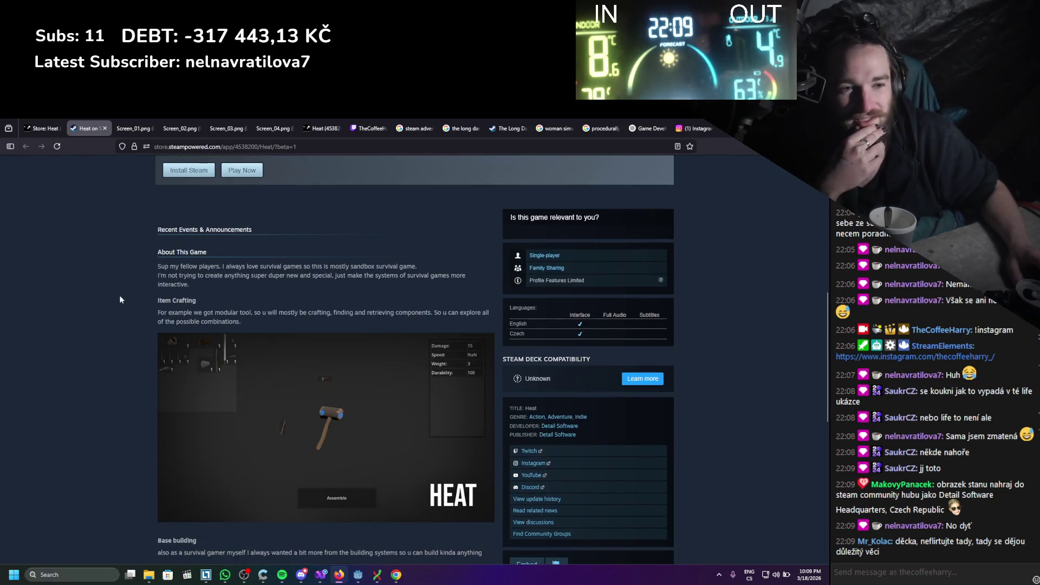
scroll(109, 314, "down", 3)
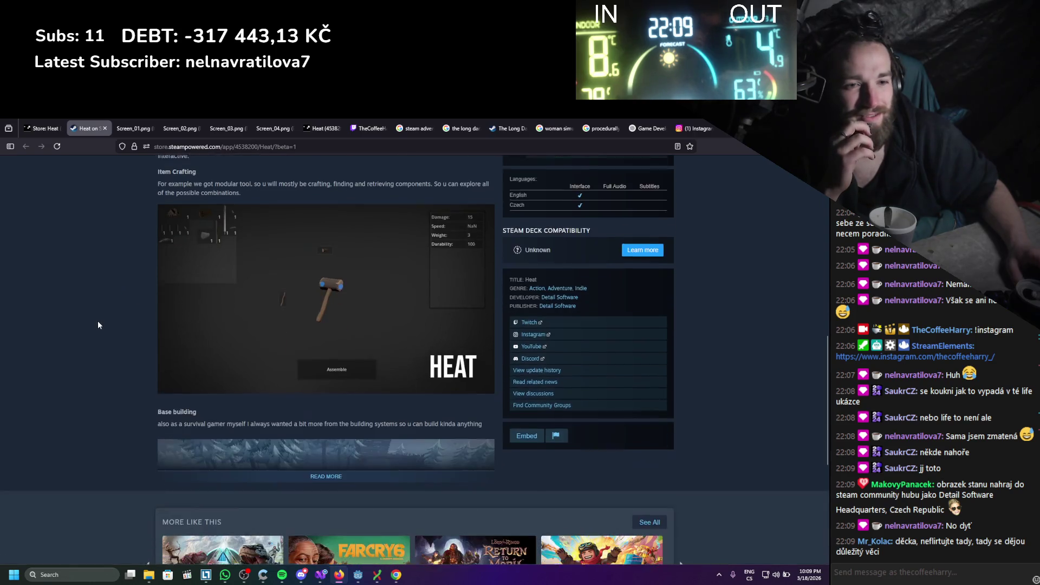
left_click(286, 477)
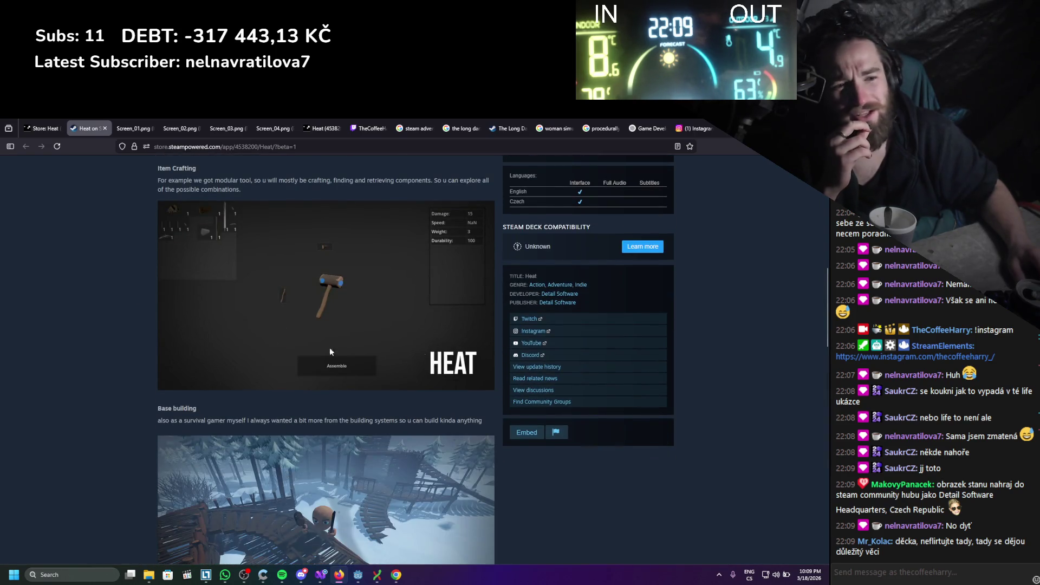
Read through the expanded About This Game text and select its opening words
scroll(432, 433, "up", 2)
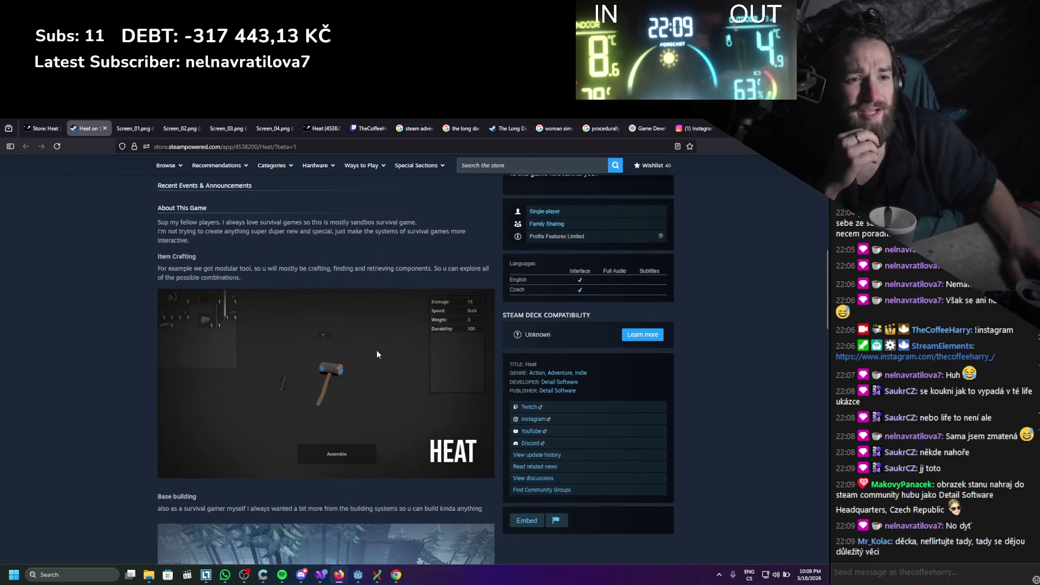
scroll(118, 347, "down", 6)
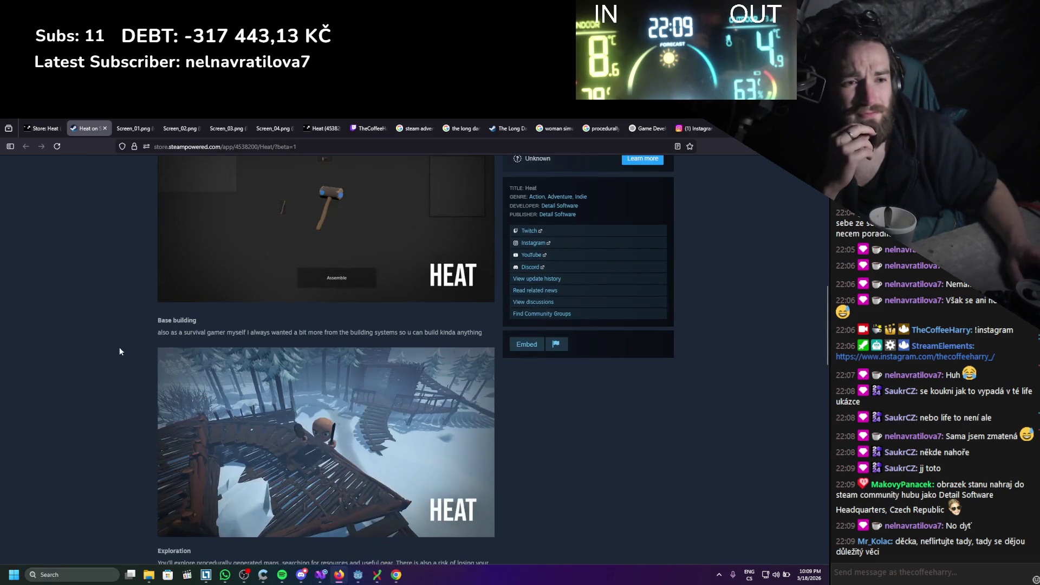
scroll(122, 350, "down", 10)
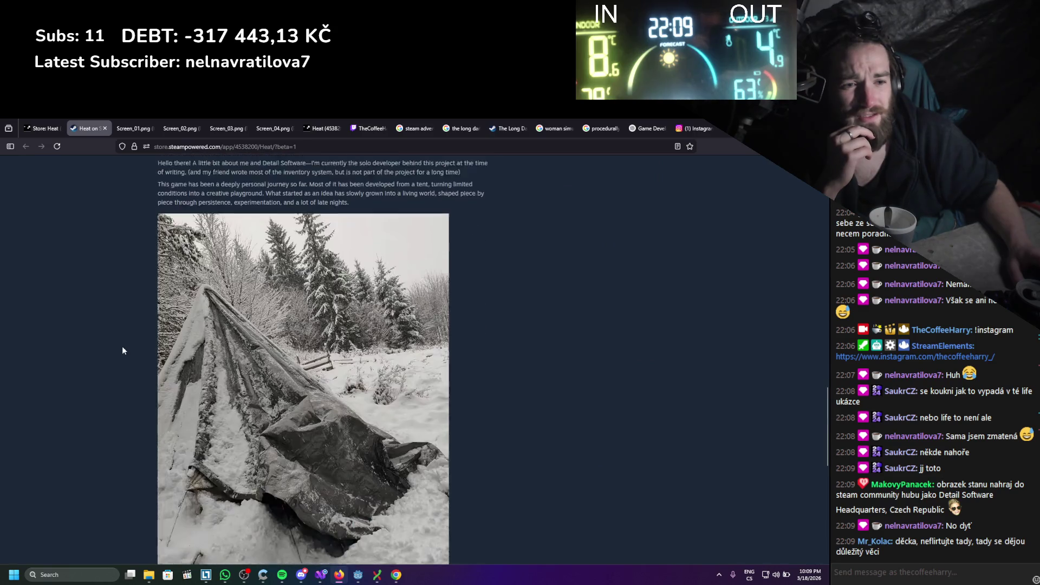
scroll(123, 351, "down", 4)
scroll(158, 221, "up", 5)
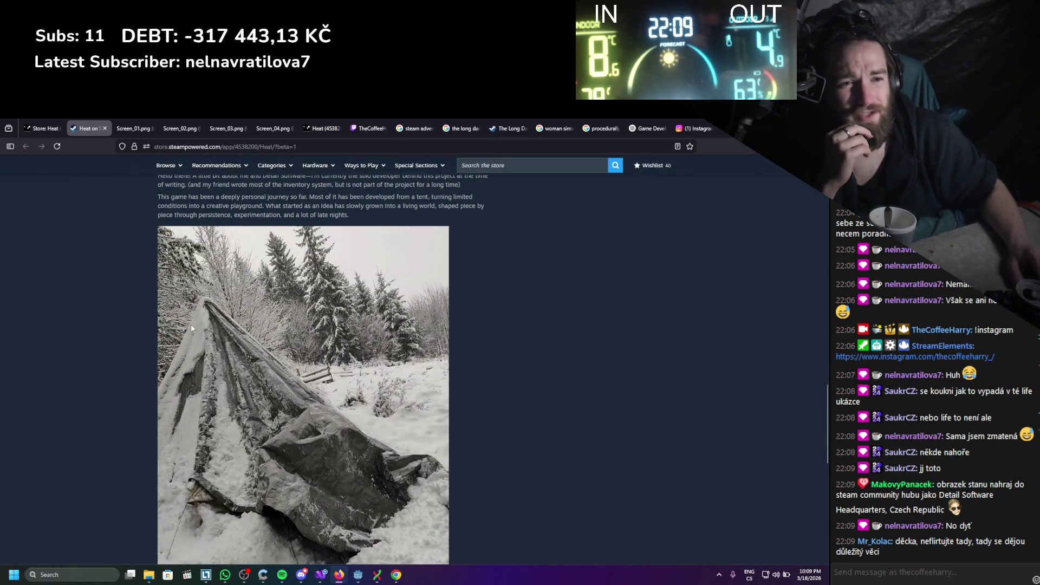
scroll(155, 248, "up", 2)
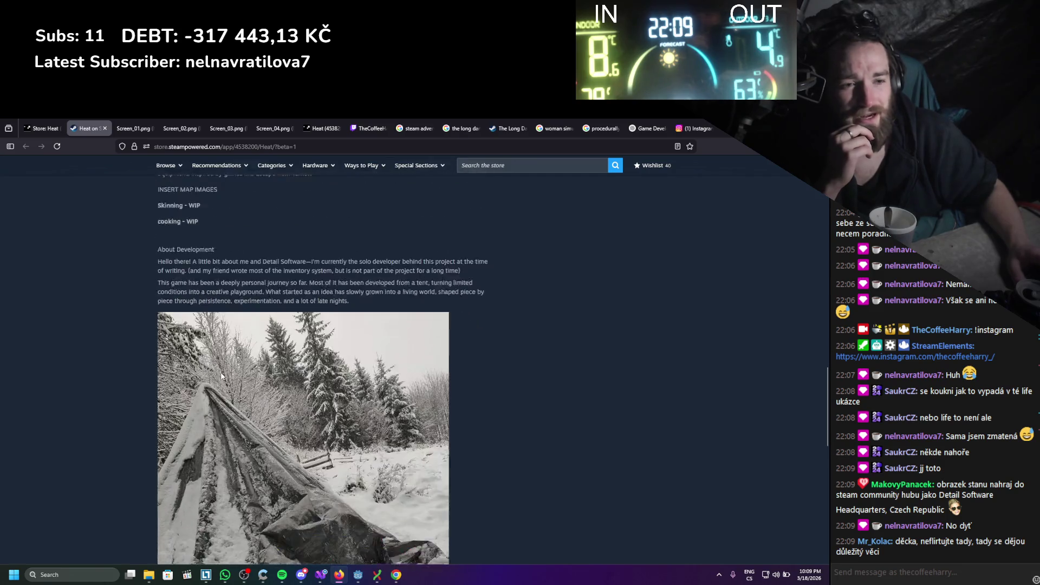
scroll(510, 445, "down", 2)
scroll(156, 406, "up", 3)
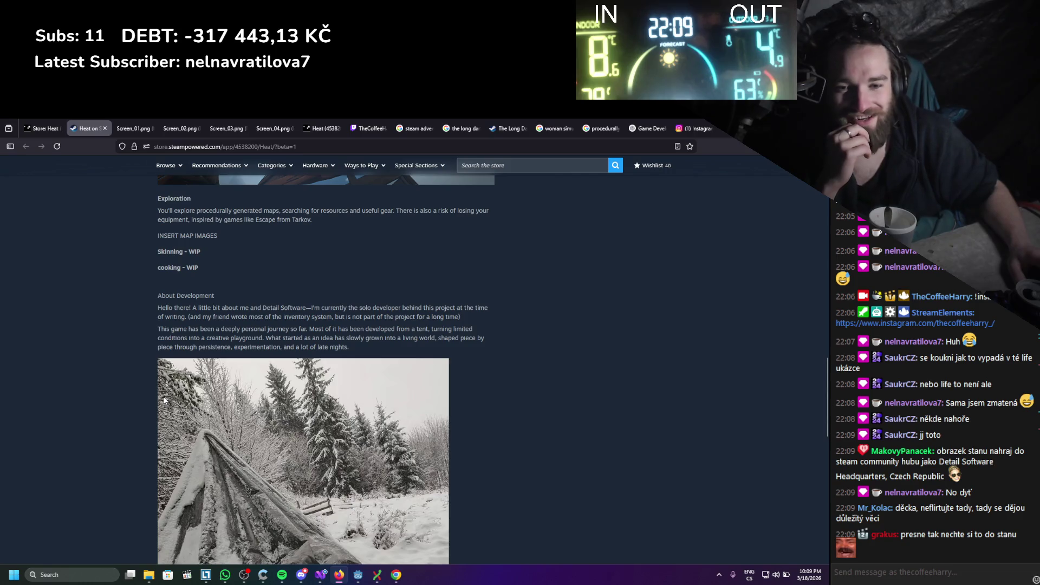
scroll(163, 393, "up", 3)
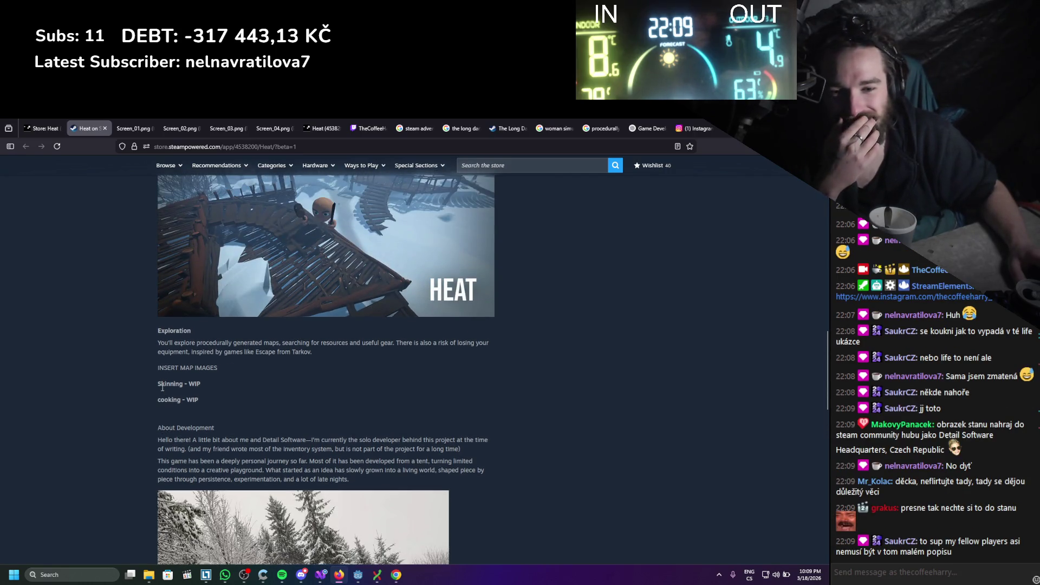
scroll(162, 388, "up", 10)
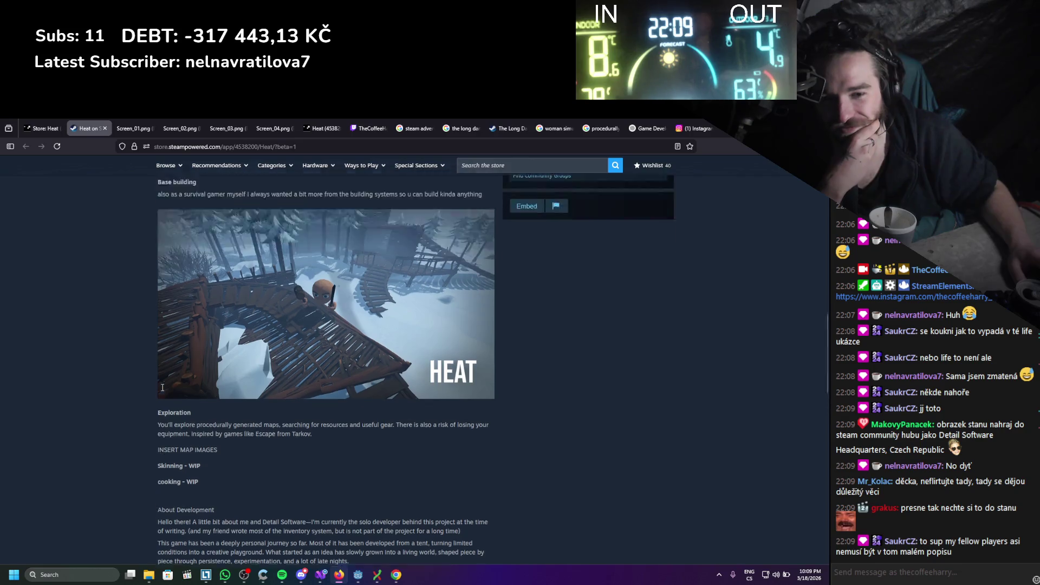
scroll(159, 387, "up", 3)
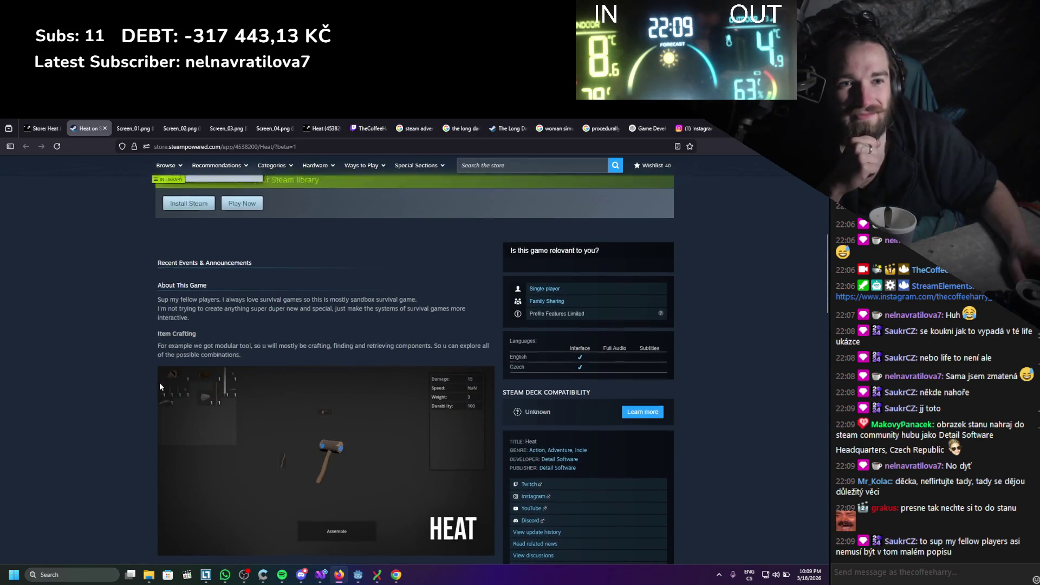
left_click_drag(164, 401, 214, 400)
left_click(223, 400)
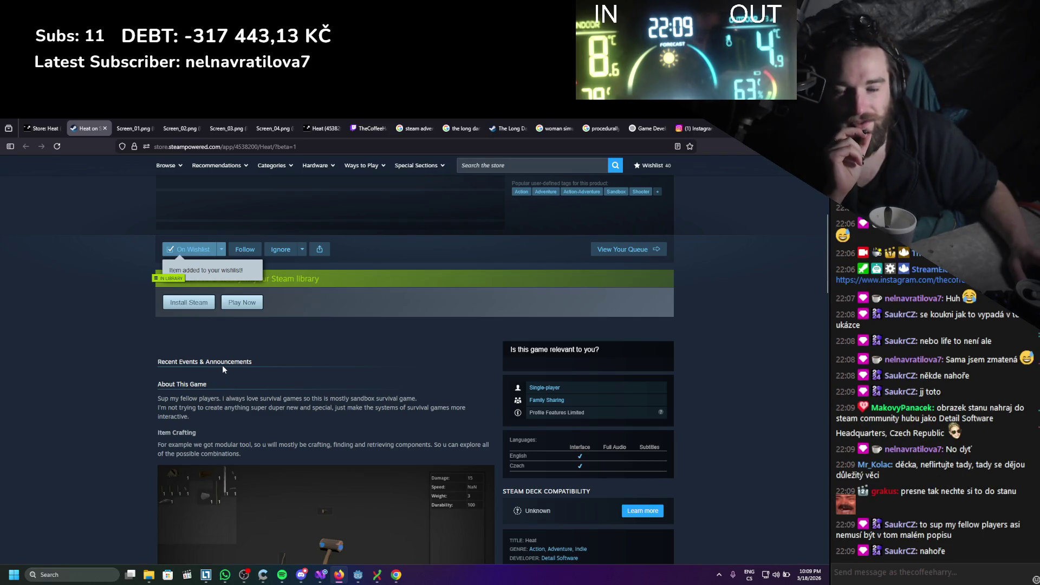
scroll(222, 365, "up", 2)
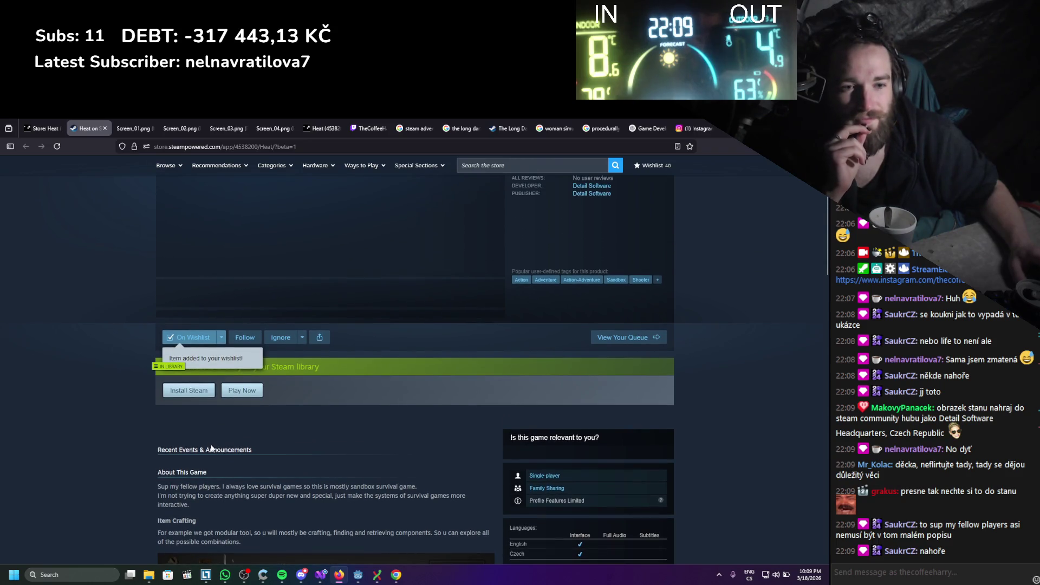
scroll(177, 466, "up", 4)
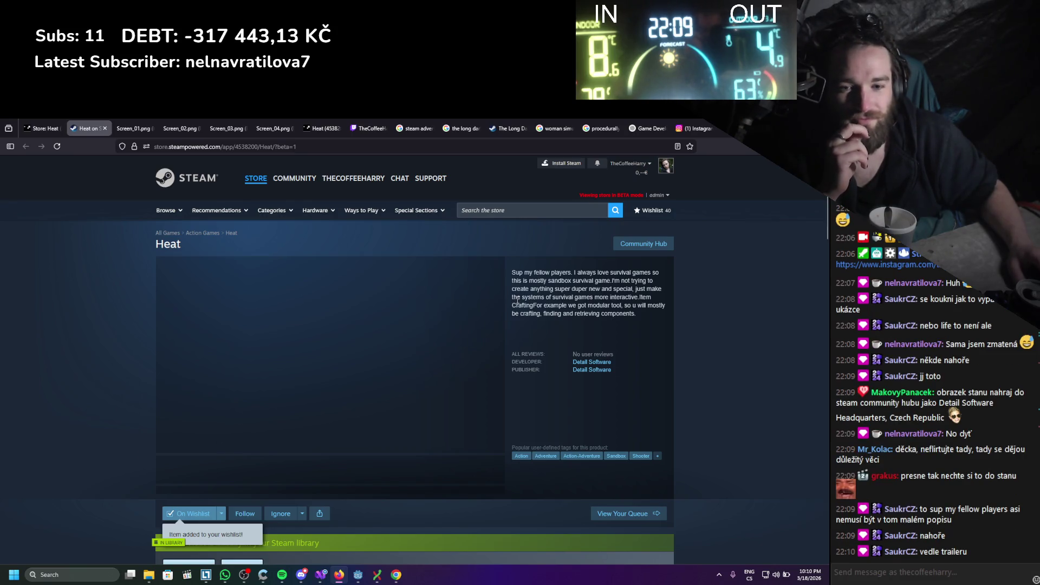
mouse_move(537, 280)
left_mouse_down()
mouse_move(615, 373)
mouse_move(577, 295)
left_mouse_up()
mouse_move(524, 272)
left_mouse_down()
mouse_move(687, 330)
mouse_move(516, 272)
left_mouse_up()
left_click(643, 318)
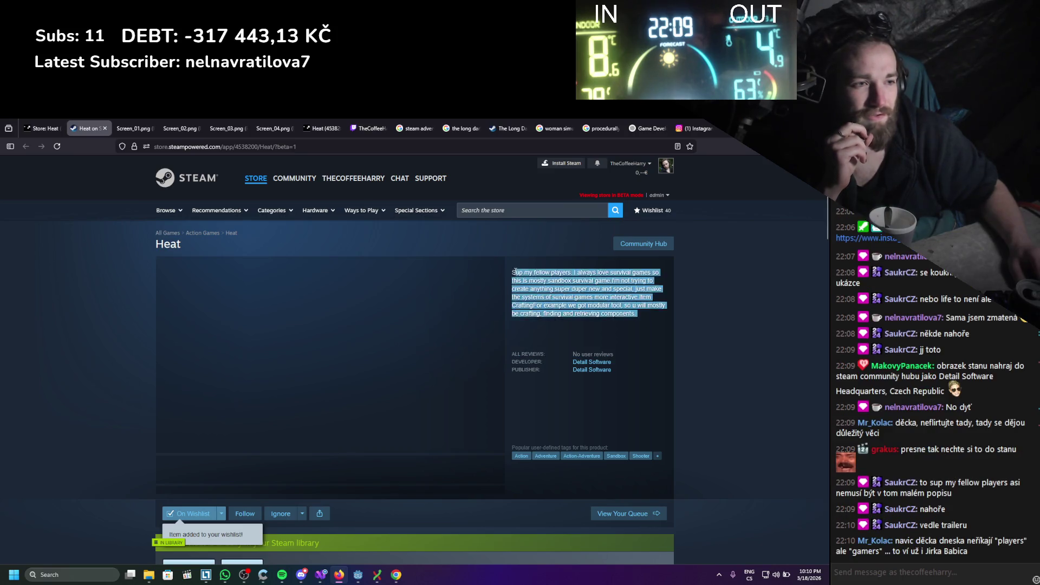
left_click(517, 272)
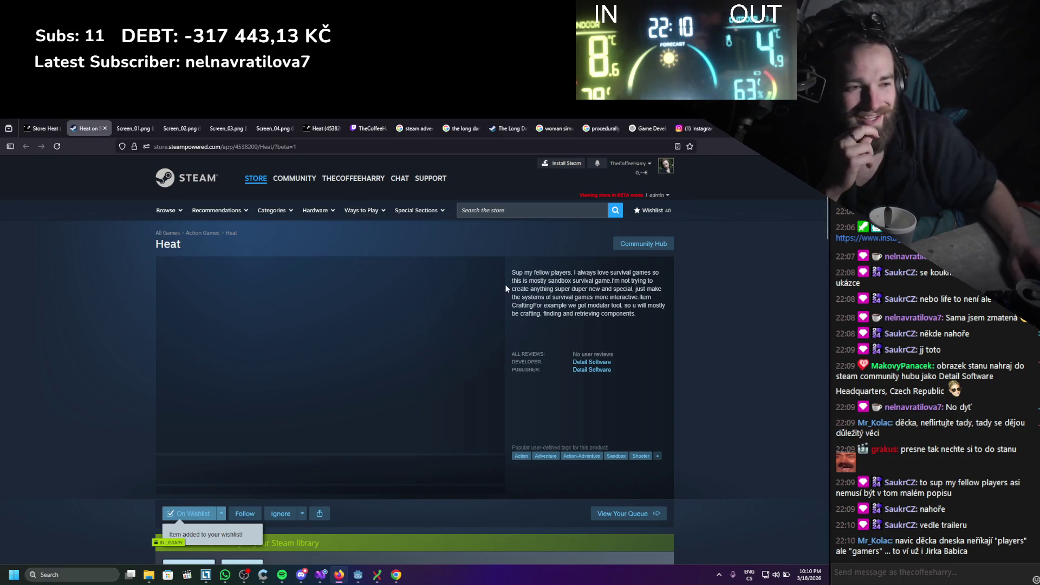
scroll(234, 333, "down", 4)
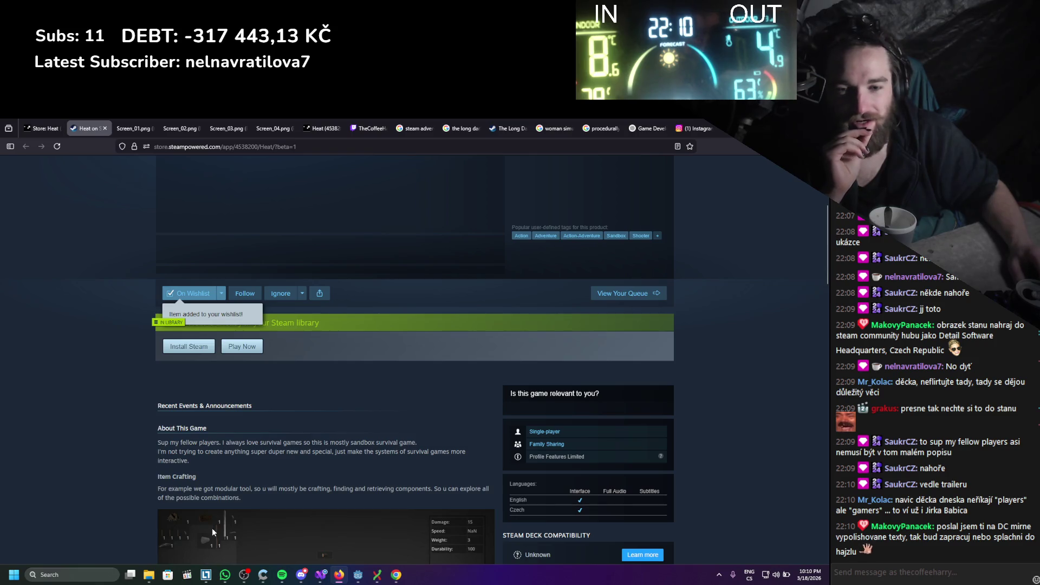
Accept the pending Discord message request to view the HEAT About This Game draft
left_click(301, 574)
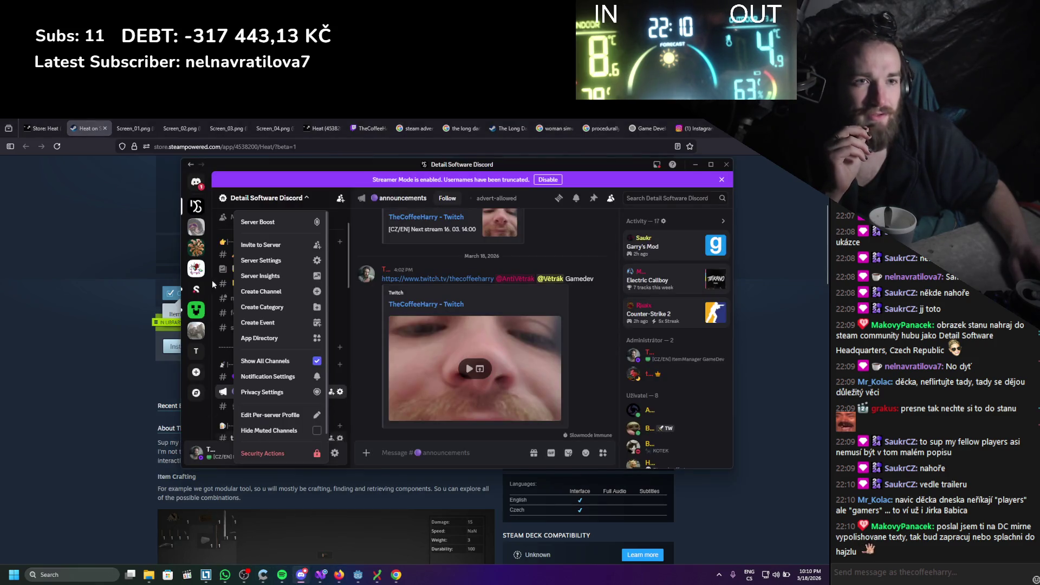
left_click(196, 182)
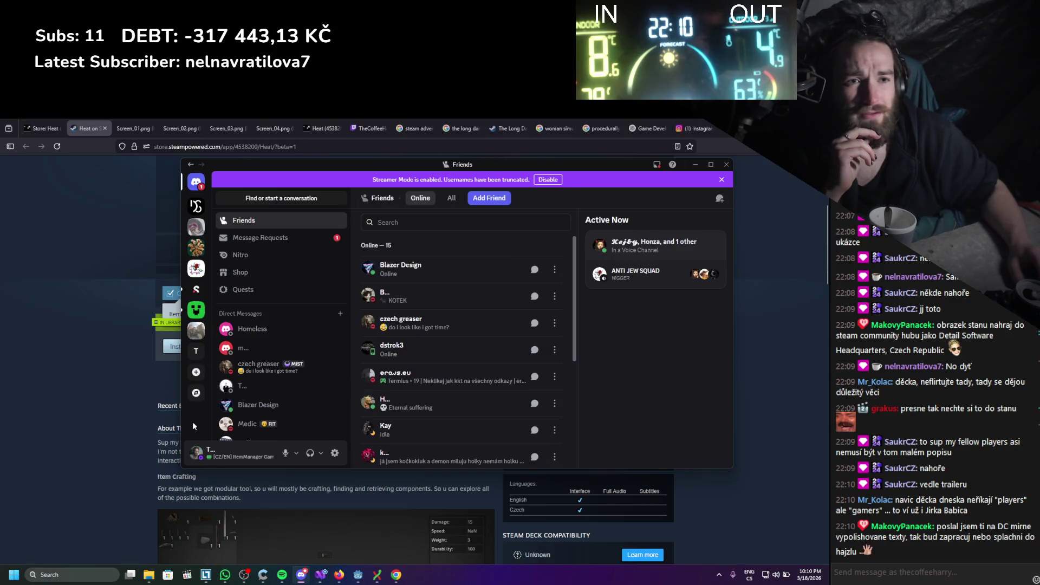
left_click(260, 237)
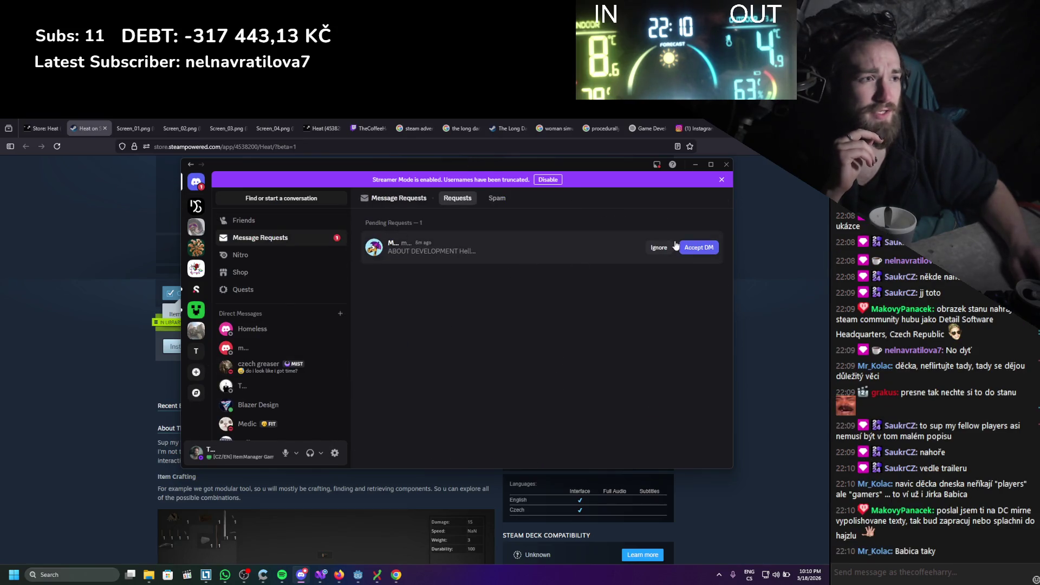
left_click(693, 248)
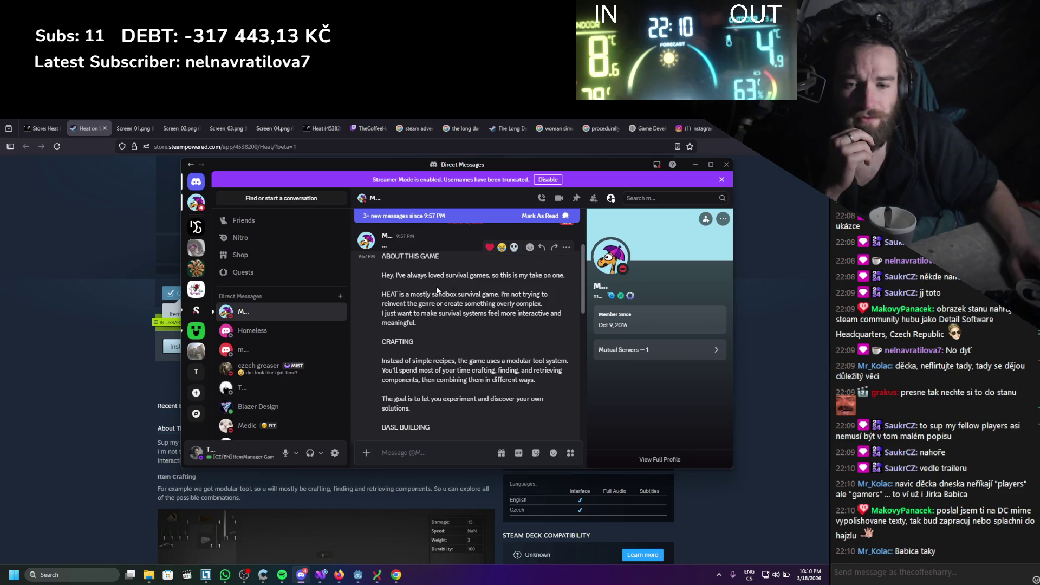
scroll(444, 391, "up", 2)
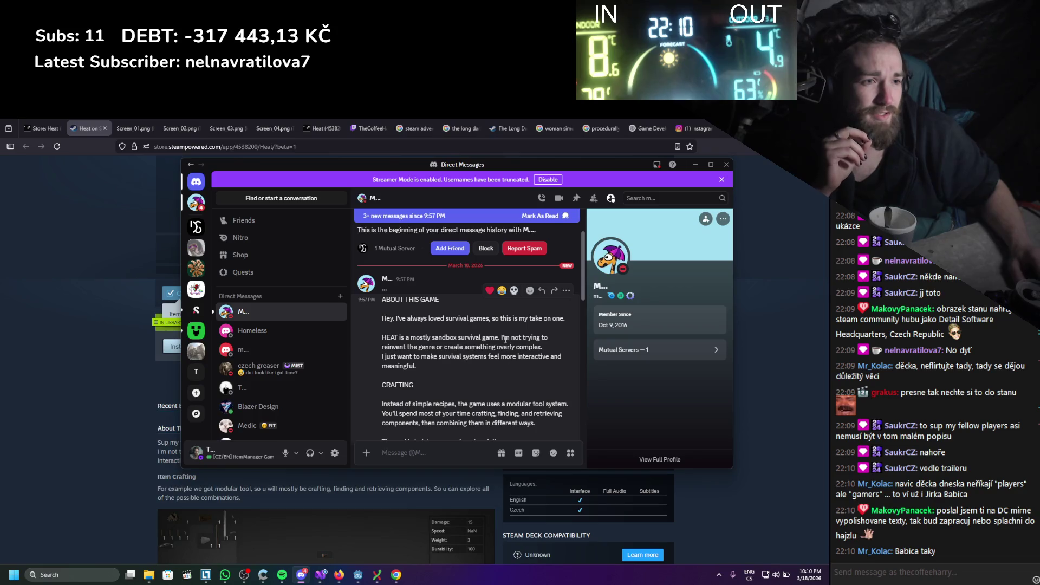
left_click_drag(524, 318, 402, 318)
left_click(401, 319)
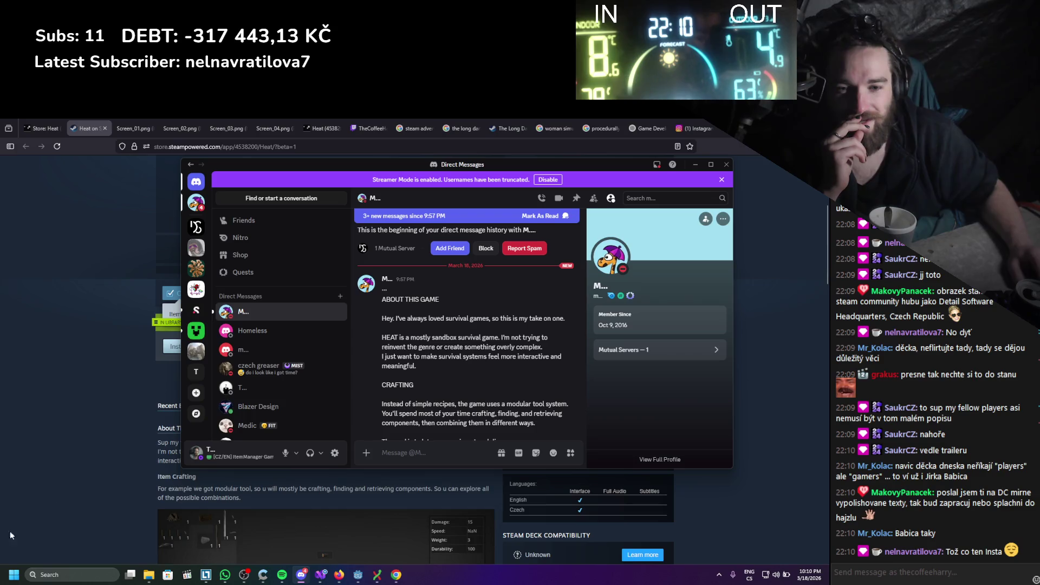
Send the !instagram command to the stream chat, correcting the first typo
left_click(912, 574)
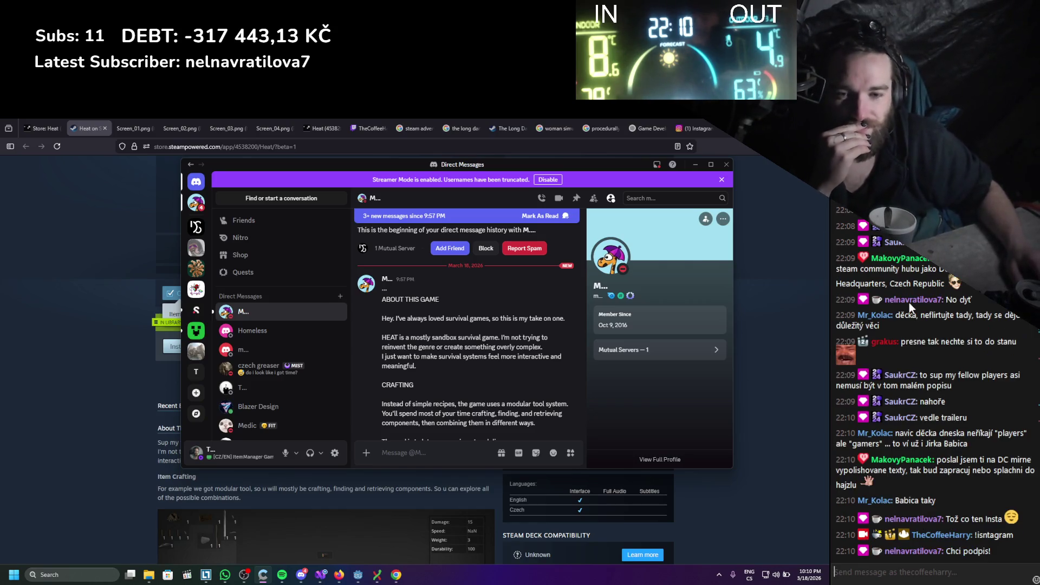
type("!isntagram")
key("Return")
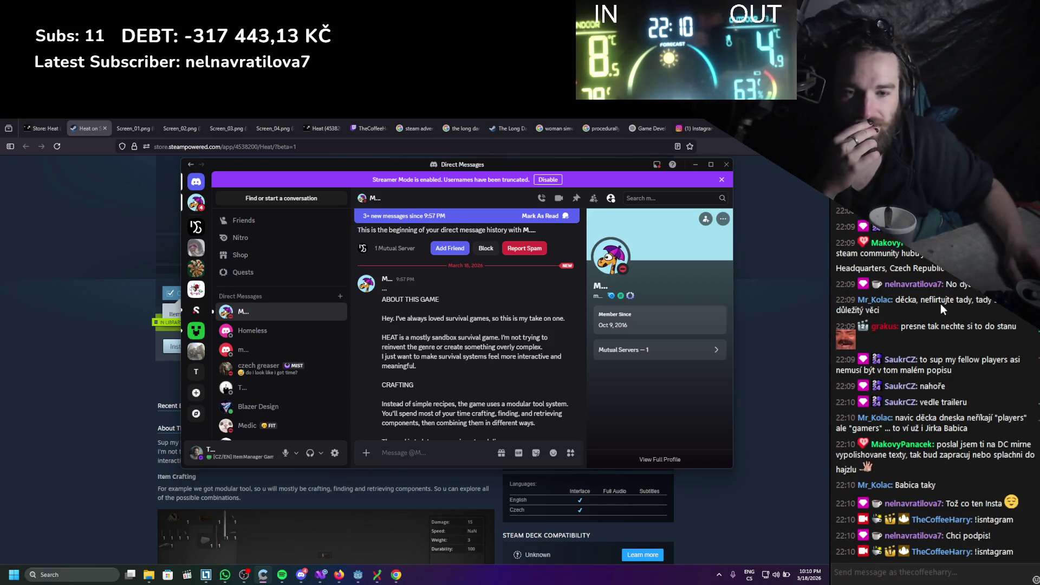
type("!inst")
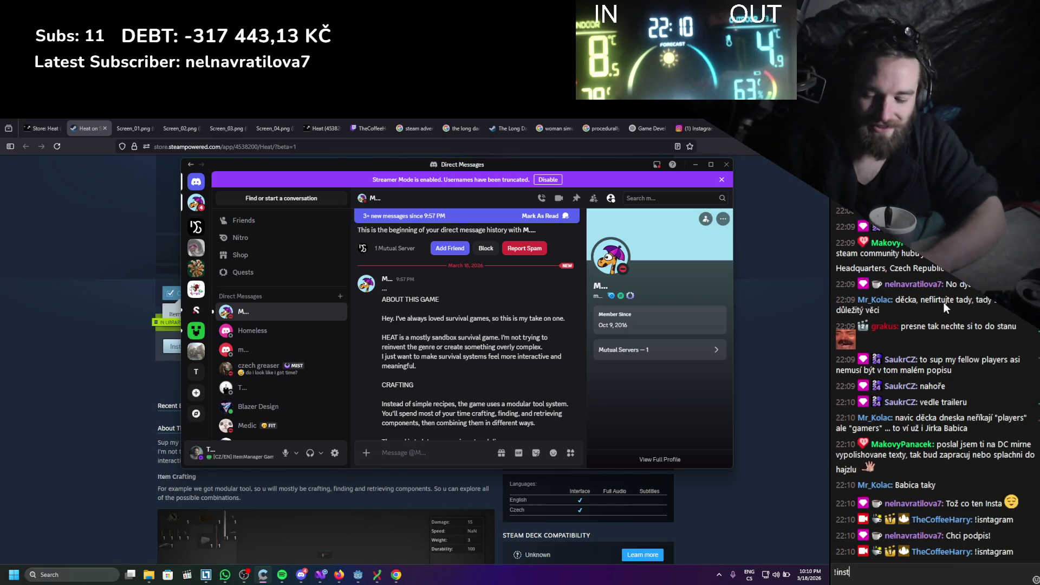
type("agram")
key("Return")
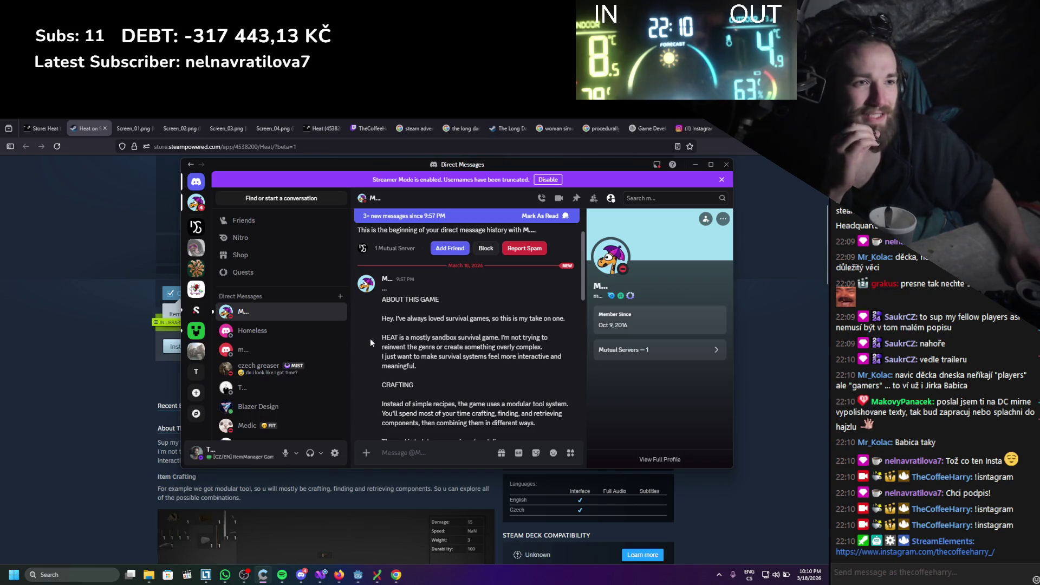
Scroll the draft message and bring the Discord conversation back into focus
scroll(427, 329, "down", 10)
scroll(430, 336, "up", 10)
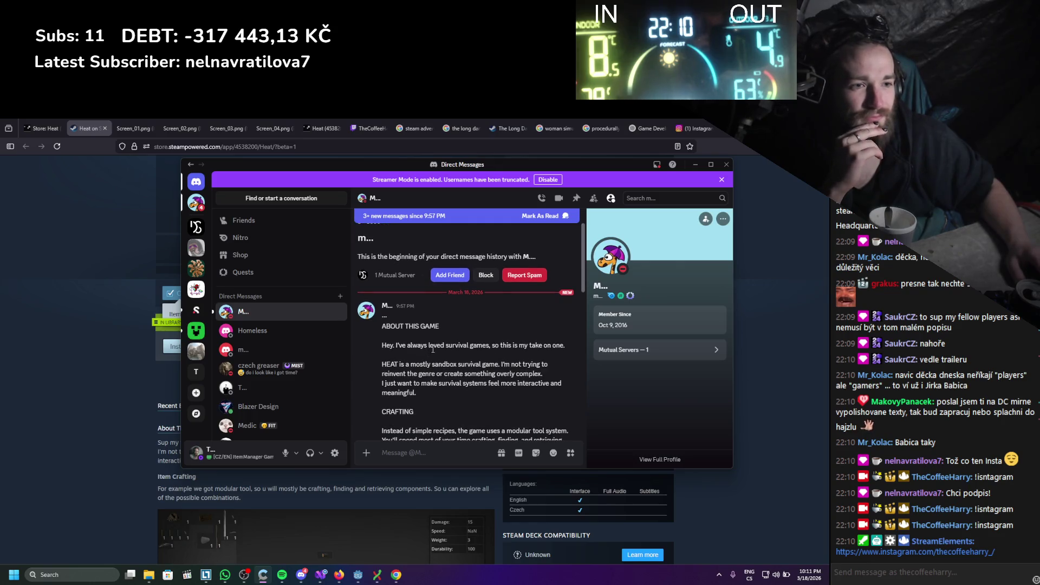
scroll(427, 352, "down", 1)
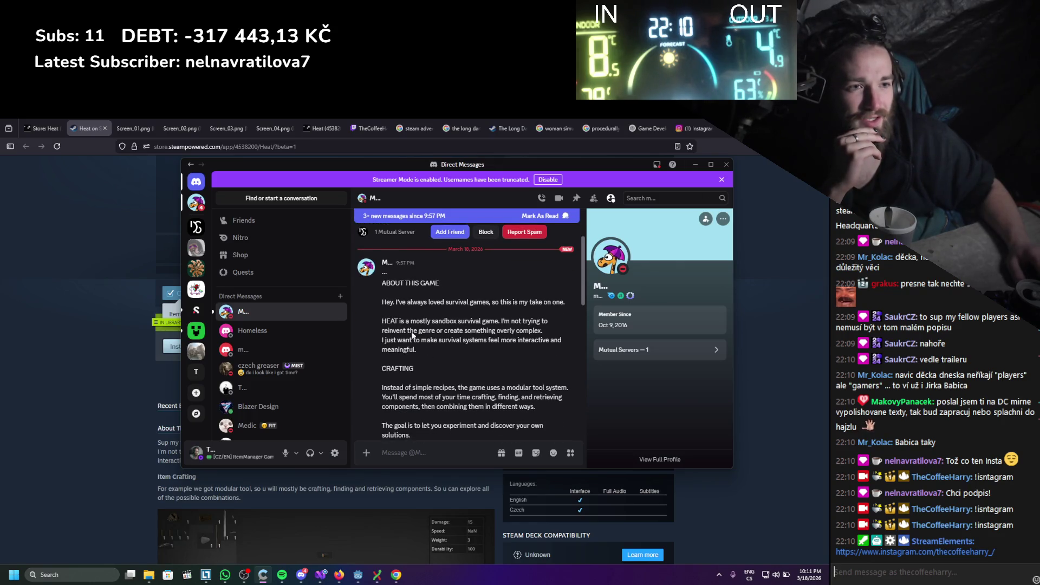
left_click(387, 317)
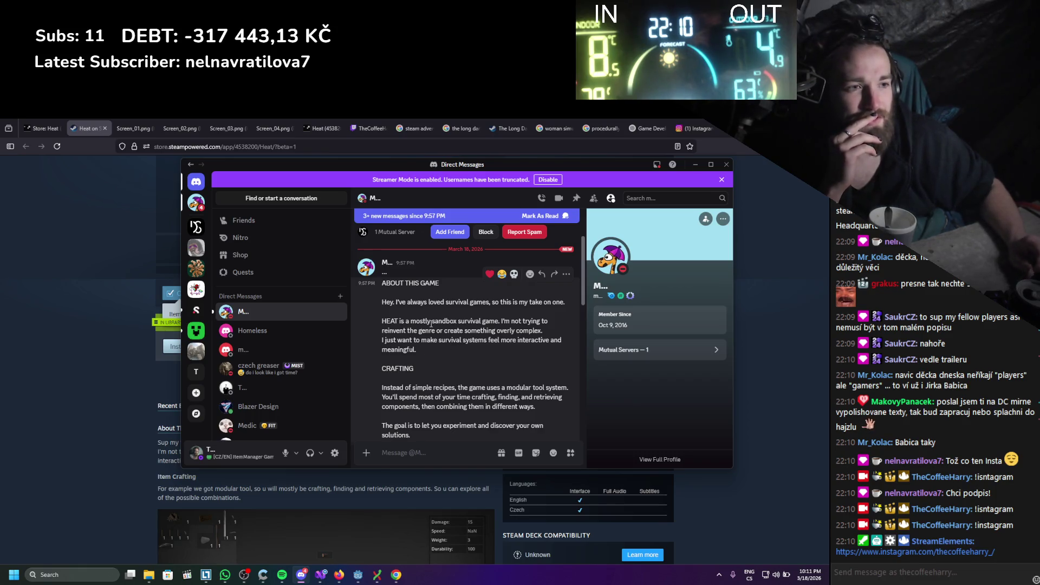
Scroll the Discord draft and try selecting sentences in its opening paragraph
mouse_move(417, 349)
left_mouse_down()
mouse_move(382, 321)
mouse_move(382, 302)
left_mouse_up()
scroll(416, 308, "down", 1)
scroll(416, 308, "up", 1)
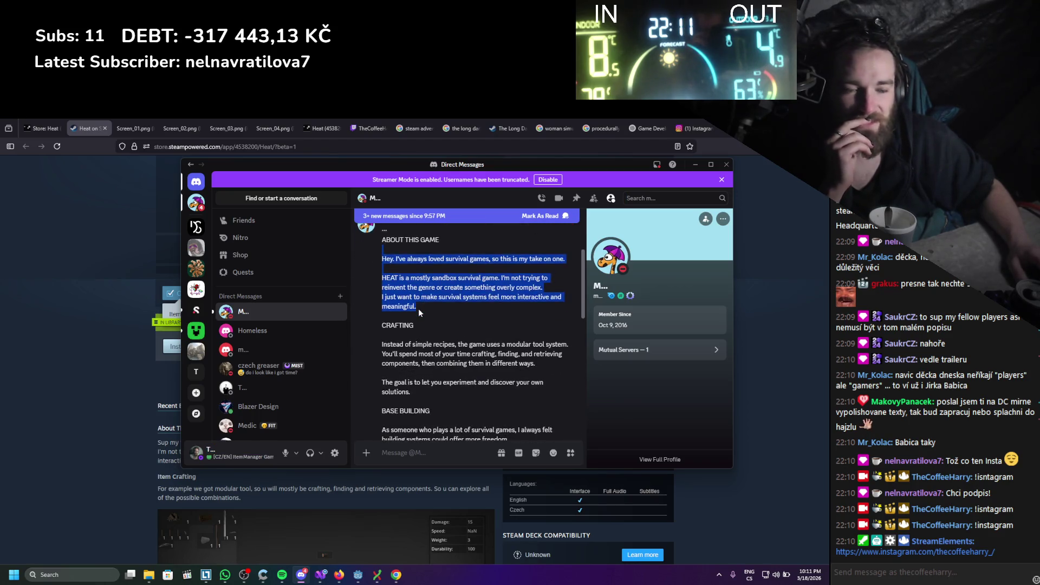
scroll(421, 301, "down", 1)
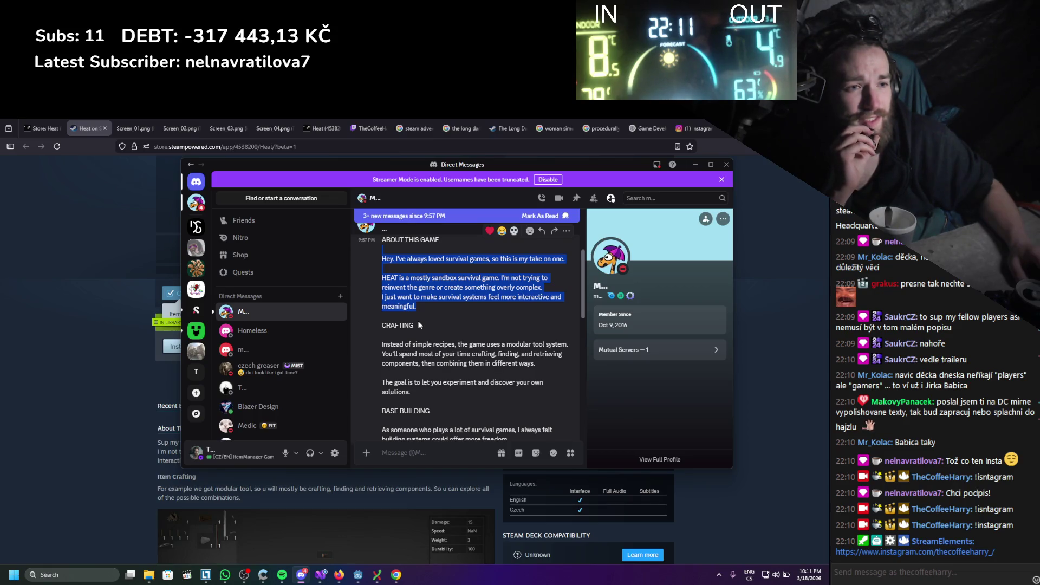
scroll(420, 322, "down", 1)
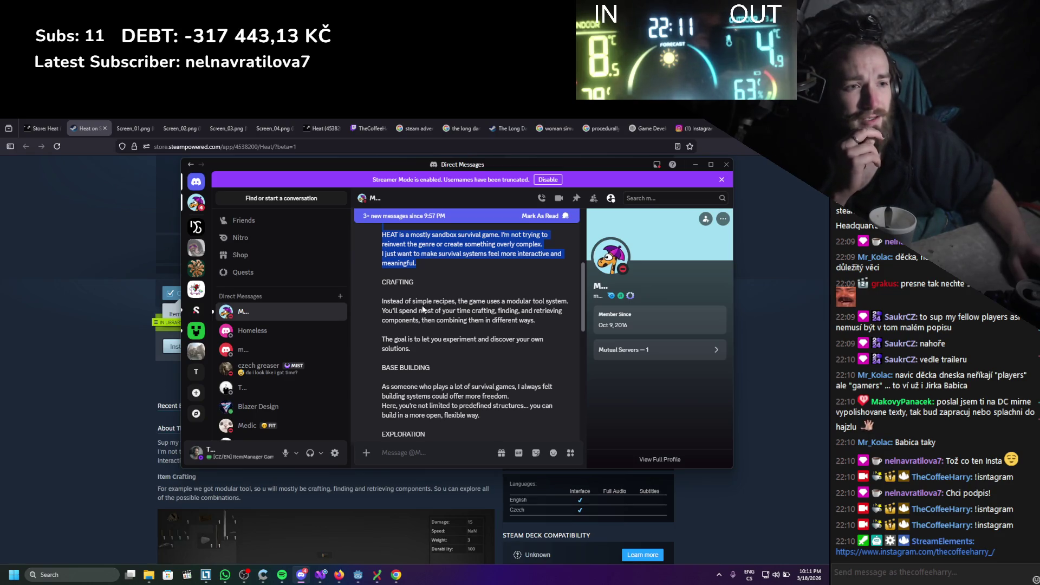
mouse_move(410, 349)
left_mouse_down()
mouse_move(390, 340)
mouse_move(417, 346)
left_mouse_up()
scroll(416, 345, "down", 1)
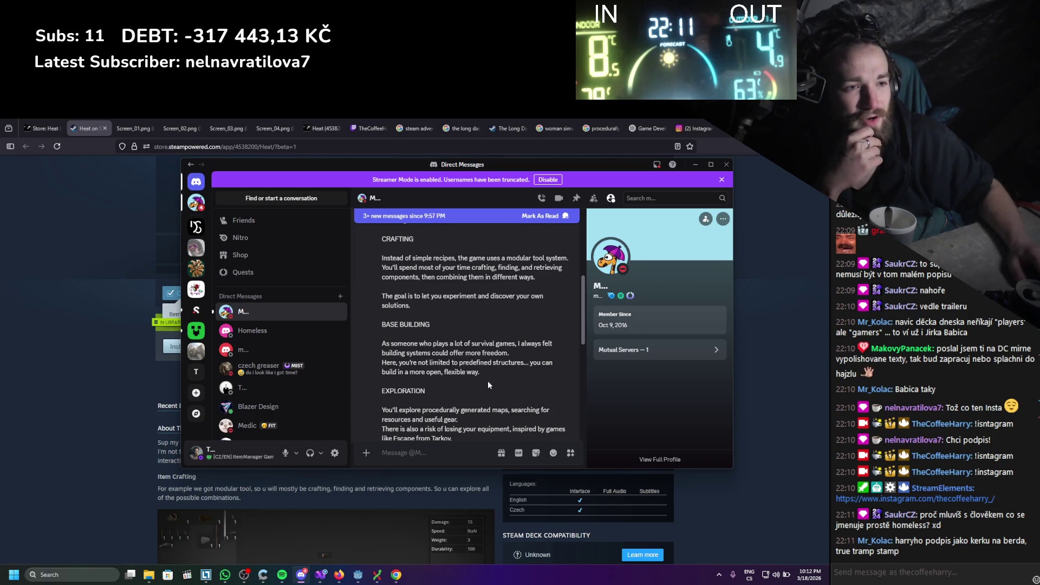
Select the opening paragraph from 'Hey.' through 'meaningful.' and return to the Steam page
left_click_drag(476, 368, 368, 340)
left_click(532, 382)
scroll(532, 381, "down", 2)
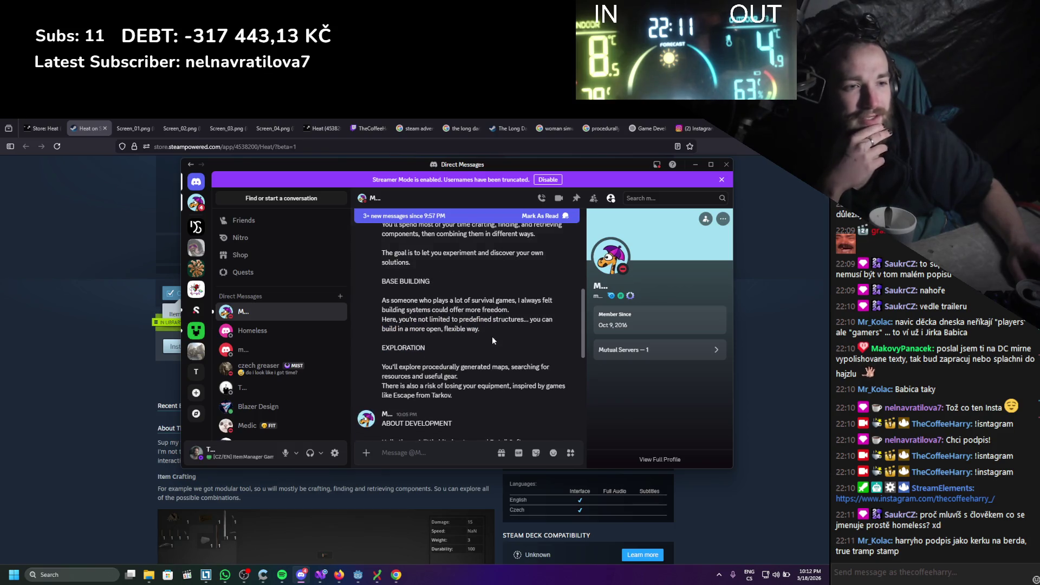
scroll(483, 338, "up", 3)
scroll(484, 338, "down", 3)
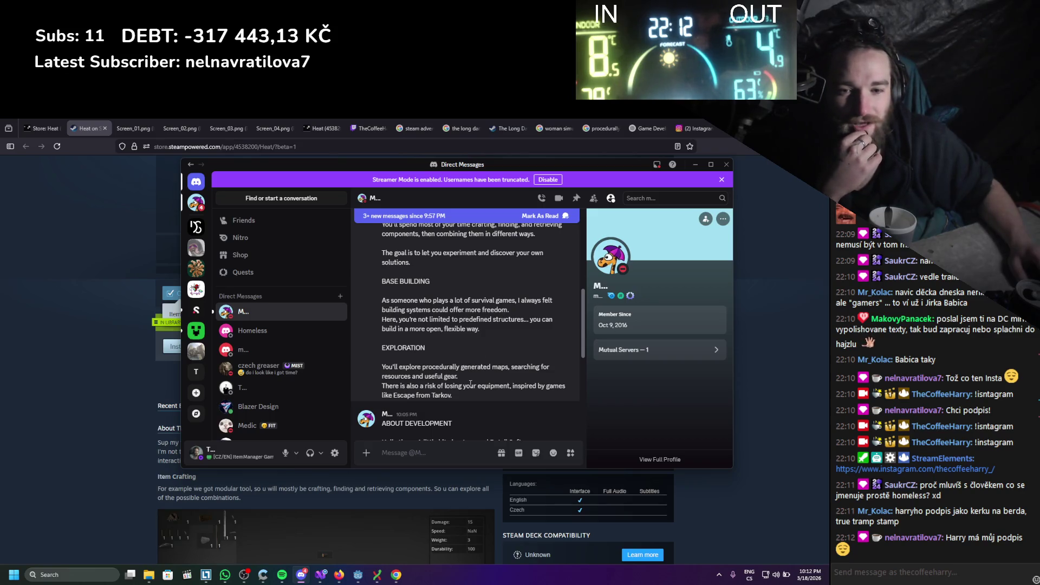
left_click_drag(458, 397, 375, 356)
scroll(375, 355, "up", 3)
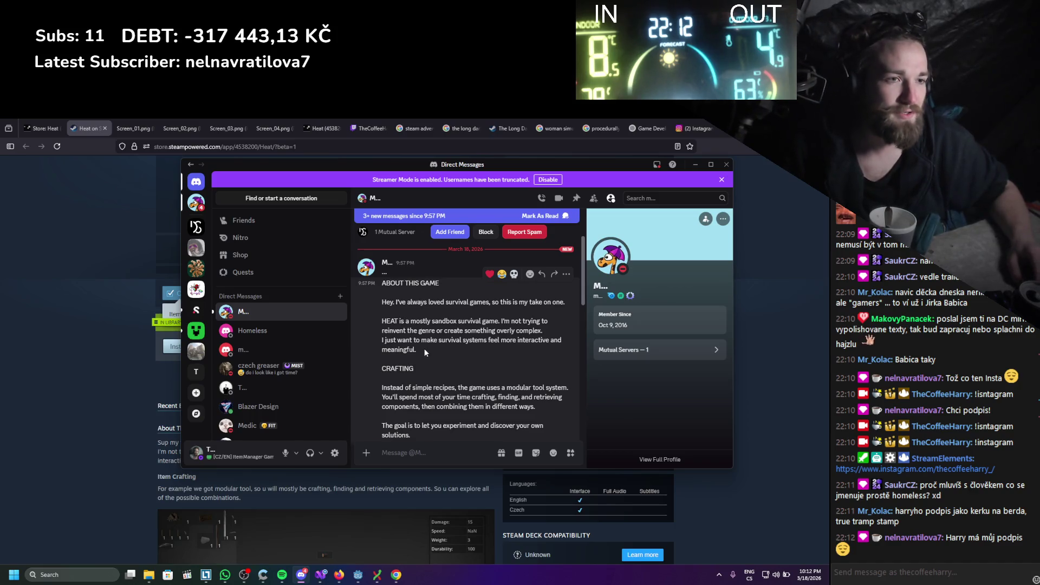
scroll(424, 349, "up", 2)
mouse_move(423, 398)
left_mouse_down()
mouse_move(455, 374)
mouse_move(381, 343)
left_mouse_up()
key("ctrl+c")
left_click(105, 438)
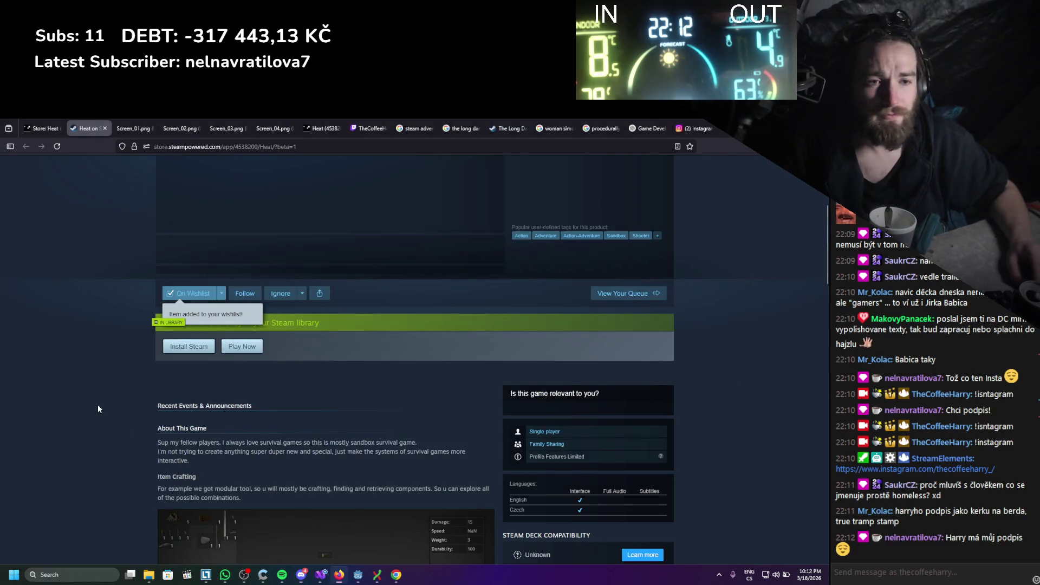
Close the Steam store page preview tab
scroll(86, 408, "up", 2)
scroll(112, 431, "down", 5)
scroll(105, 428, "up", 4)
scroll(242, 345, "up", 3)
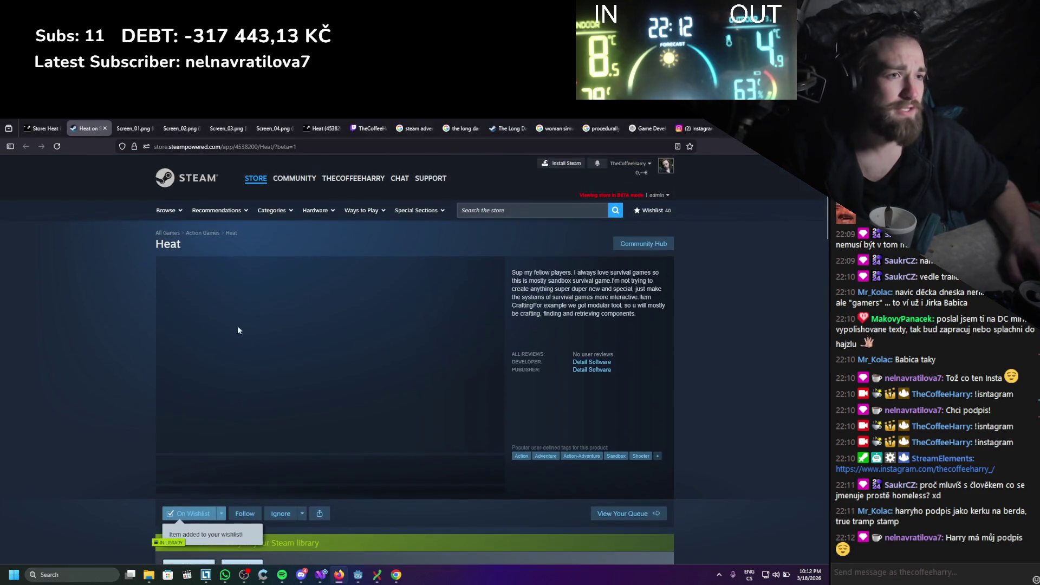
middle_click(80, 124)
Replace the old first description paragraph with the Discord intro text
scroll(117, 318, "down", 10)
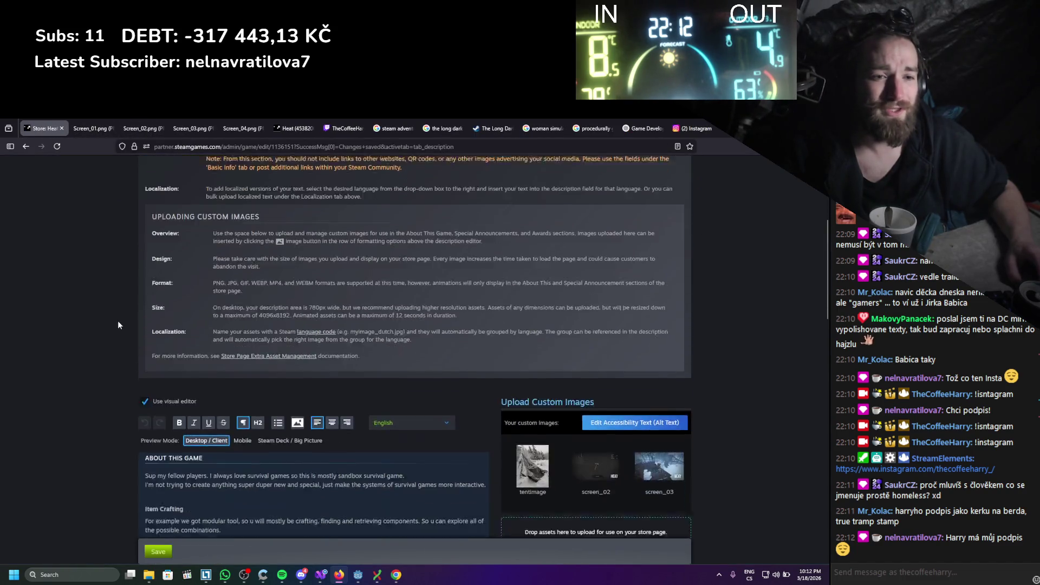
scroll(275, 291, "up", 1)
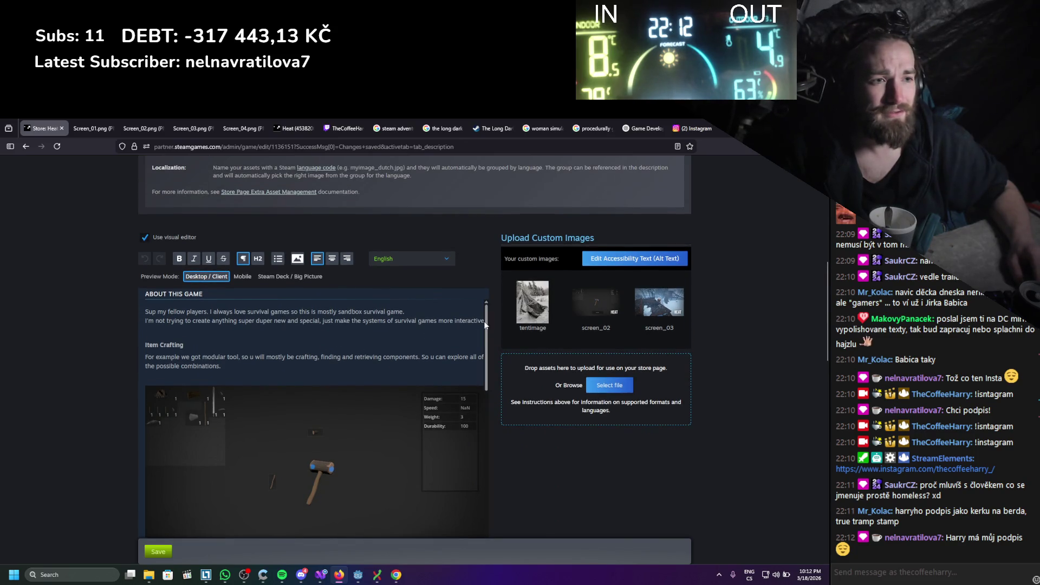
left_click_drag(397, 316, 142, 307)
key("ctrl+v")
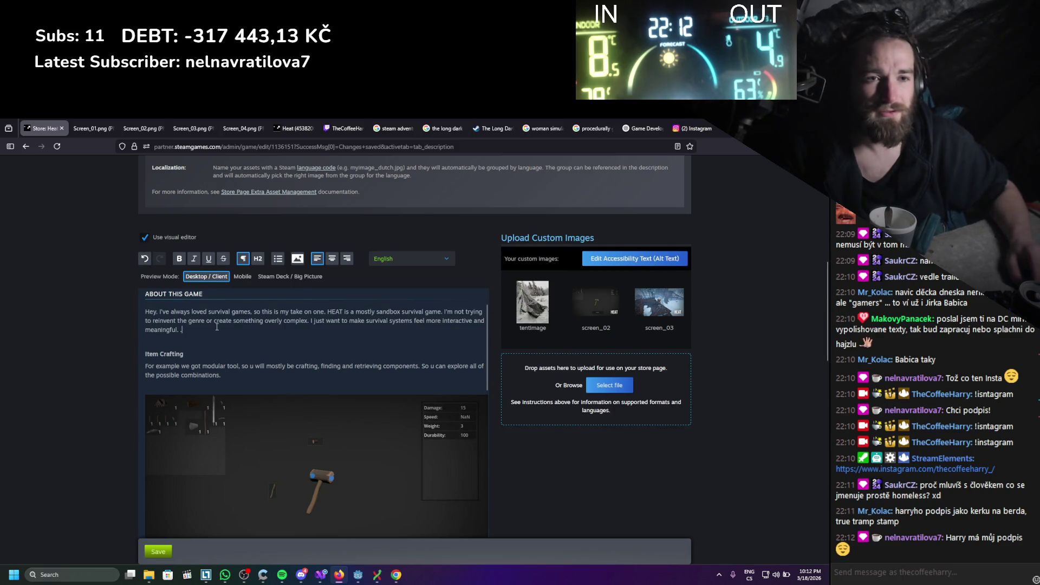
key("BackSpace")
key("BackSpace")
key("ctrl+s")
key("Escape")
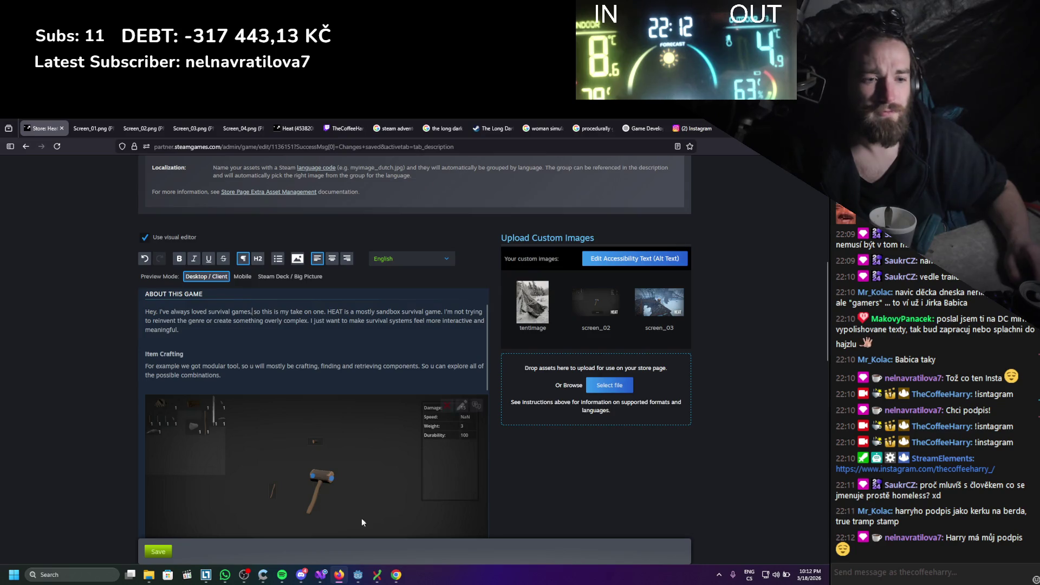
Insert a blank line after 'survival games,' in the intro
key("Return")
key("Return")
key("BackSpace")
key("Return")
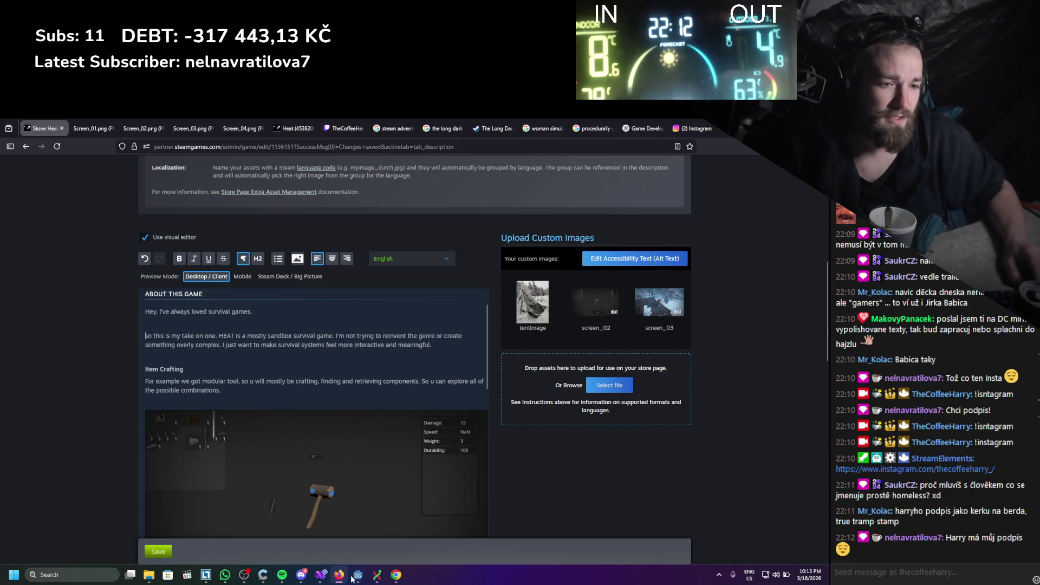
left_click(303, 576)
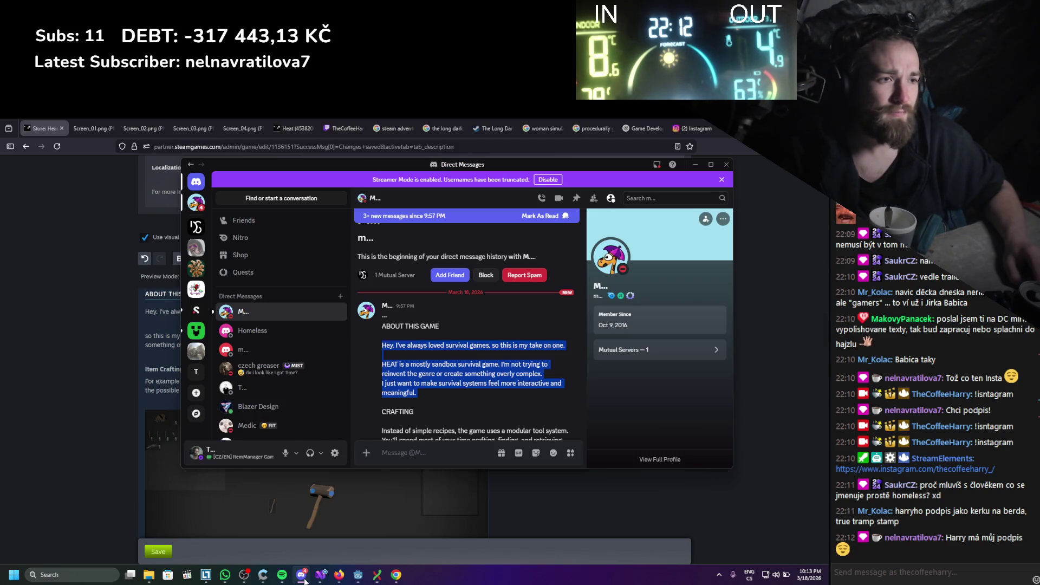
Rejoin 'so this is my take' to the first line and start a new paragraph at 'HEAT is a mostly sandbox'
left_click(302, 575)
left_click(253, 312)
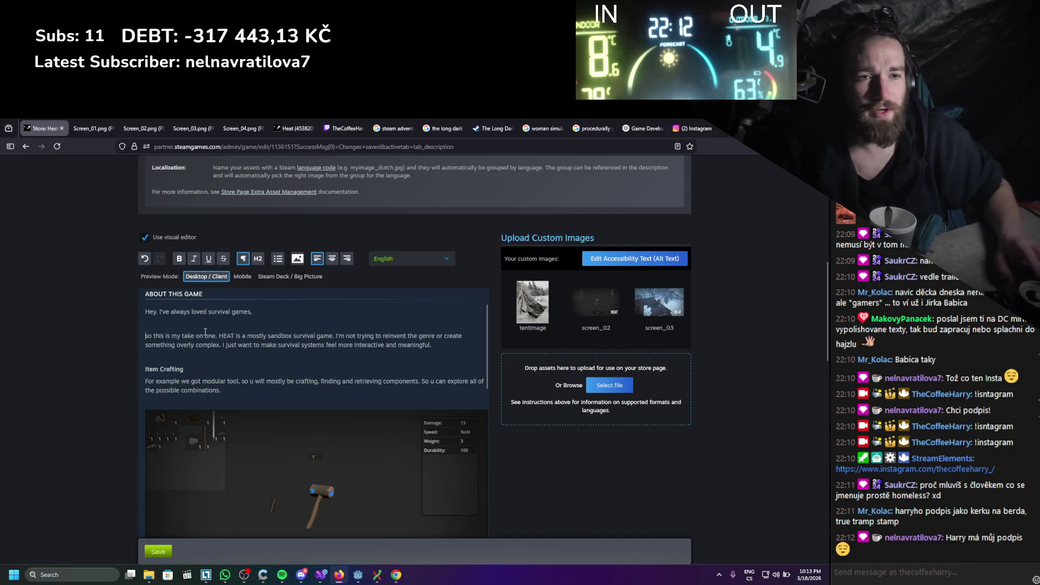
key("Delete")
key("Delete")
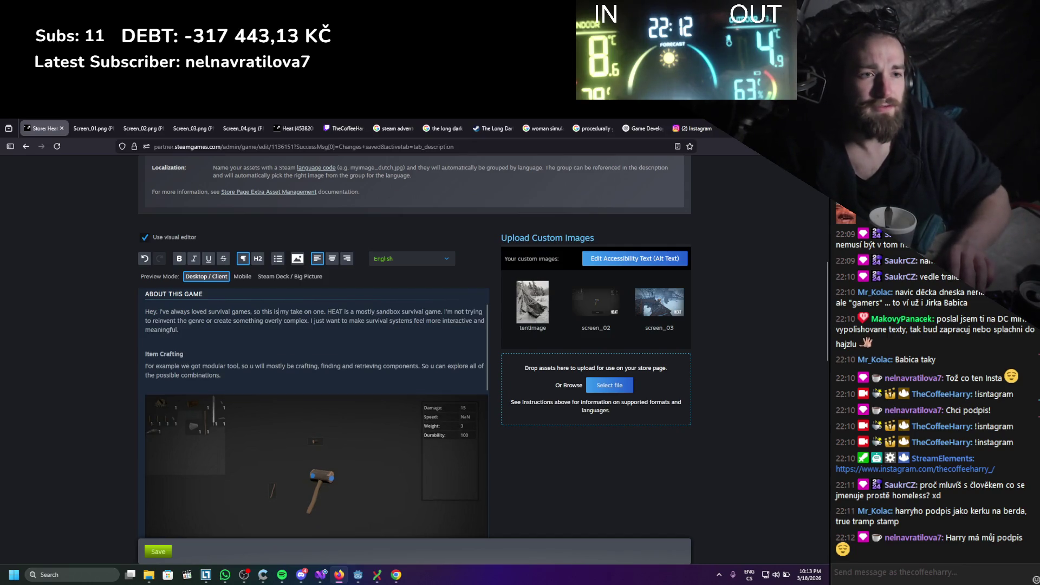
key("Return")
key("Return")
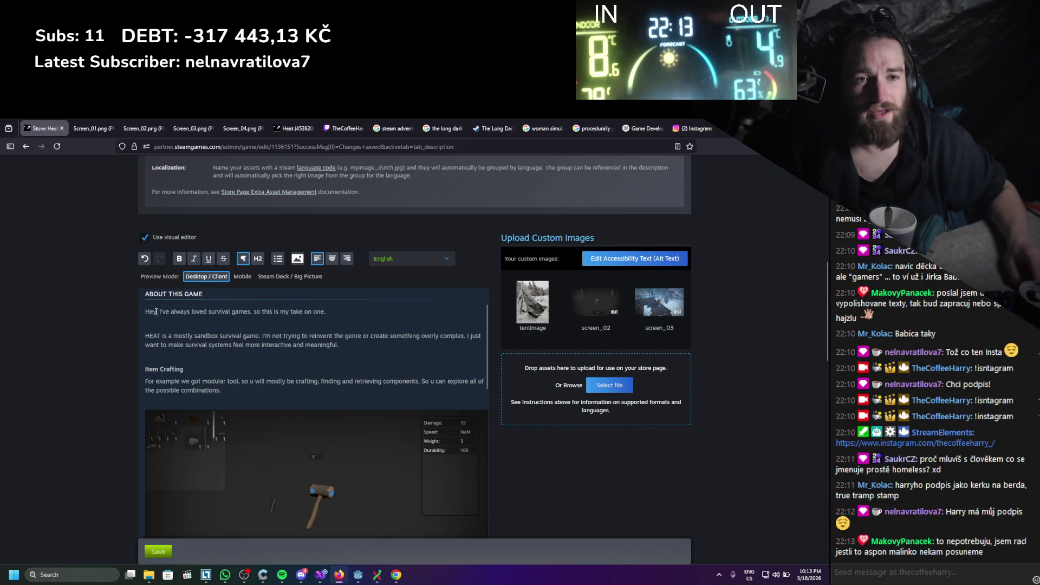
left_click(210, 352)
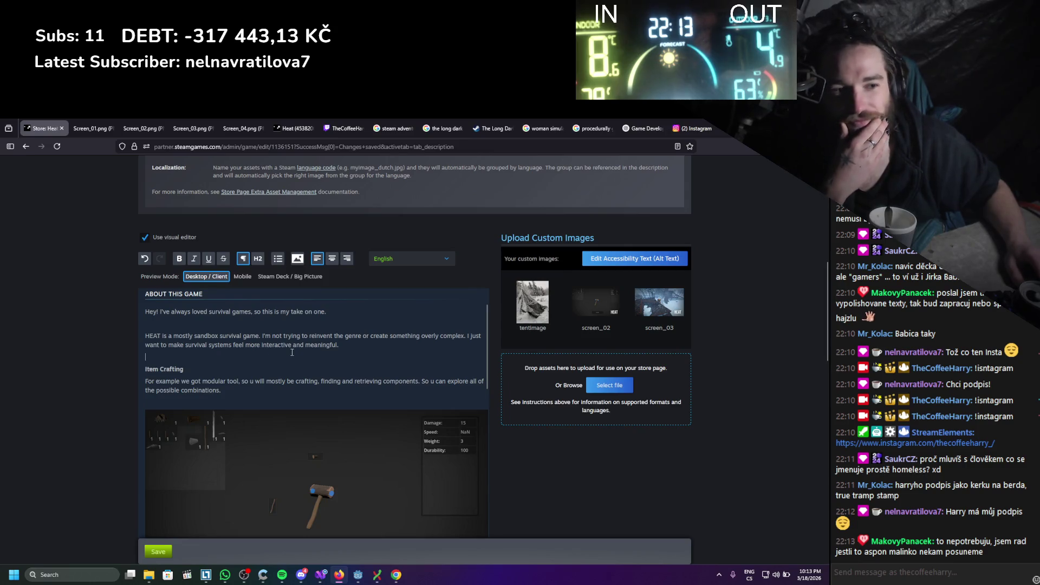
scroll(292, 353, "down", 1)
scroll(290, 366, "up", 1)
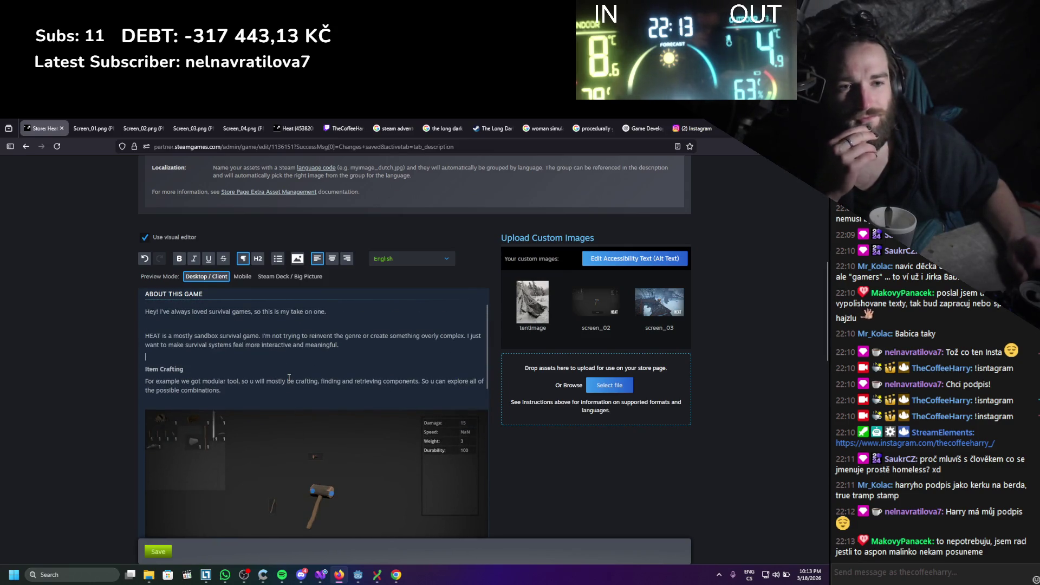
left_click(299, 577)
scroll(423, 351, "down", 10)
scroll(426, 346, "up", 4)
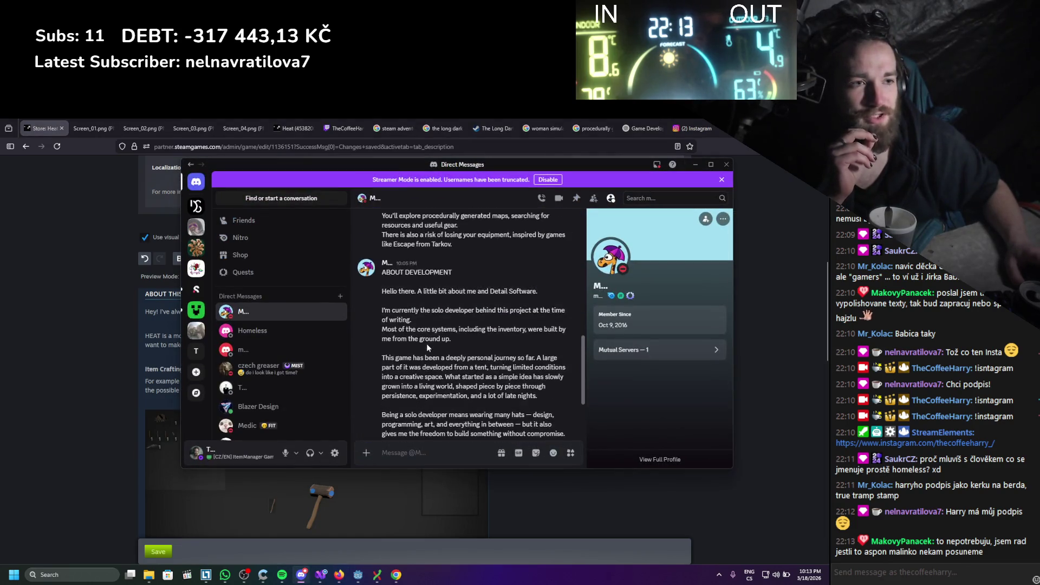
Paste the Discord CRAFTING text over the old Item Crafting section
scroll(429, 353, "up", 3)
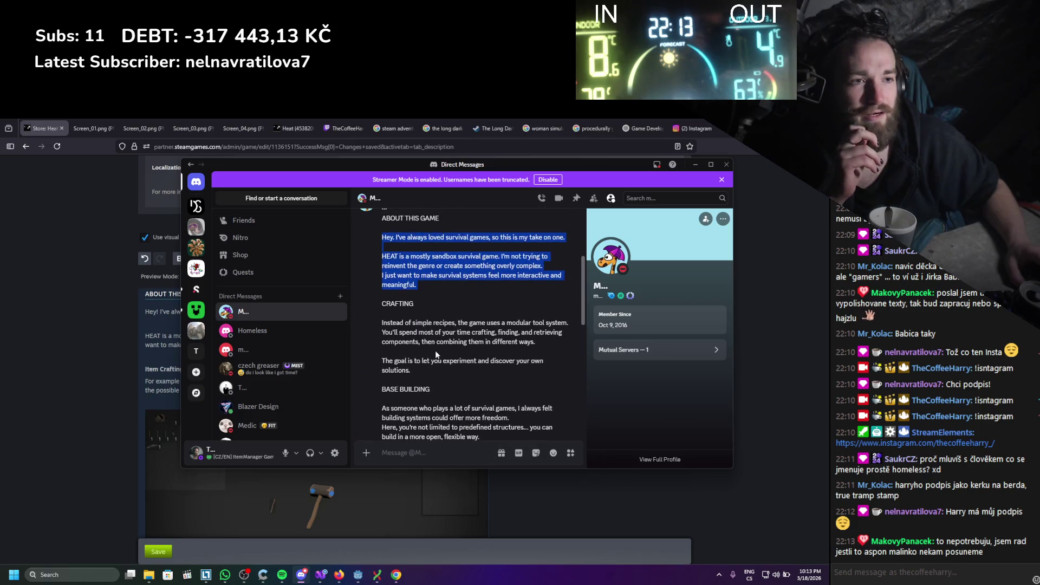
left_click_drag(421, 370, 388, 306)
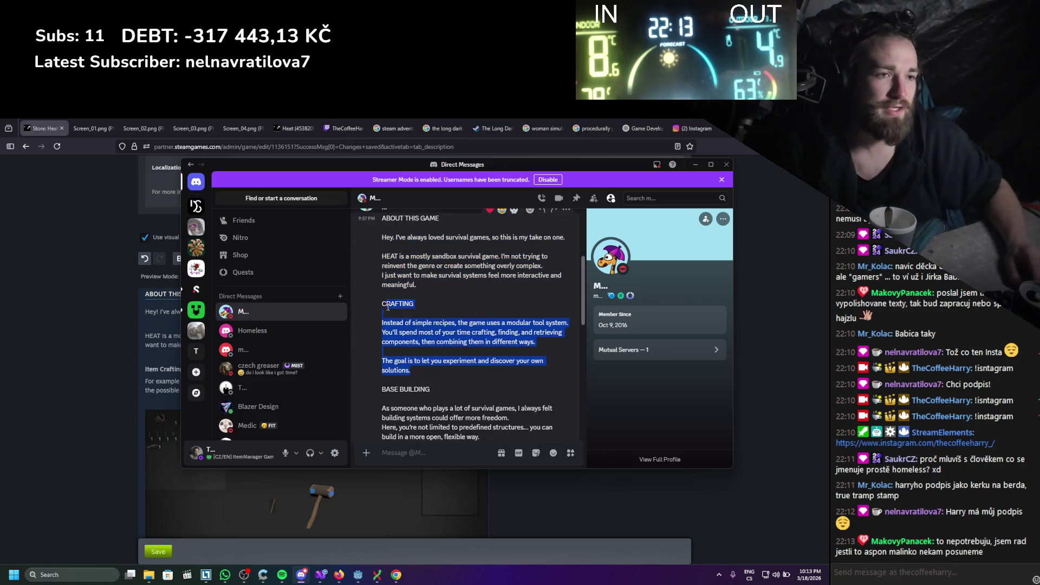
key("alt+Tab")
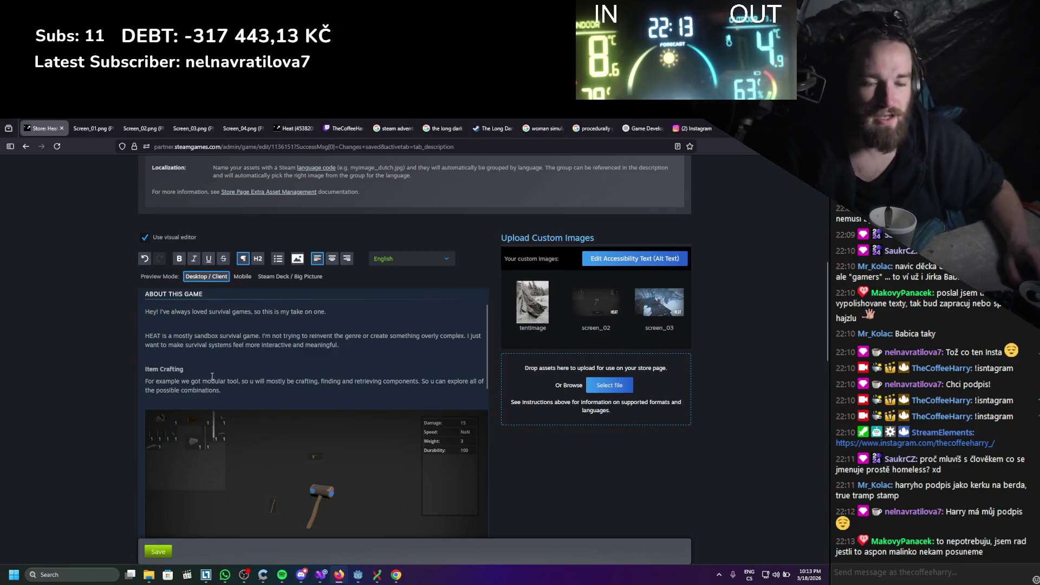
left_click_drag(221, 391, 160, 373)
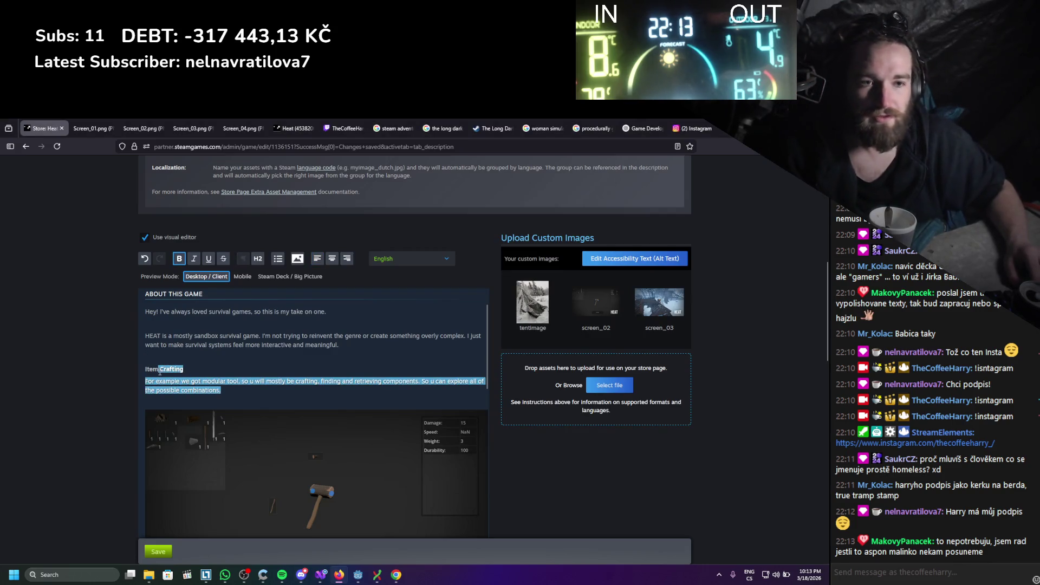
type("CRAFTING Instead of simple recipes, the game uses a modular tool system. You'll spend most of your time crafting, finding, and retrieving components, then combining them in different ways. The goal is to let you experiment and discover your own solutions.")
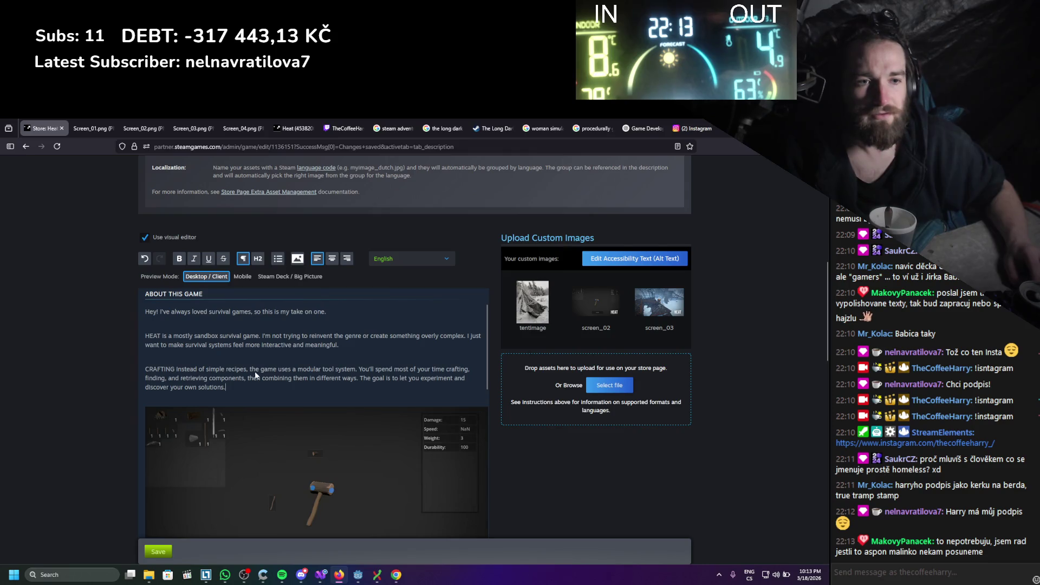
key("ctrl+s")
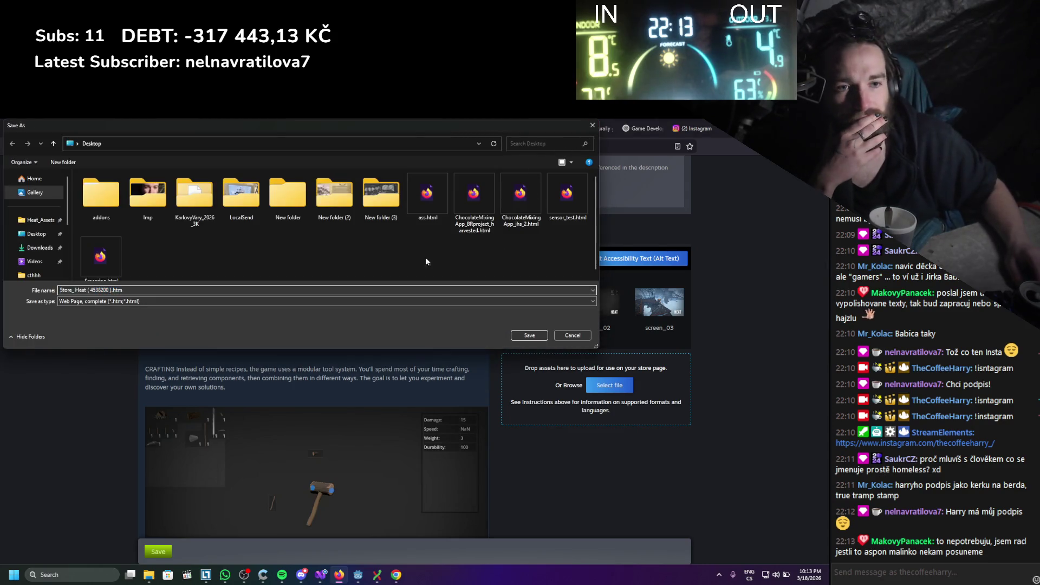
key("Escape")
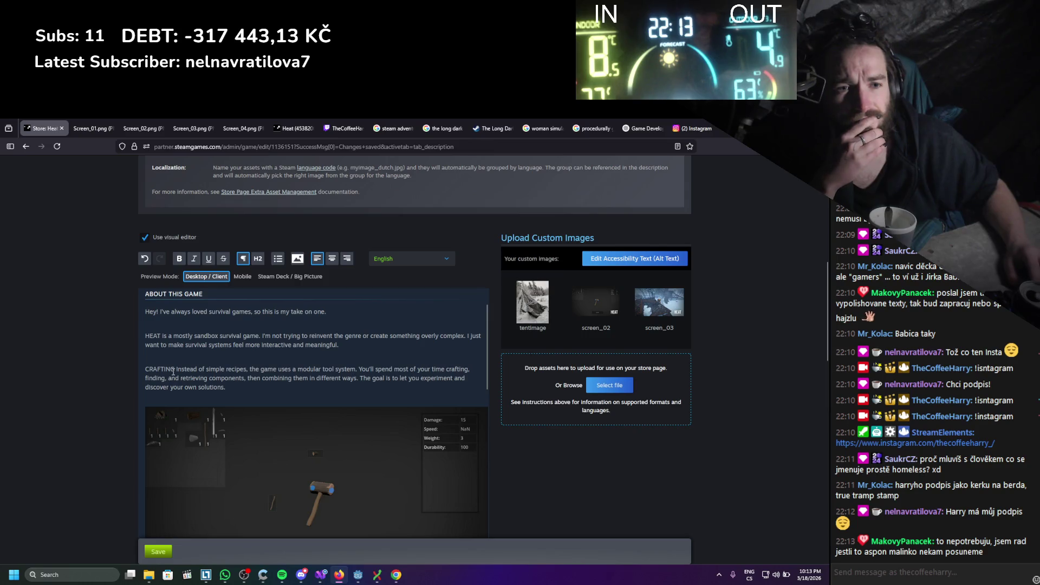
Put CRAFTING on its own bold heading line above its paragraph
left_click(175, 370)
key("Return")
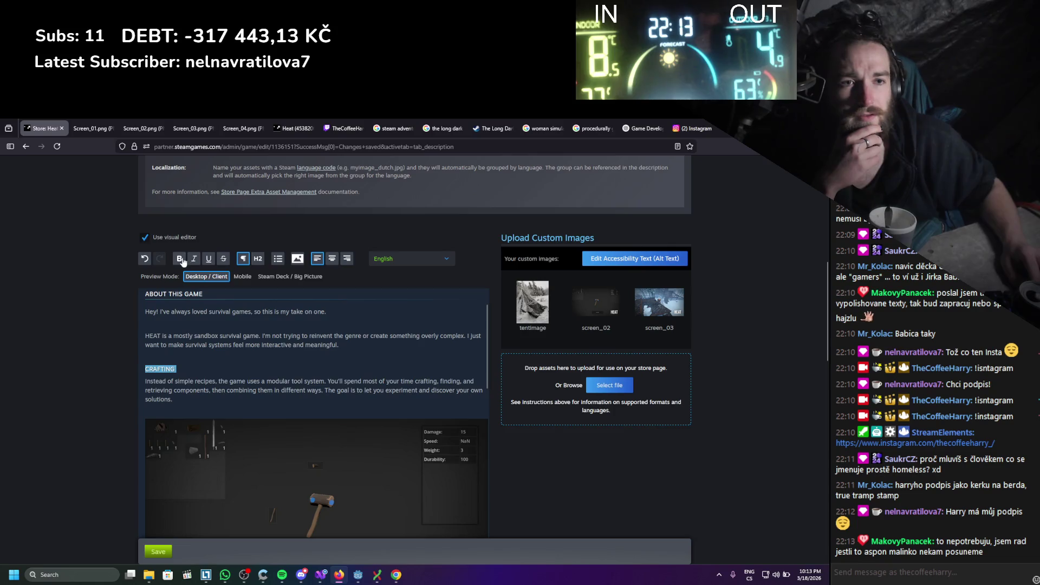
left_click(205, 383)
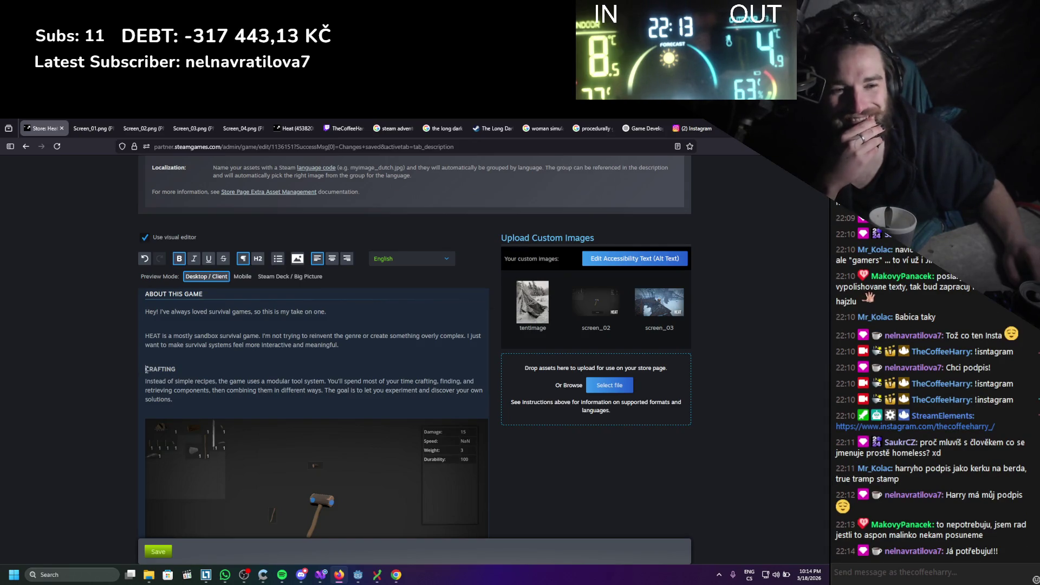
type("Modular")
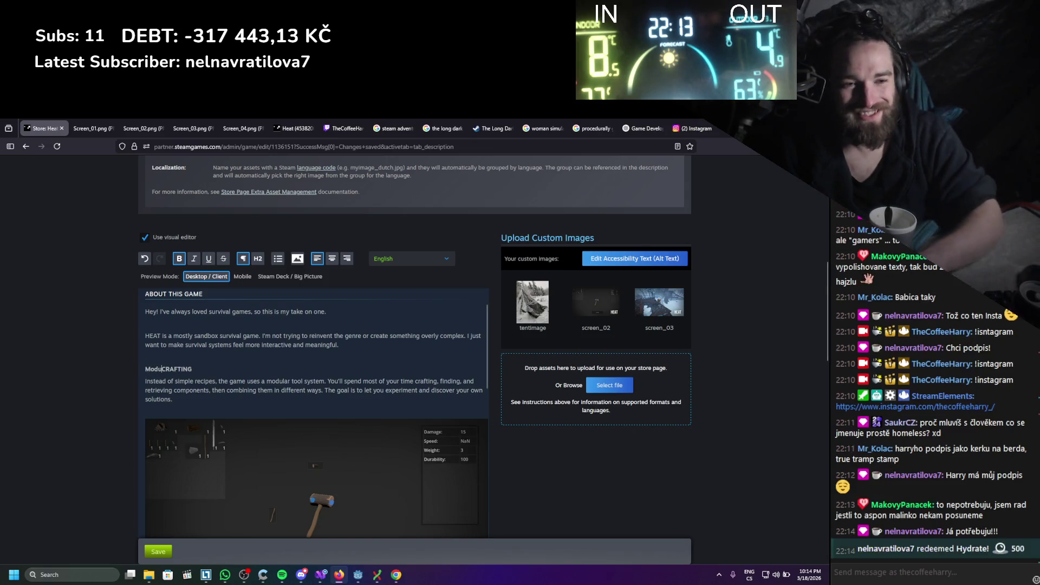
key("BackSpace")
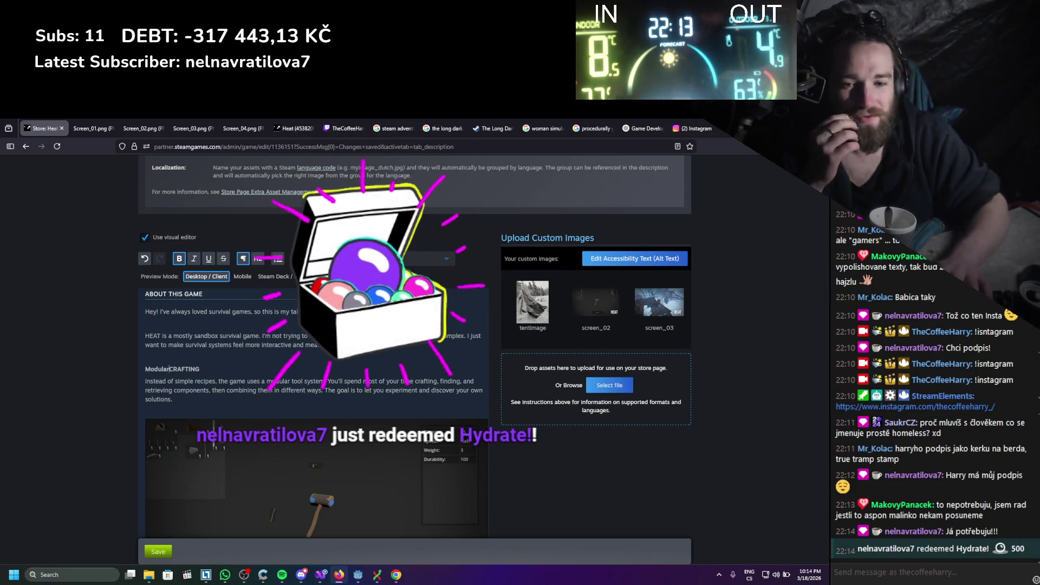
key("BackSpace")
key("BackSpace")
key("BackSpace")
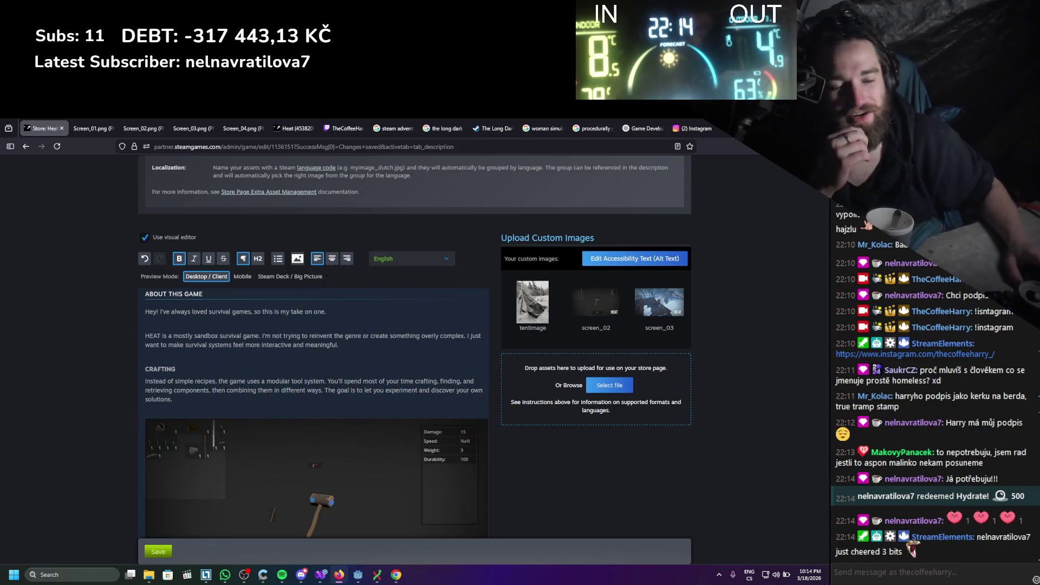
Copy the BASE BUILDING section from the Discord message
scroll(219, 317, "down", 1)
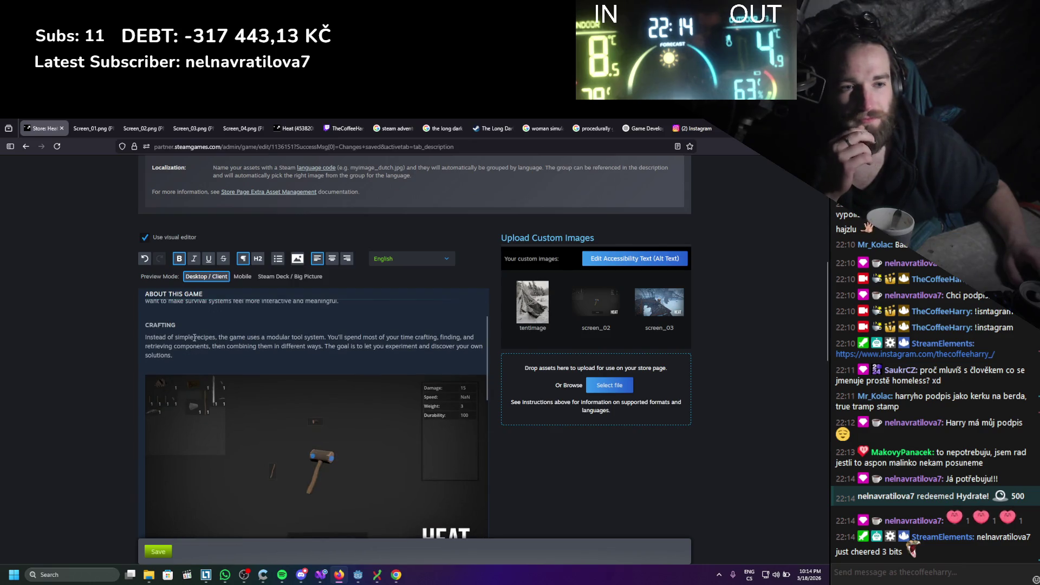
scroll(193, 341, "down", 4)
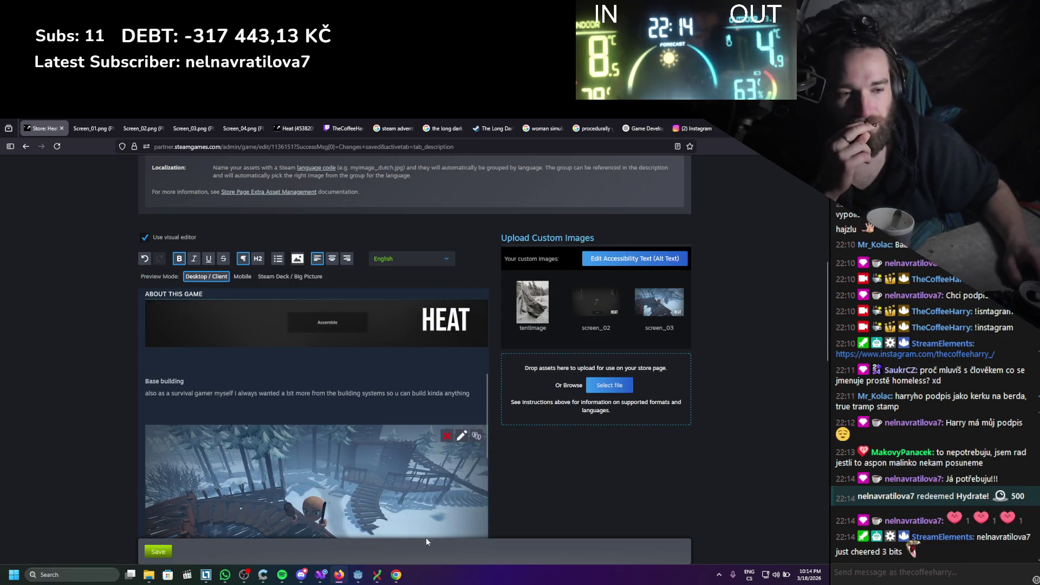
scroll(250, 415, "up", 4)
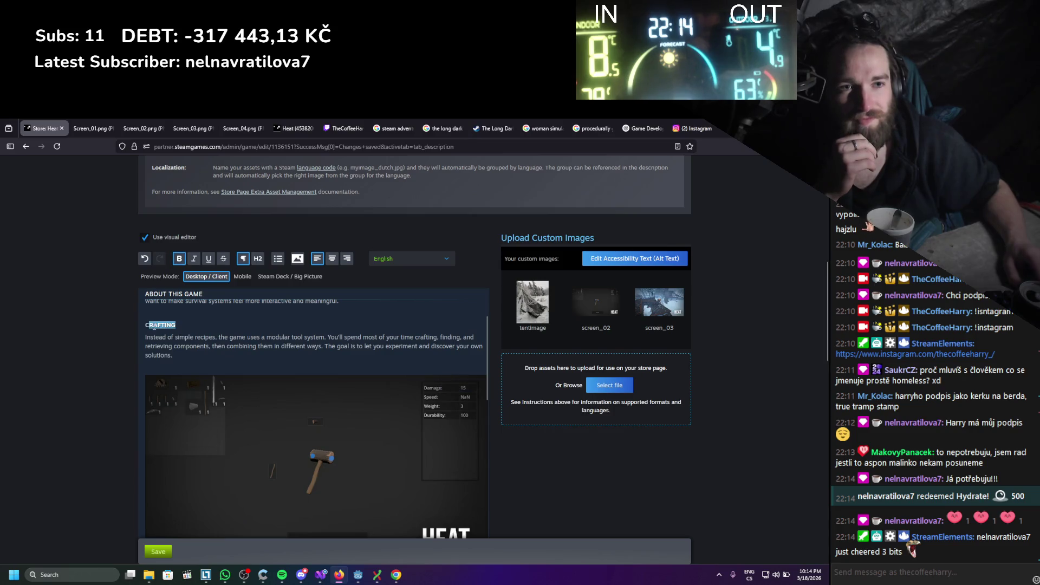
scroll(241, 329, "up", 3)
scroll(179, 455, "down", 5)
scroll(179, 454, "down", 2)
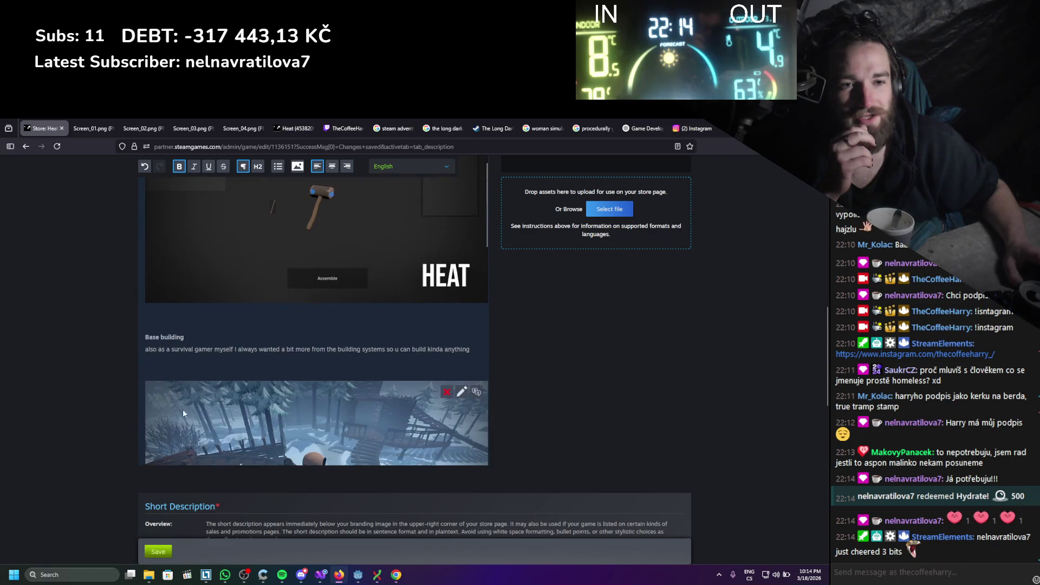
mouse_move(356, 580)
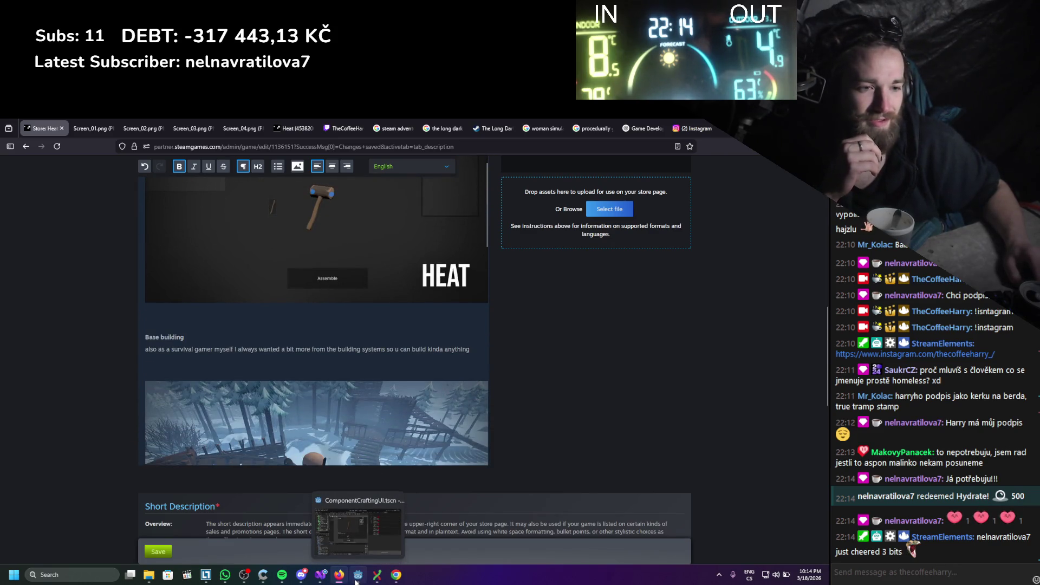
left_click(305, 582)
left_click_drag(381, 242, 412, 347)
scroll(477, 365, "down", 1)
left_click_drag(480, 351, 388, 299)
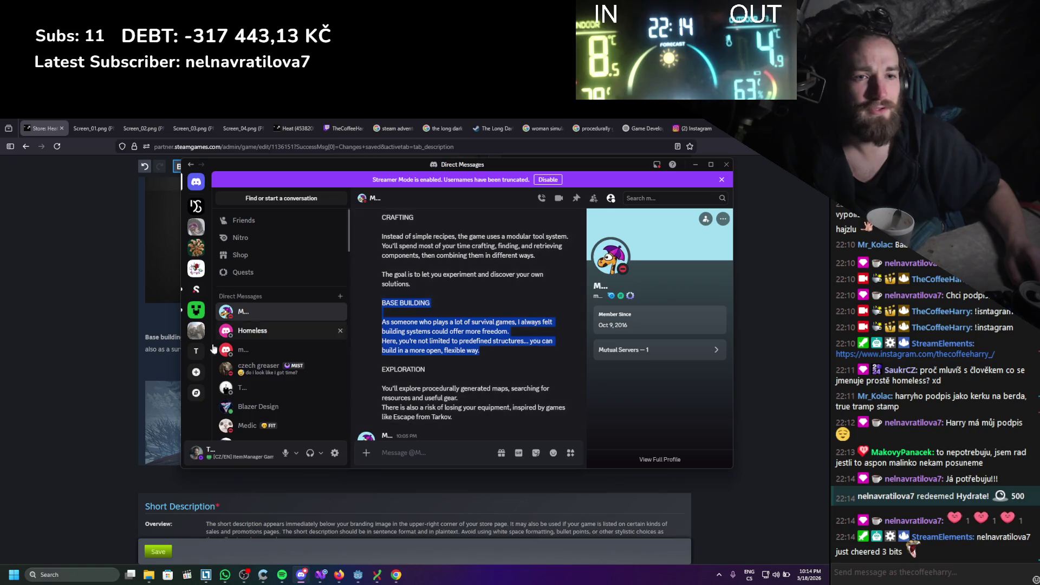
Paste it over the old Base building paragraph, with BASE BUILDING on its own line
key("alt+Tab")
mouse_move(474, 348)
left_mouse_down()
mouse_move(203, 350)
mouse_move(145, 336)
left_mouse_up()
type("BASE BUILDING As someone who plays a lot of survival games, I always felt building systems could offer more freedom. Here, you're not limited to predefined structures... you can build in a more open, flexible way.")
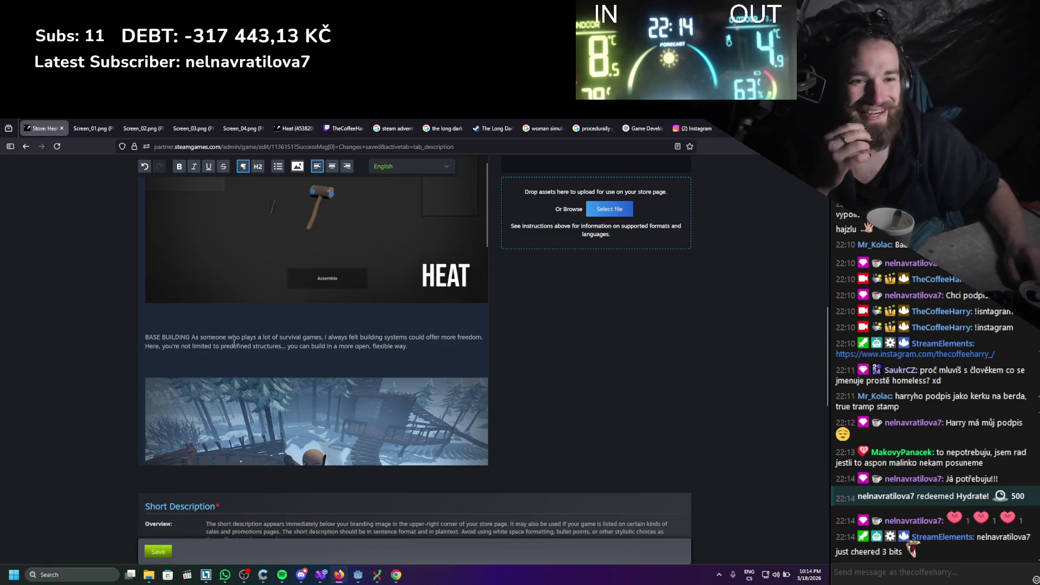
left_click(191, 337)
key("Return")
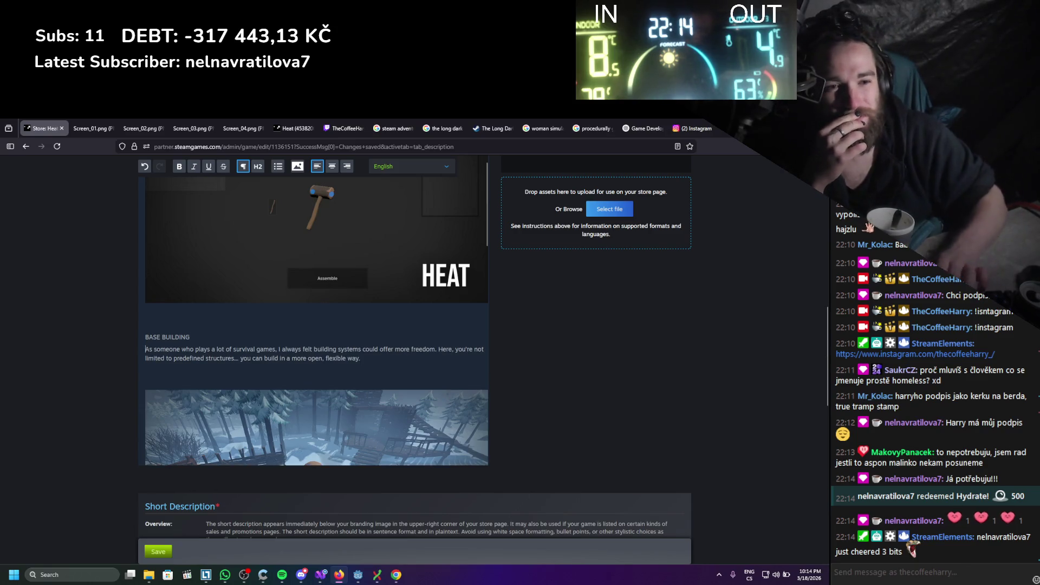
left_click_drag(217, 334, 148, 342)
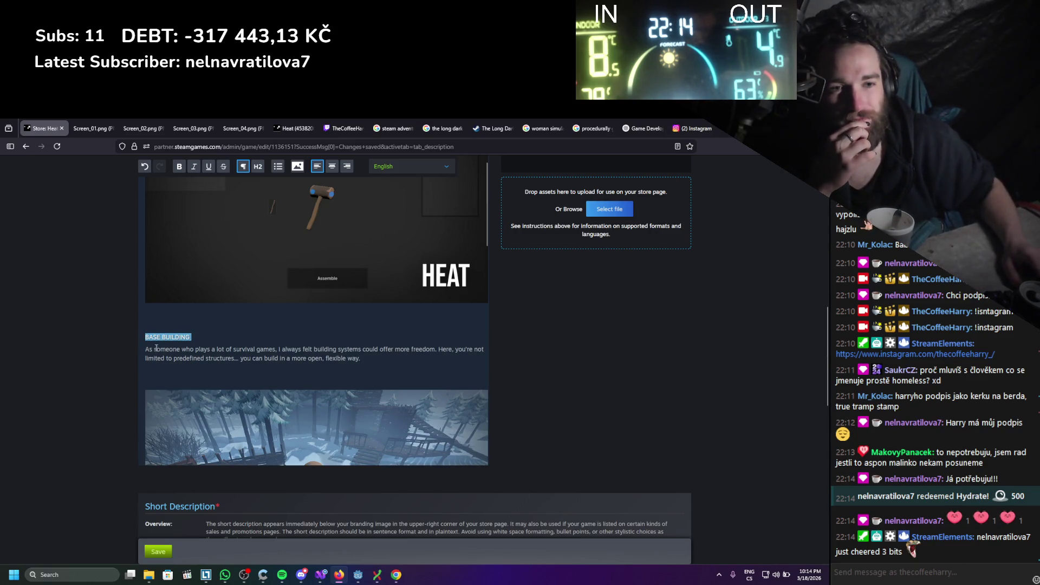
scroll(156, 345, "up", 2)
left_click(209, 406)
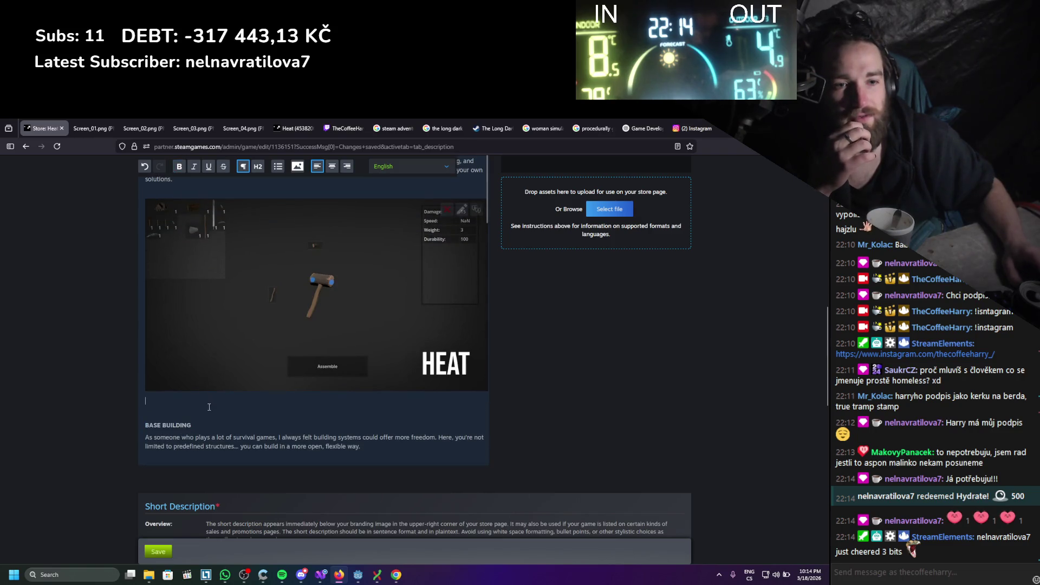
Apply the H2 heading style to the BASE BUILDING and CRAFTING lines
left_click(258, 166)
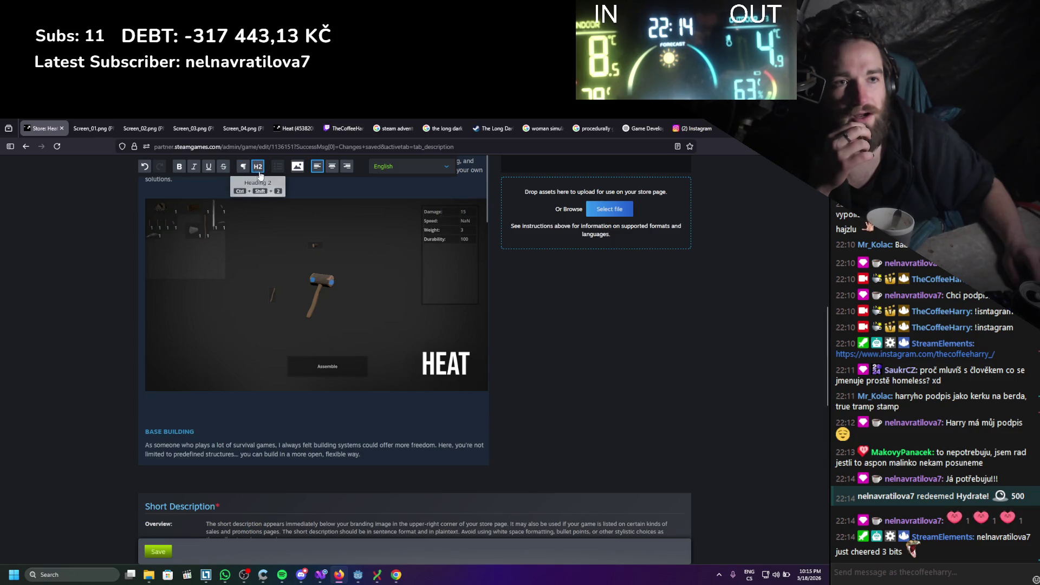
scroll(206, 371, "down", 2)
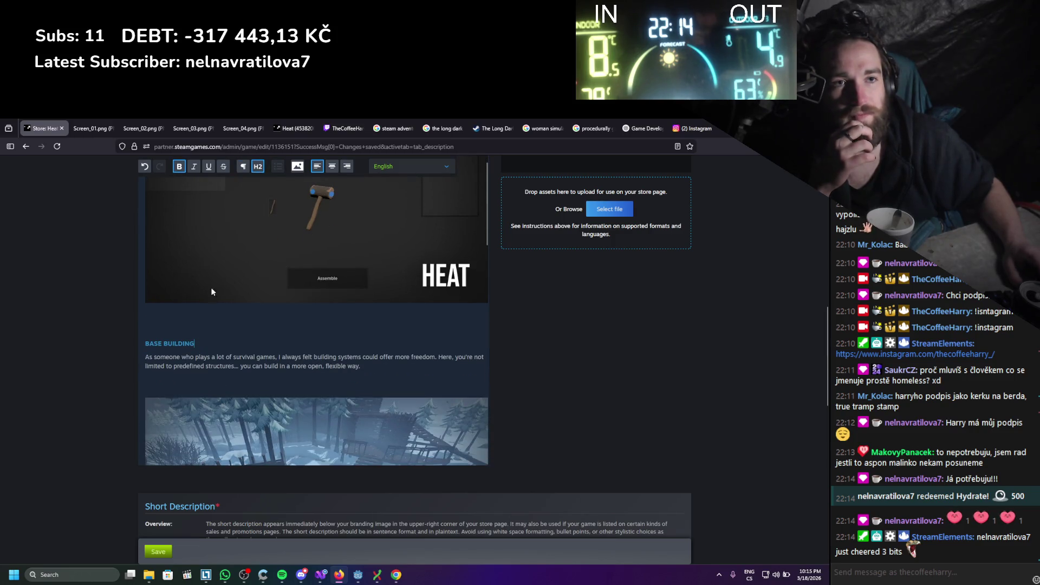
scroll(246, 260, "up", 3)
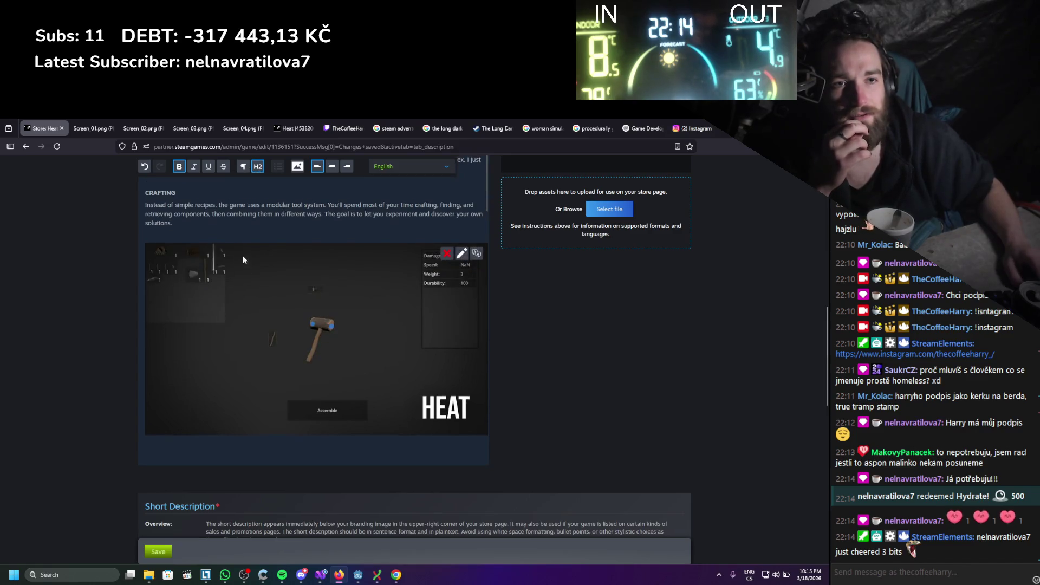
scroll(225, 224, "up", 1)
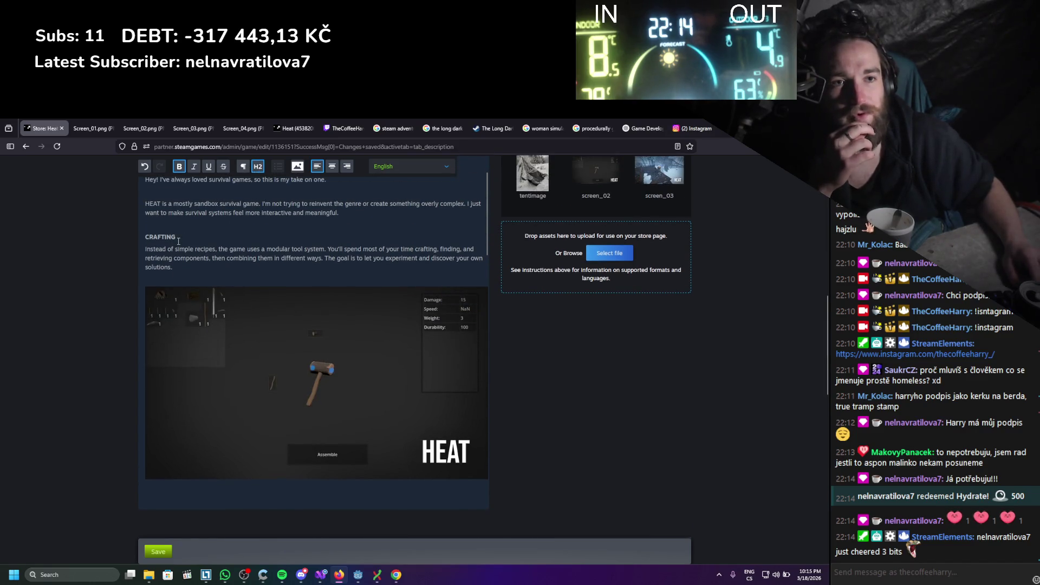
left_click(262, 168)
Paste the greeting line above the HEAT paragraph
scroll(220, 348, "up", 3)
left_click(219, 348)
key("ctrl+v")
scroll(111, 353, "down", 1)
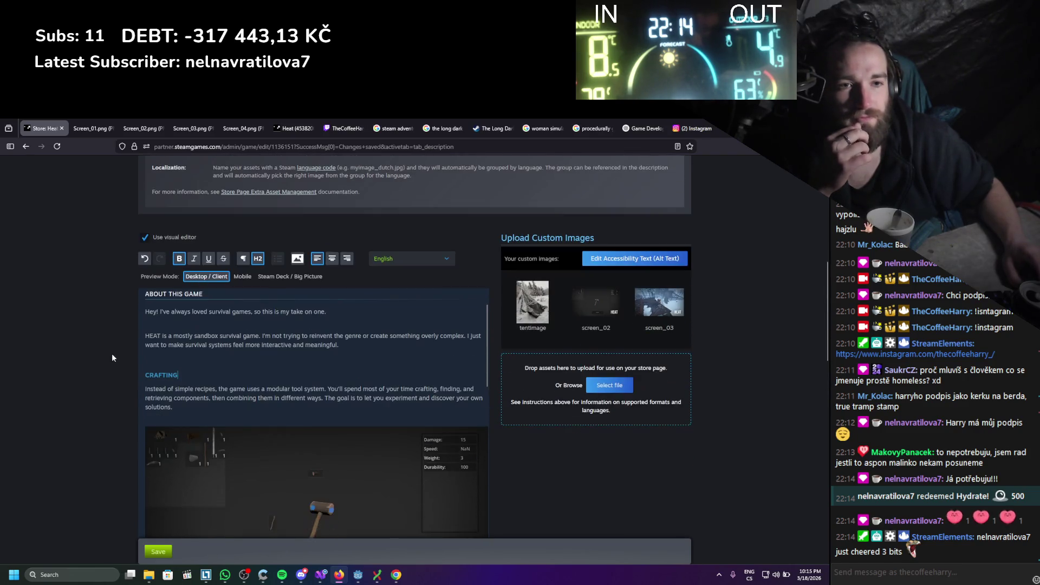
Select the intro paragraphs at the top of the description
scroll(200, 333, "down", 3)
scroll(200, 334, "up", 3)
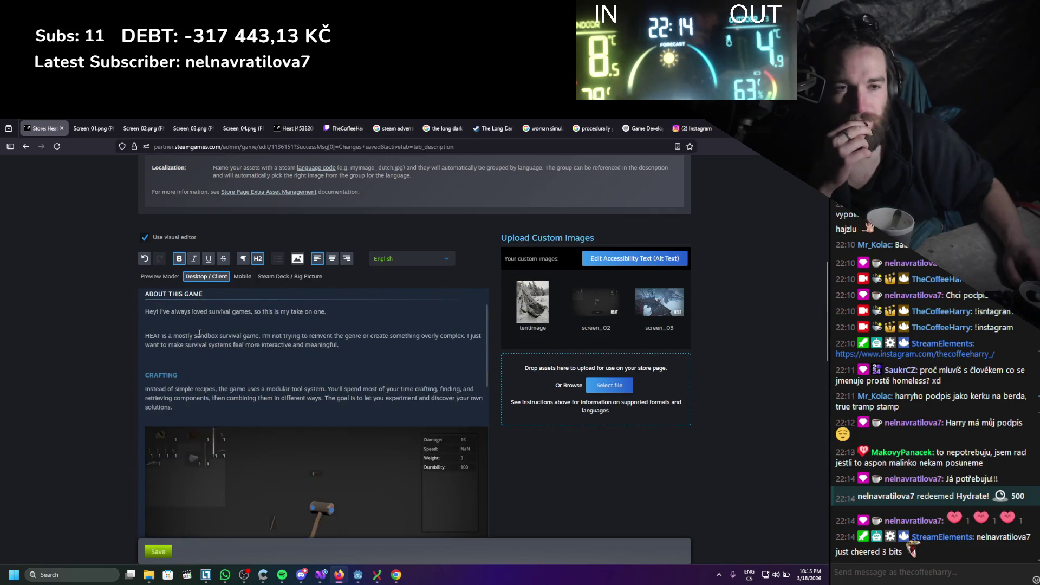
scroll(164, 317, "up", 1)
mouse_move(148, 355)
left_mouse_down()
mouse_move(336, 380)
mouse_move(339, 389)
left_mouse_up()
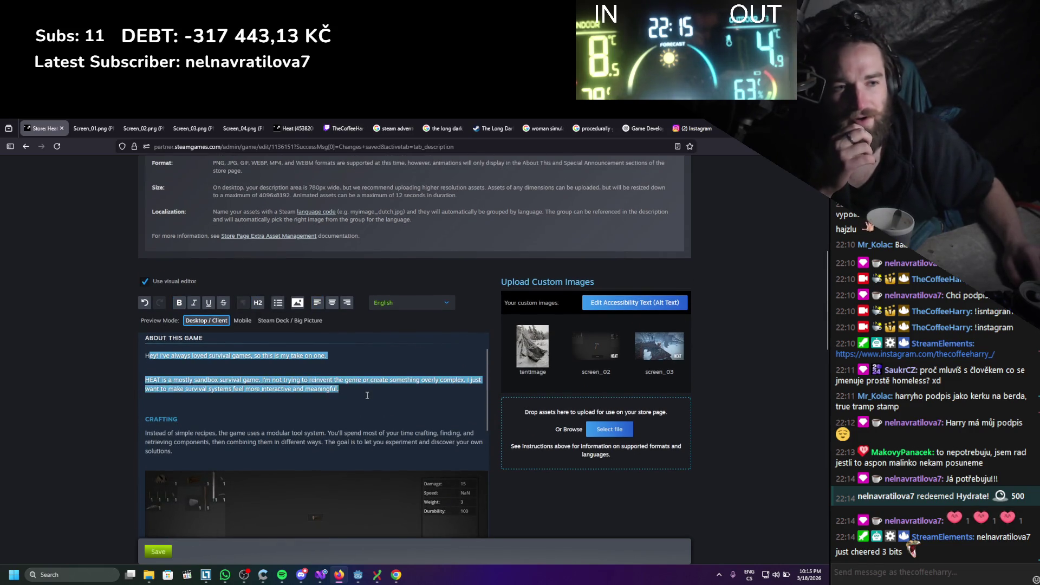
left_click(170, 361)
Make the Exploration line a Heading 2 section heading
scroll(173, 391, "down", 8)
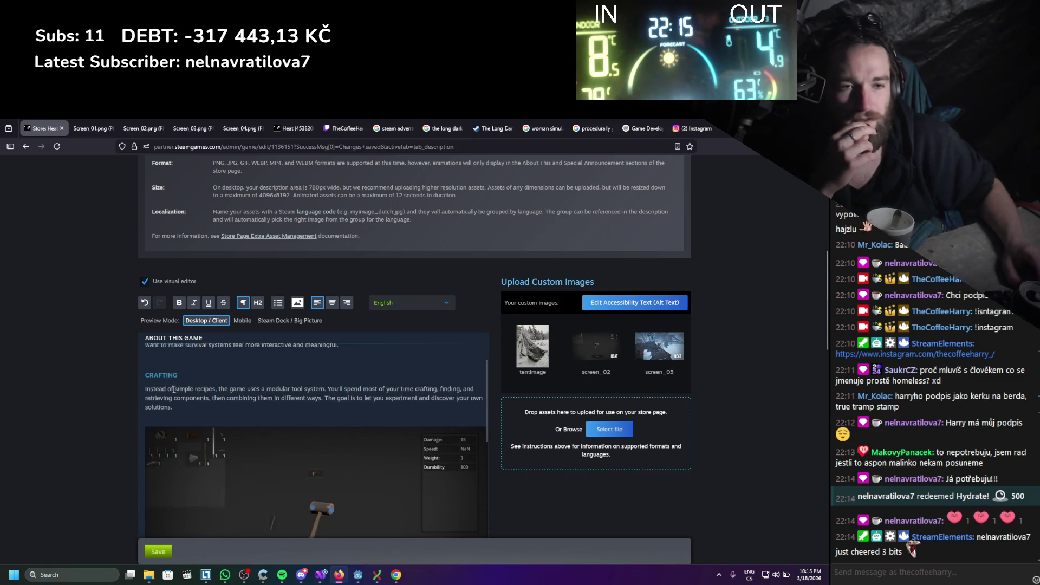
scroll(180, 386, "down", 3)
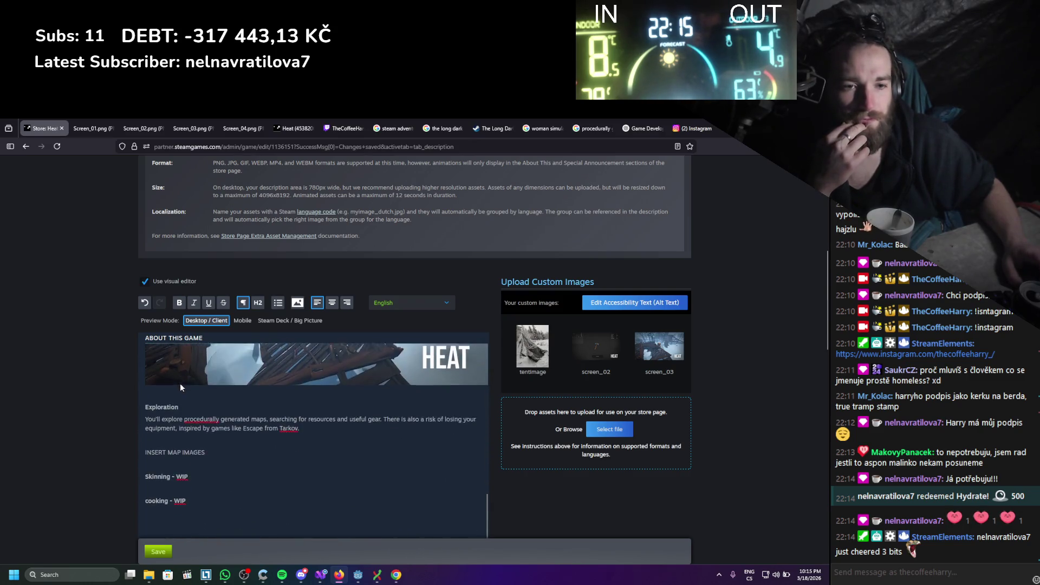
left_click(258, 302)
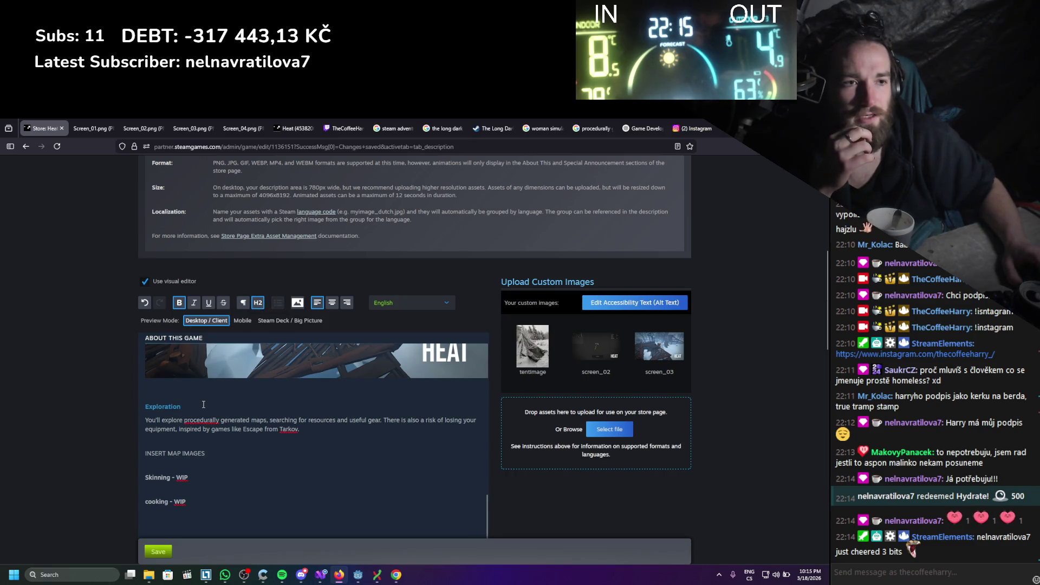
scroll(203, 405, "up", 2)
scroll(201, 408, "down", 2)
scroll(200, 409, "down", 1)
left_click(320, 576)
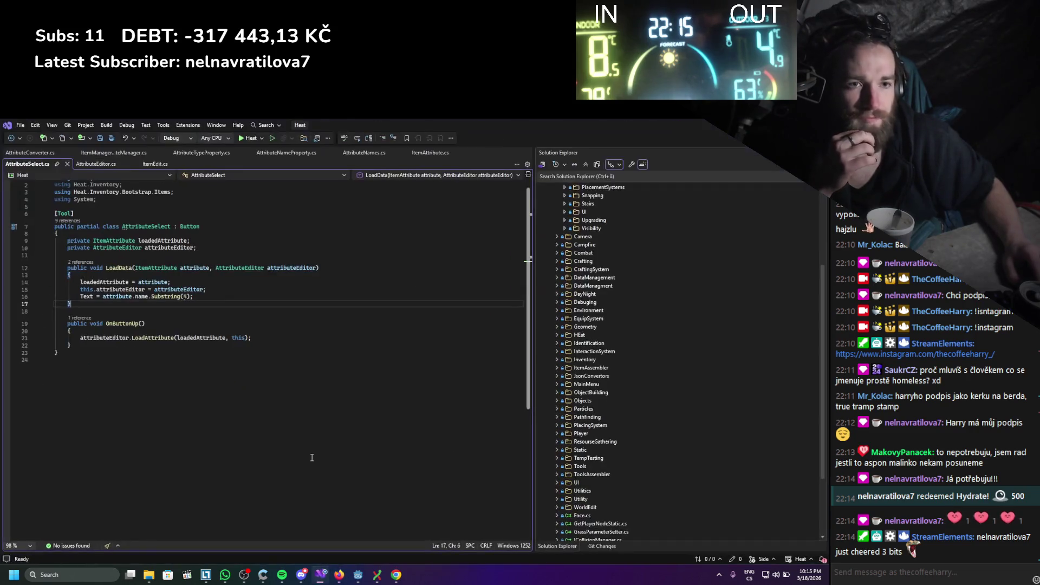
left_click(322, 576)
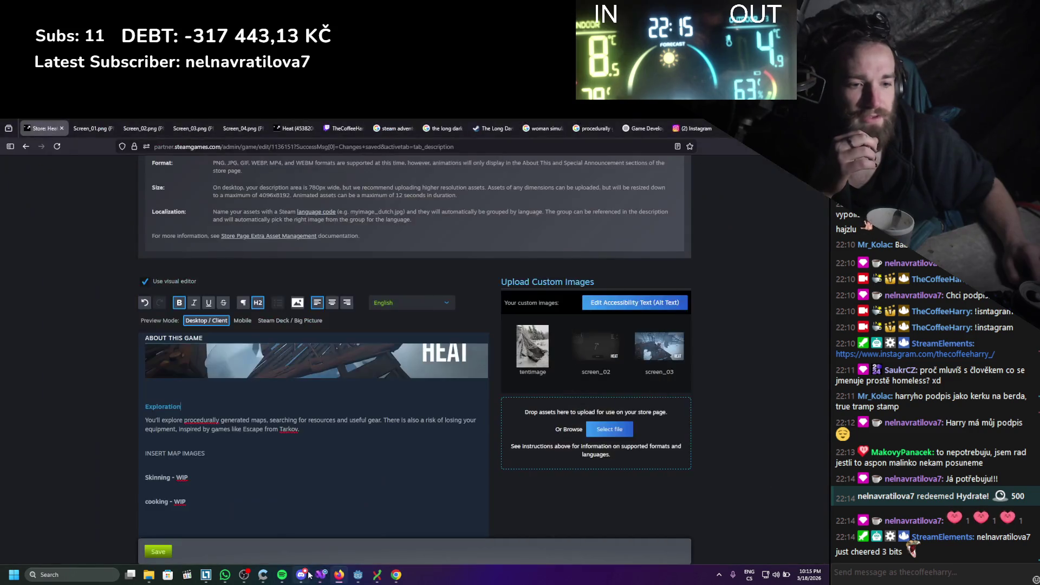
left_click(301, 575)
left_click_drag(454, 332, 374, 281)
left_click(321, 576)
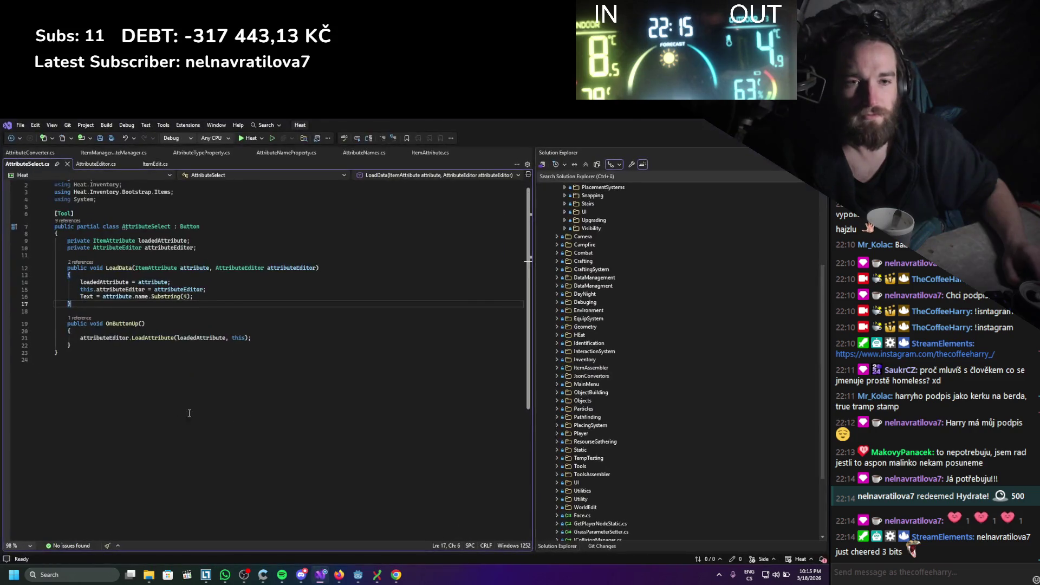
left_click(321, 575)
left_click(358, 575)
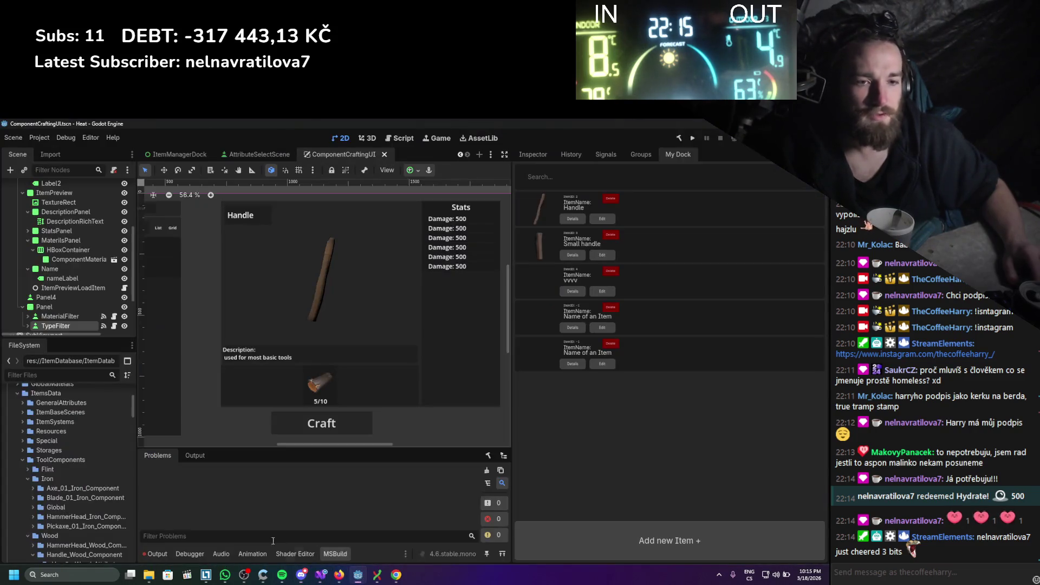
left_click(358, 576)
left_click(339, 576)
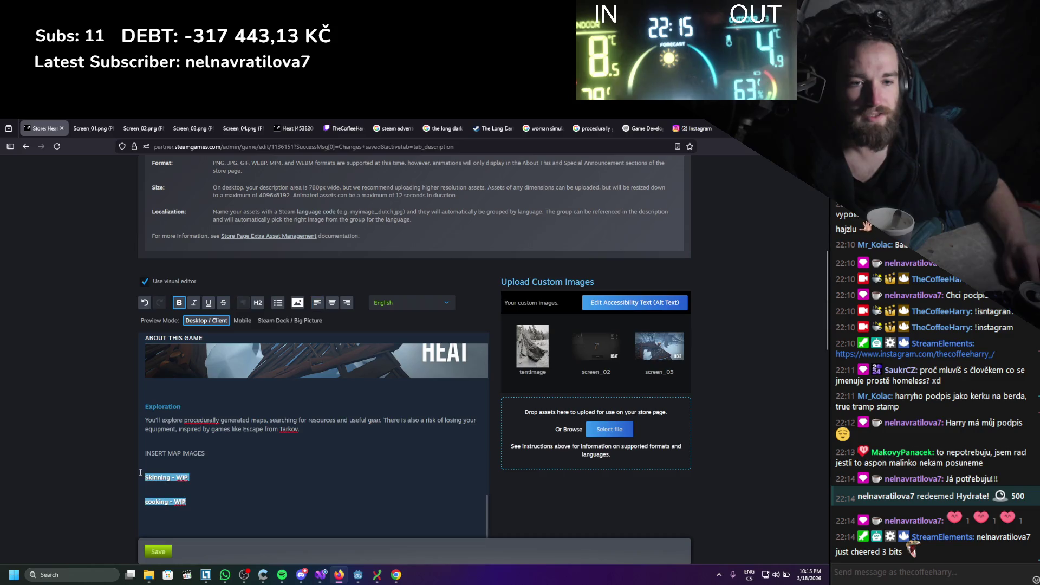
Select the Exploration section and revert Exploration to normal paragraph text
left_click(184, 495)
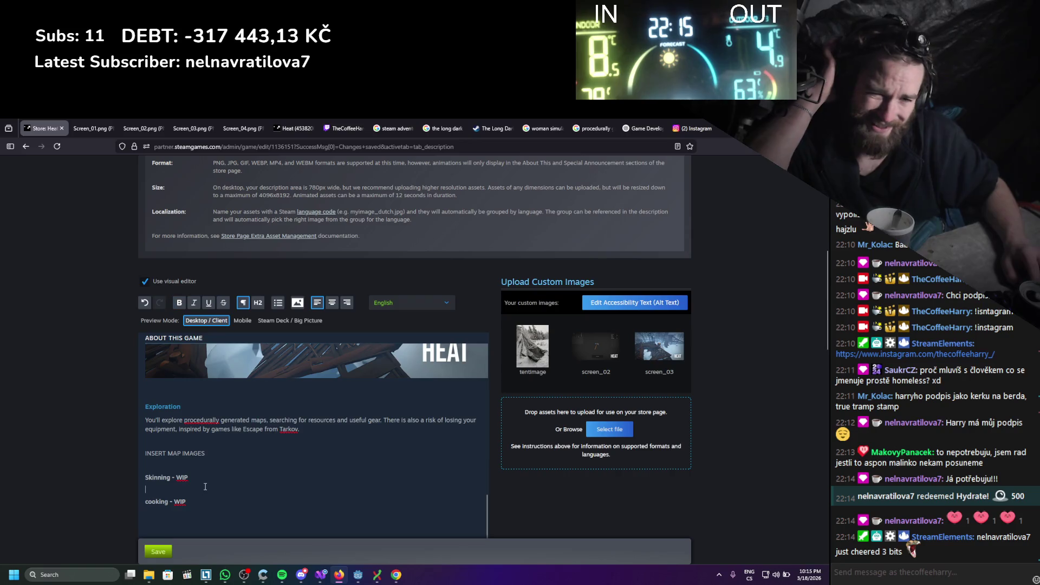
left_click_drag(186, 504, 130, 461)
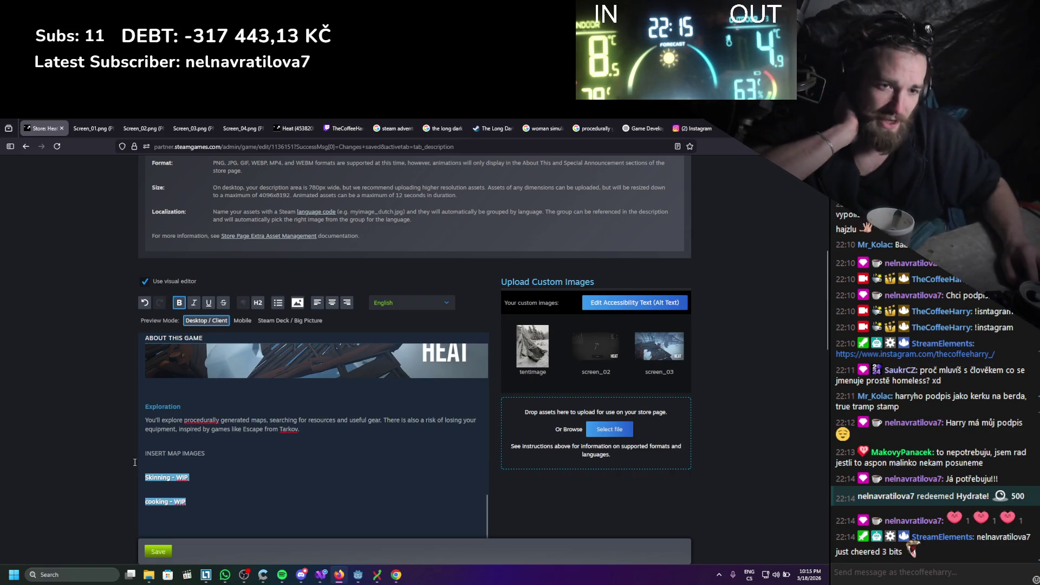
left_click(207, 451)
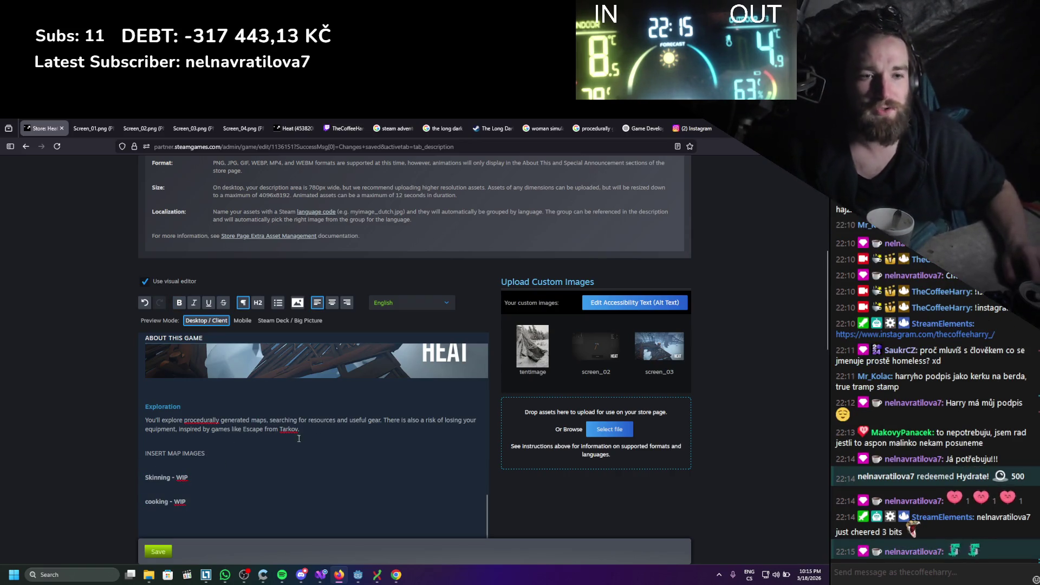
mouse_move(314, 431)
left_mouse_down()
mouse_move(174, 429)
mouse_move(144, 408)
left_mouse_up()
left_click(258, 302)
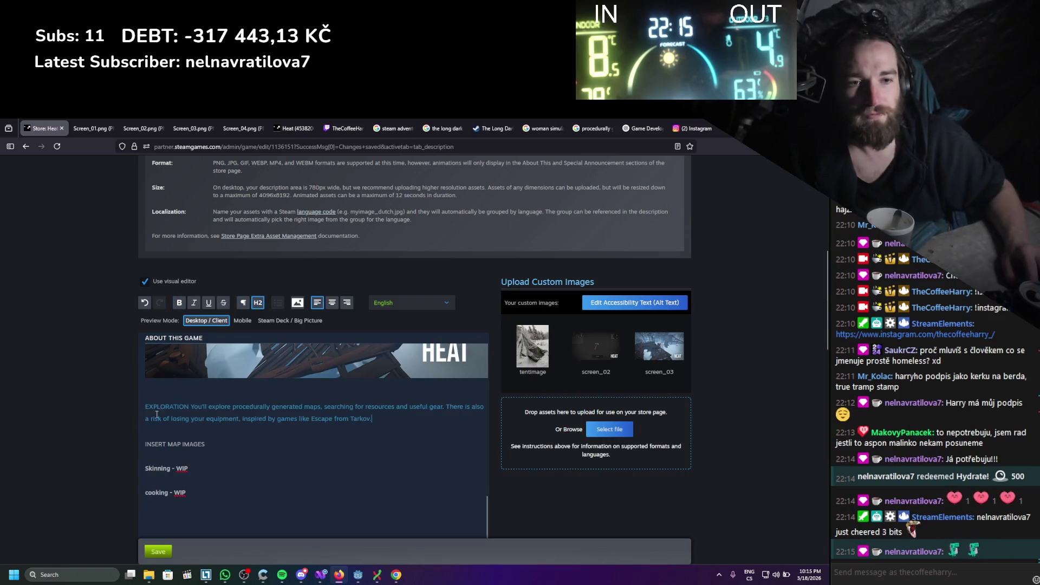
left_click(226, 407)
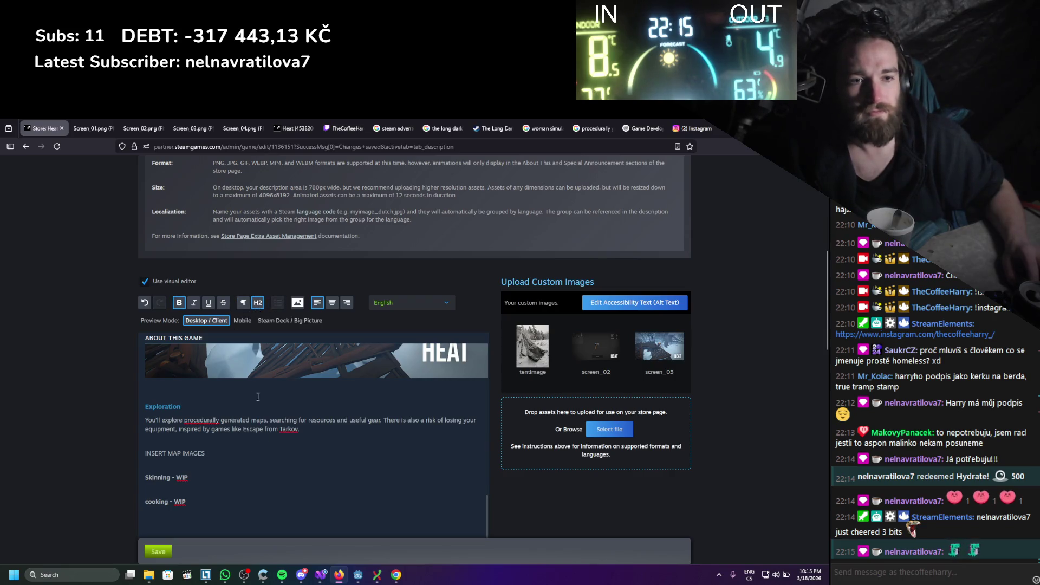
left_click(250, 306)
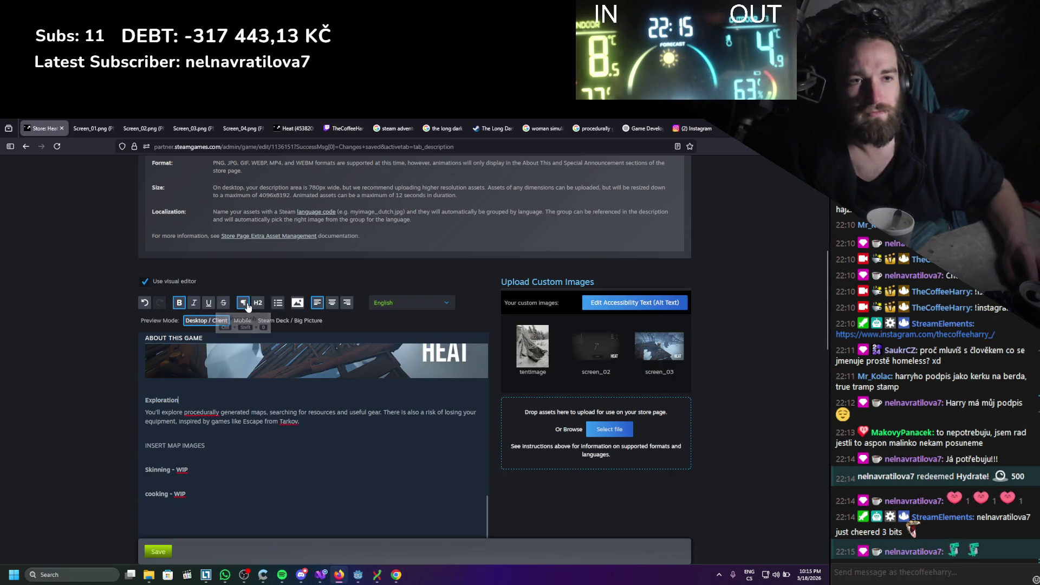
Paste the Discord EXPLORATION text, with EXPLORATION as its own H2 heading line
left_click_drag(145, 412, 300, 421)
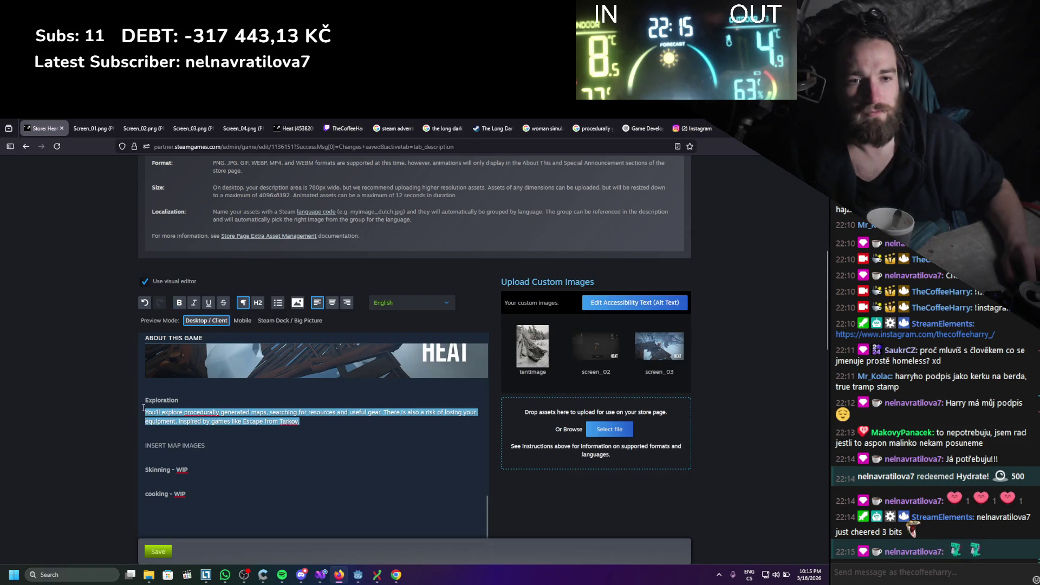
left_click(186, 401)
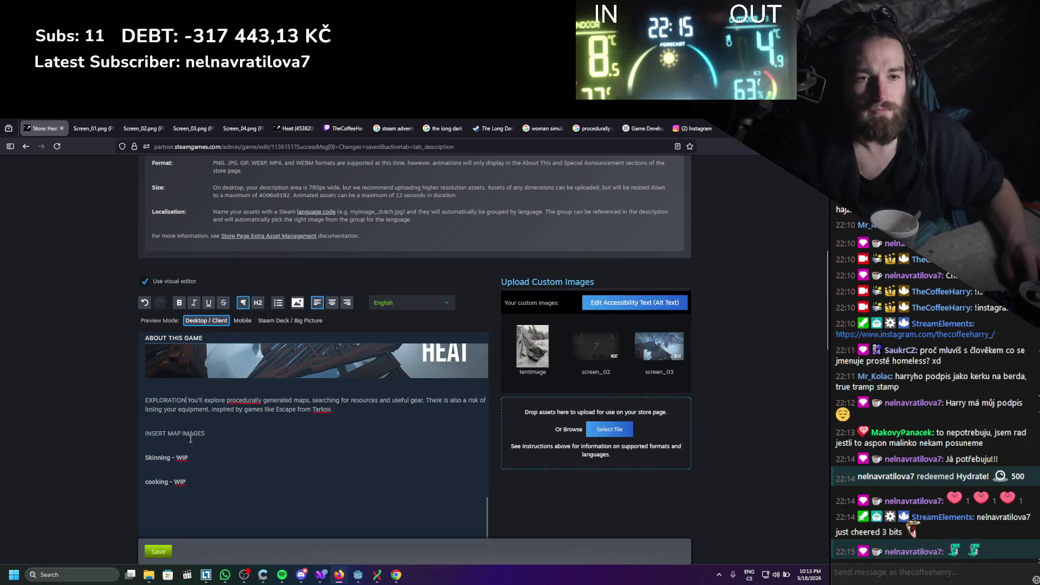
key("Return")
double_click(167, 400)
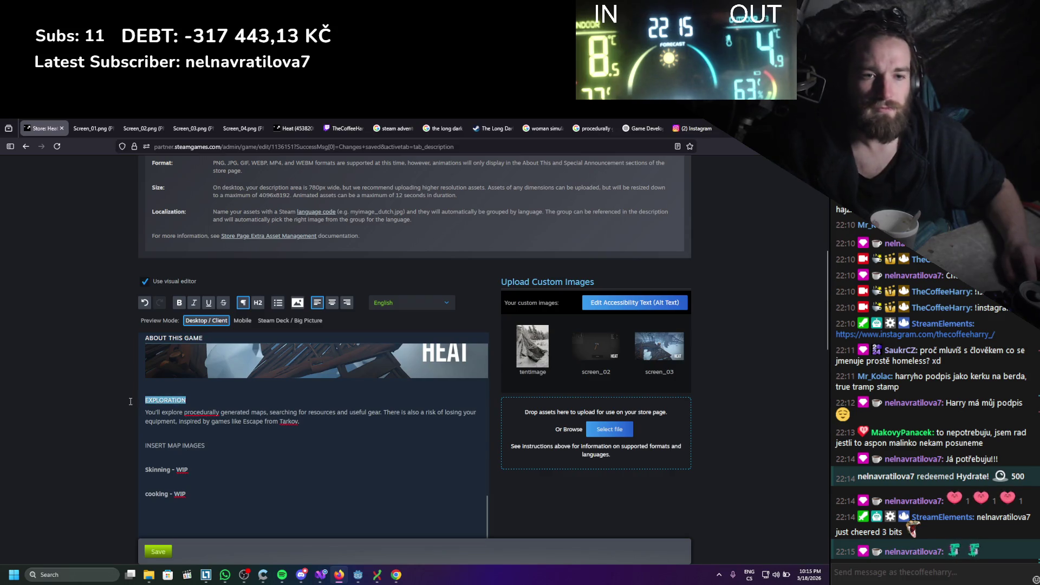
left_click(257, 302)
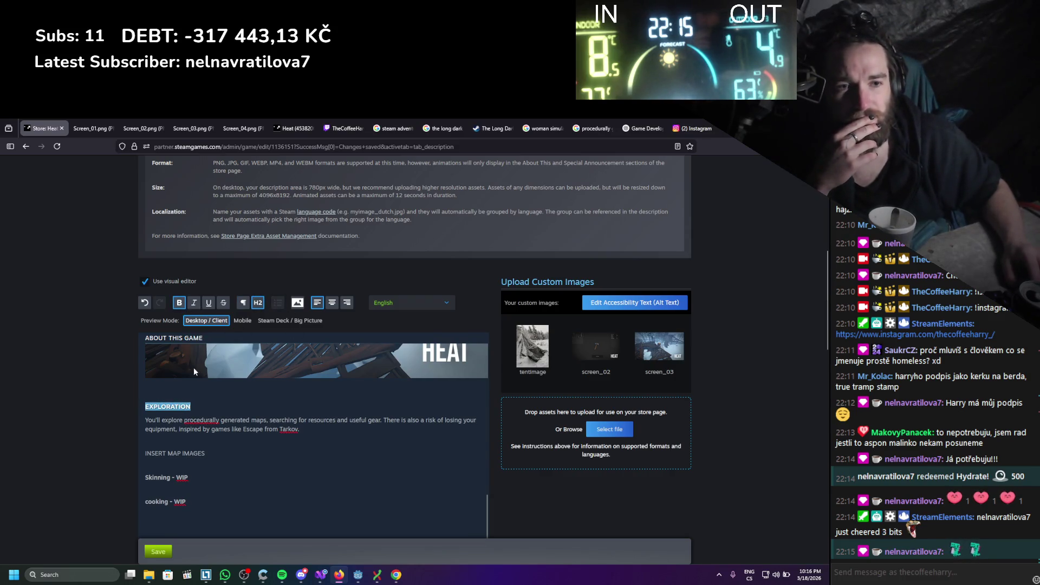
left_click(217, 420)
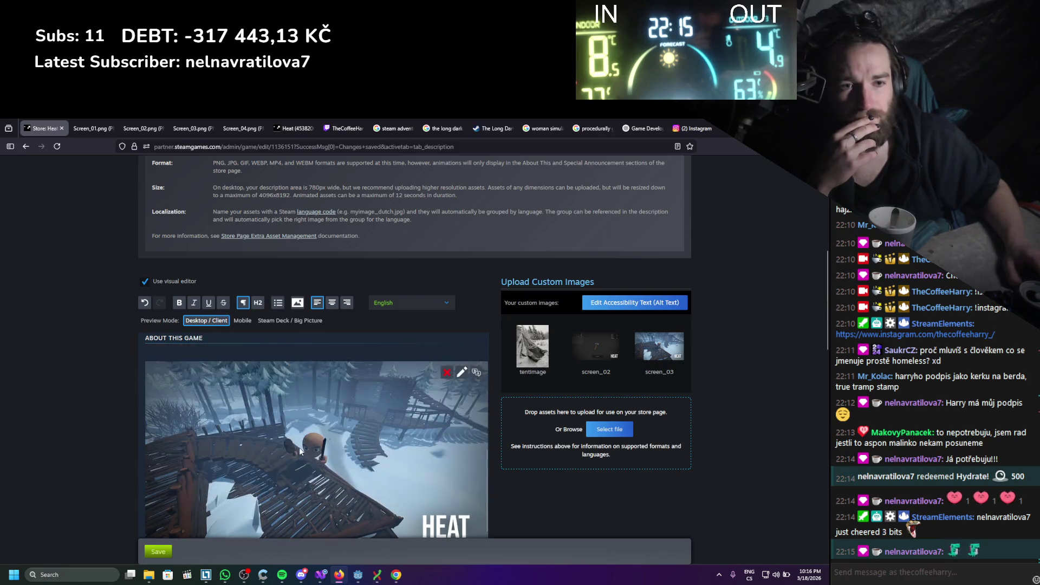
scroll(252, 423, "down", 2)
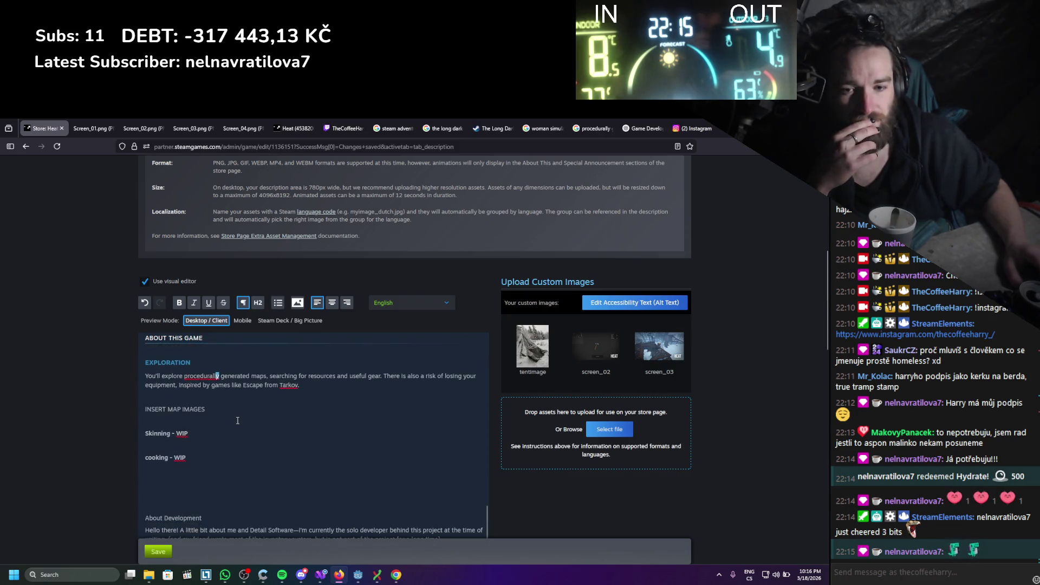